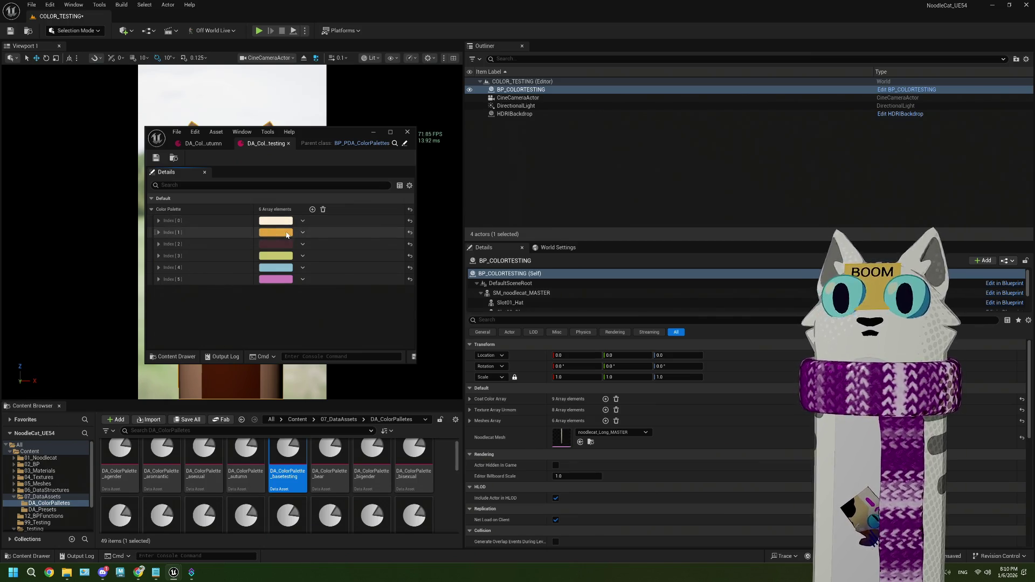
# - Show the autumn colour palette asset and expand its Coat Color Array to list the nine colours
pyautogui.click(203, 143)
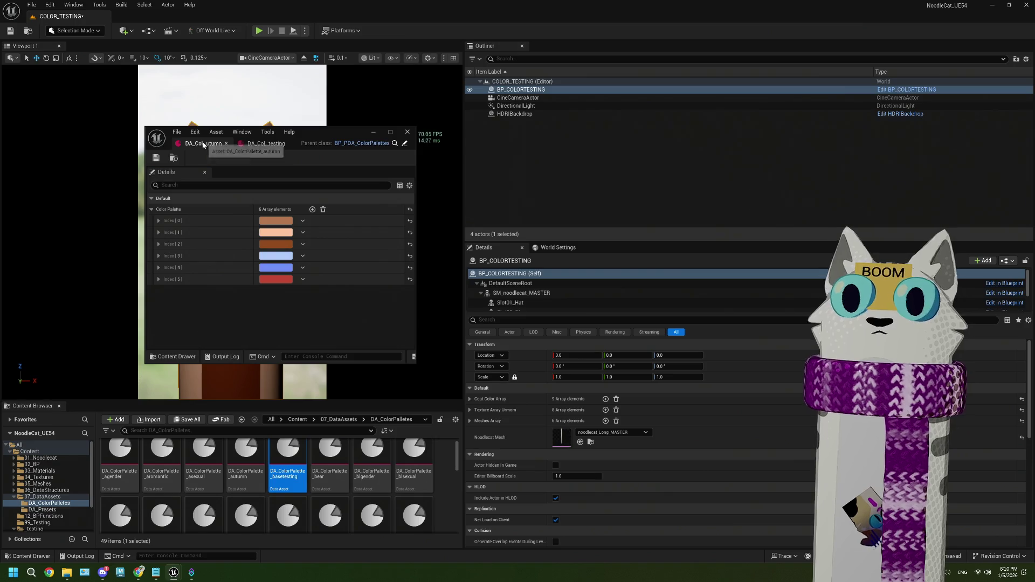
pyautogui.click(471, 410)
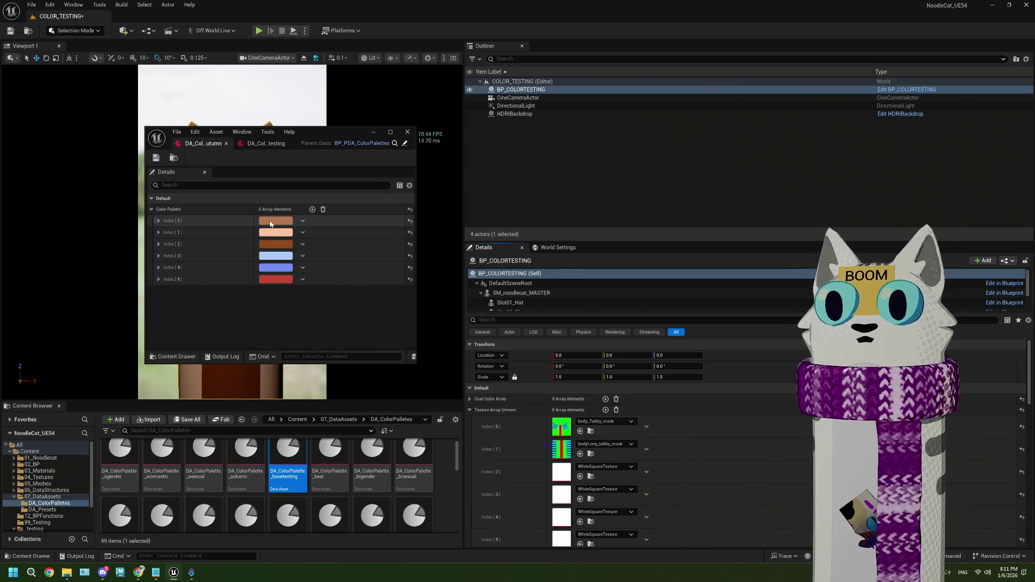
pyautogui.moveTo(333, 137)
pyautogui.mouseDown()
pyautogui.moveTo(356, 213)
pyautogui.moveTo(360, 312)
pyautogui.mouseUp()
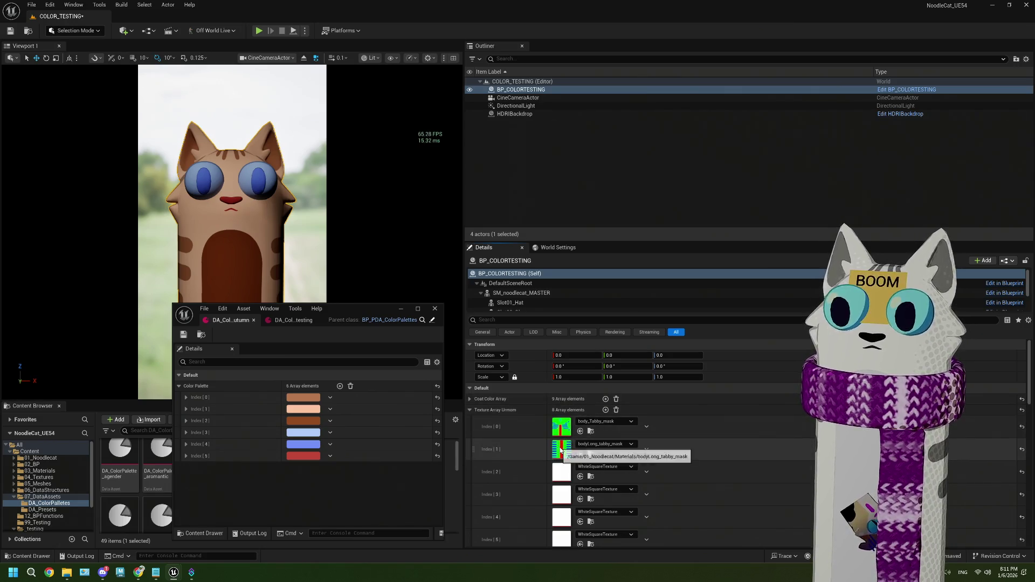
pyautogui.click(470, 410)
pyautogui.click(470, 400)
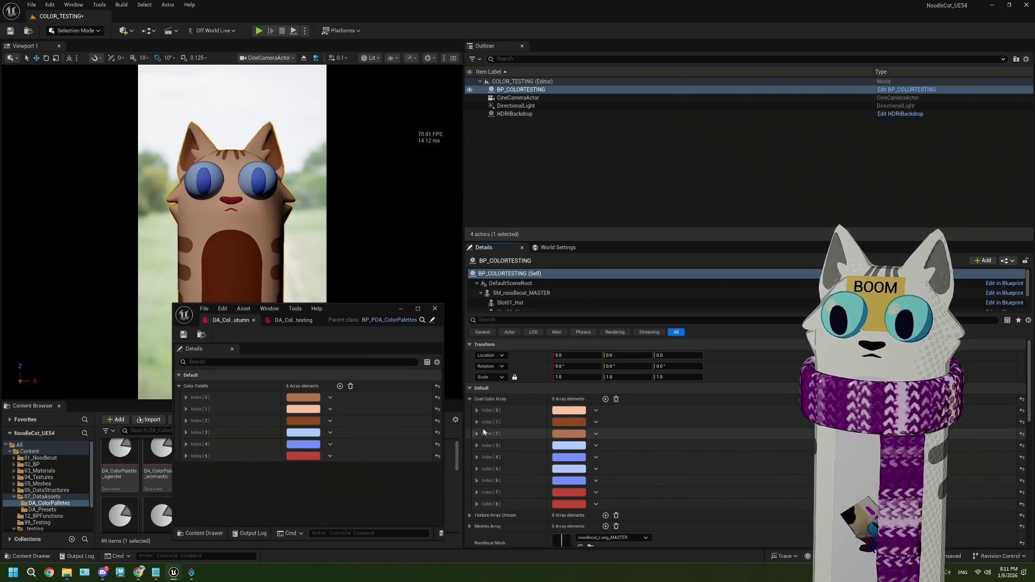
pyautogui.scroll(-4, 483, 427)
pyautogui.click(469, 400)
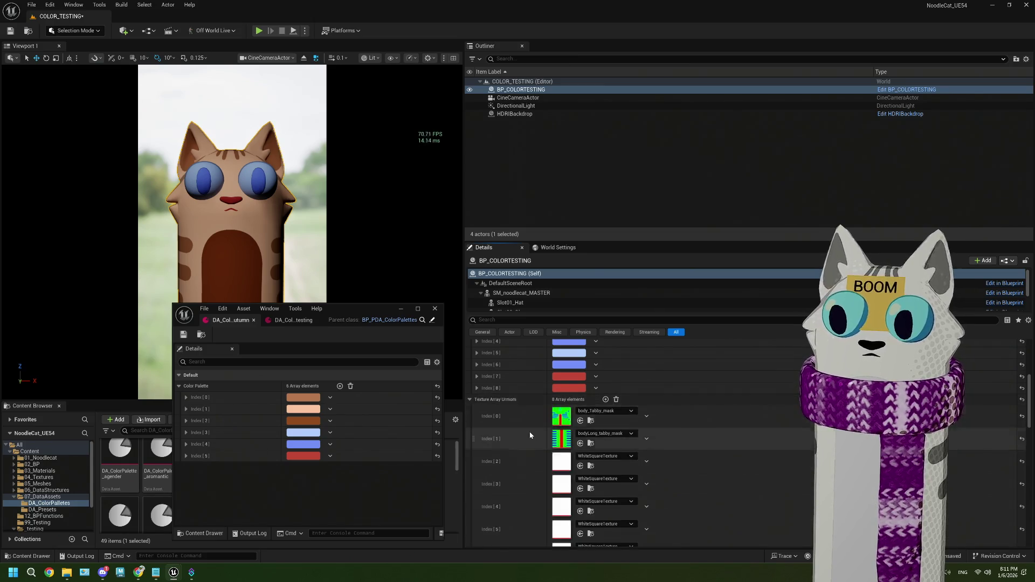
pyautogui.scroll(2, 533, 437)
pyautogui.scroll(1, 533, 437)
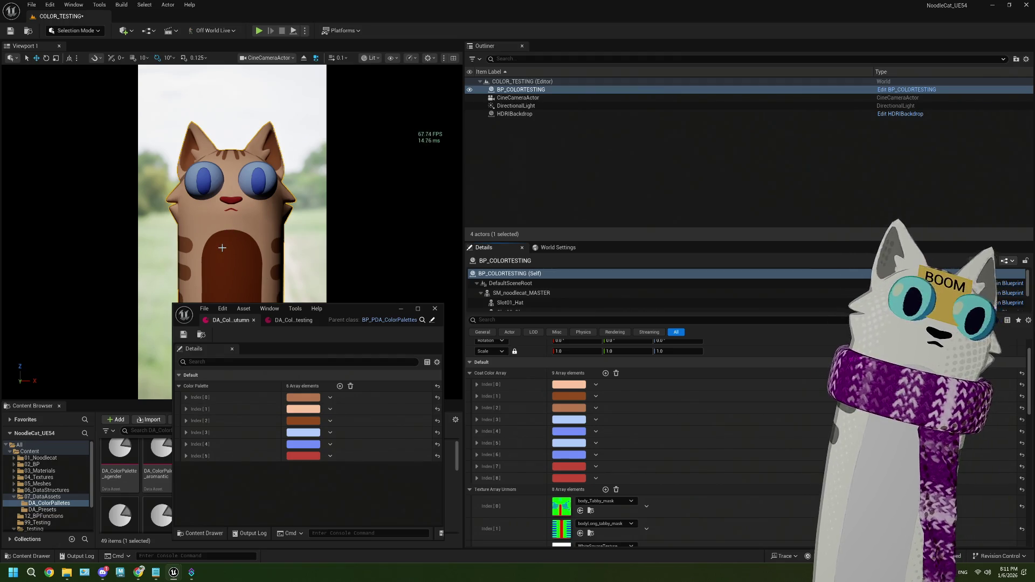
# - Move the palette editor to the lower left to uncover the cat, then close it
pyautogui.moveTo(359, 312)
pyautogui.mouseDown()
pyautogui.moveTo(333, 448)
pyautogui.moveTo(381, 294)
pyautogui.mouseUp()
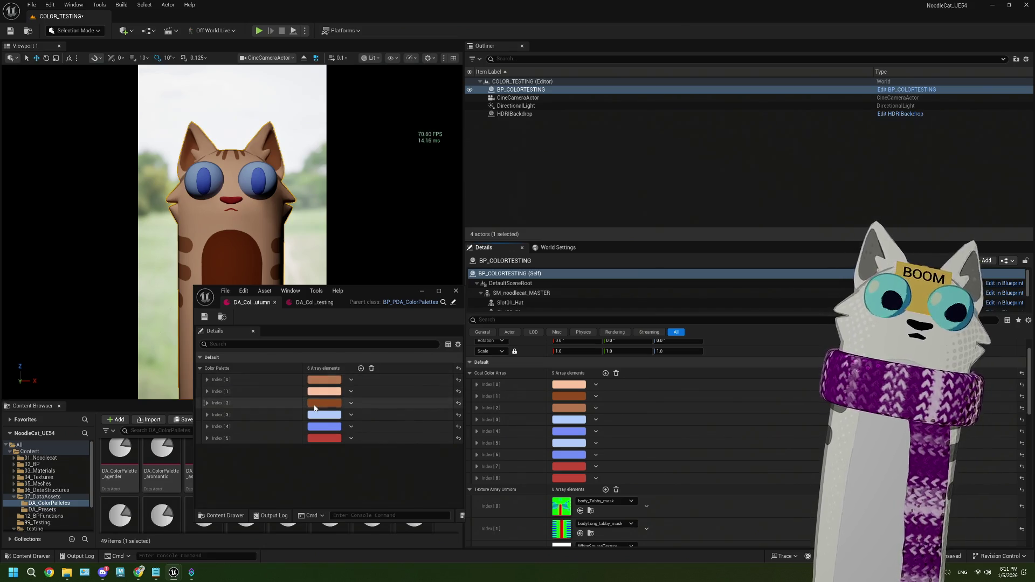
pyautogui.moveTo(379, 296)
pyautogui.mouseDown()
pyautogui.moveTo(265, 378)
pyautogui.moveTo(270, 418)
pyautogui.mouseUp()
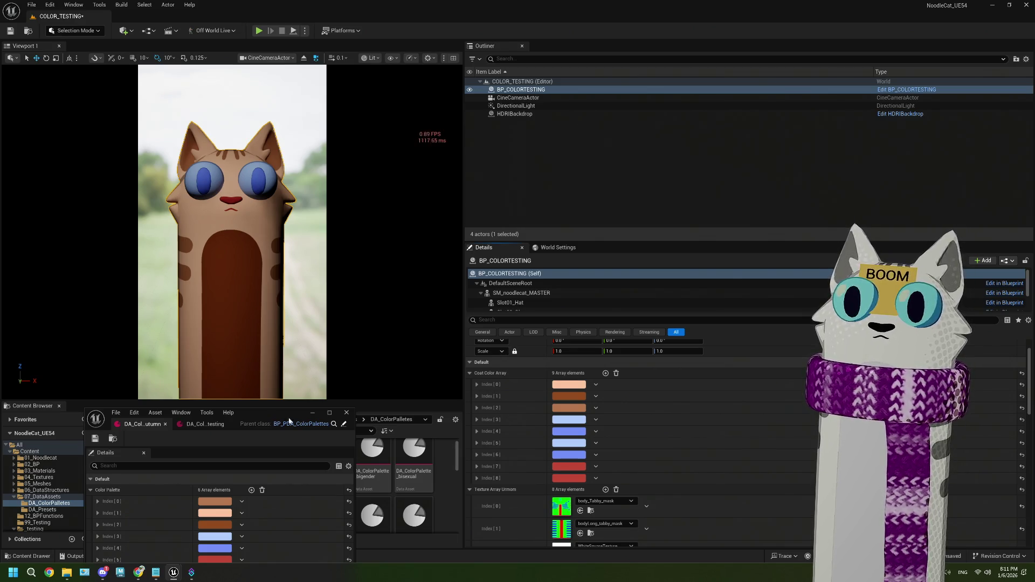
pyautogui.click(346, 413)
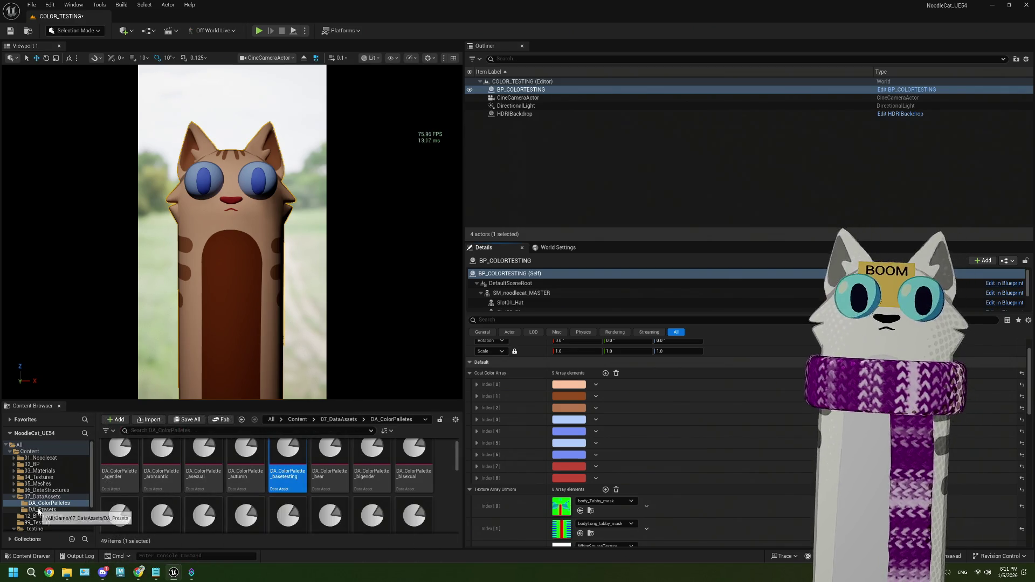
# - Browse the noodlecat_MASTER, 99_Testing, 01_Noodlecat, 03_Materials and 04_Textures folders
pyautogui.scroll(-3, 42, 504)
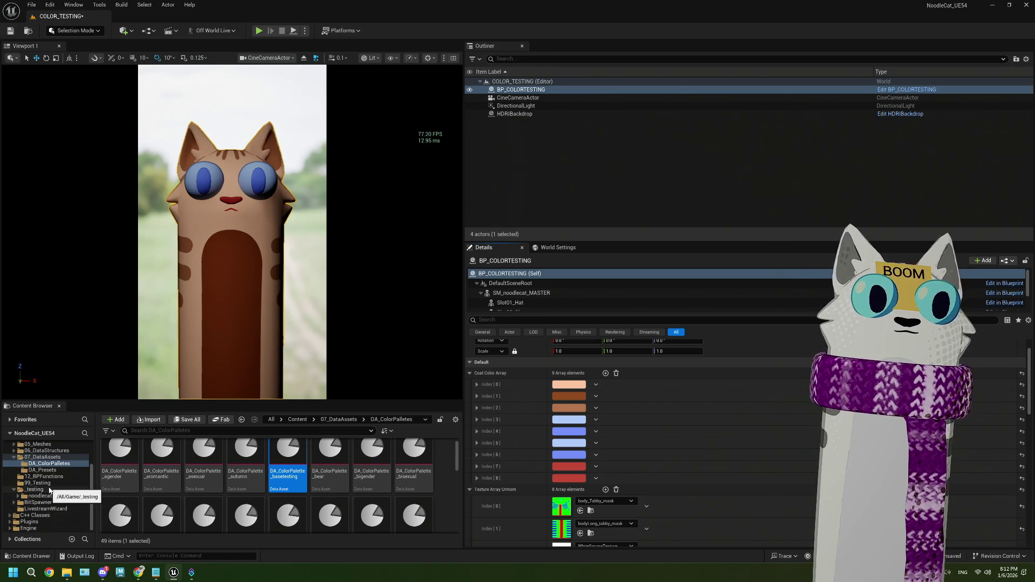
pyautogui.click(59, 497)
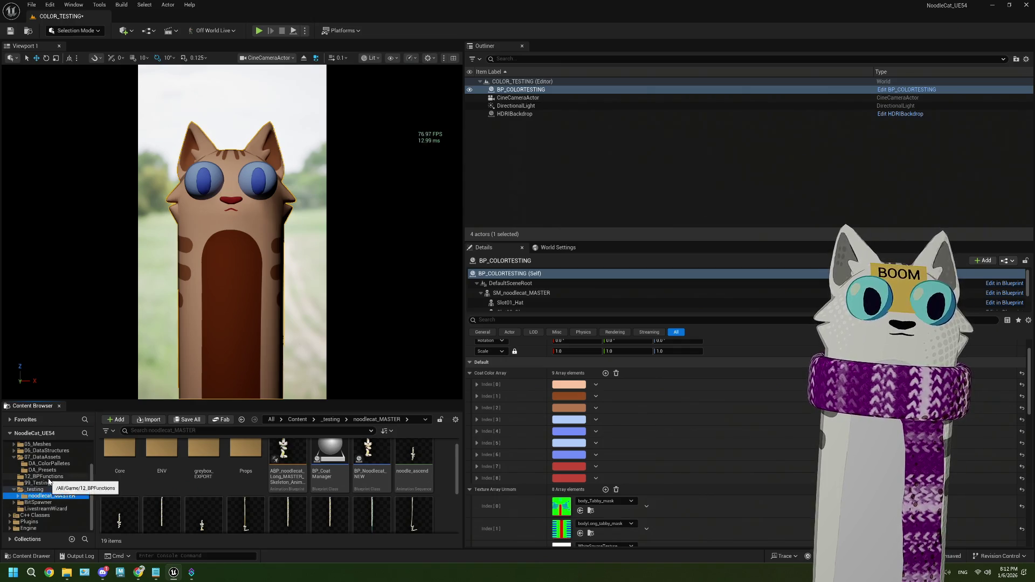
pyautogui.click(48, 483)
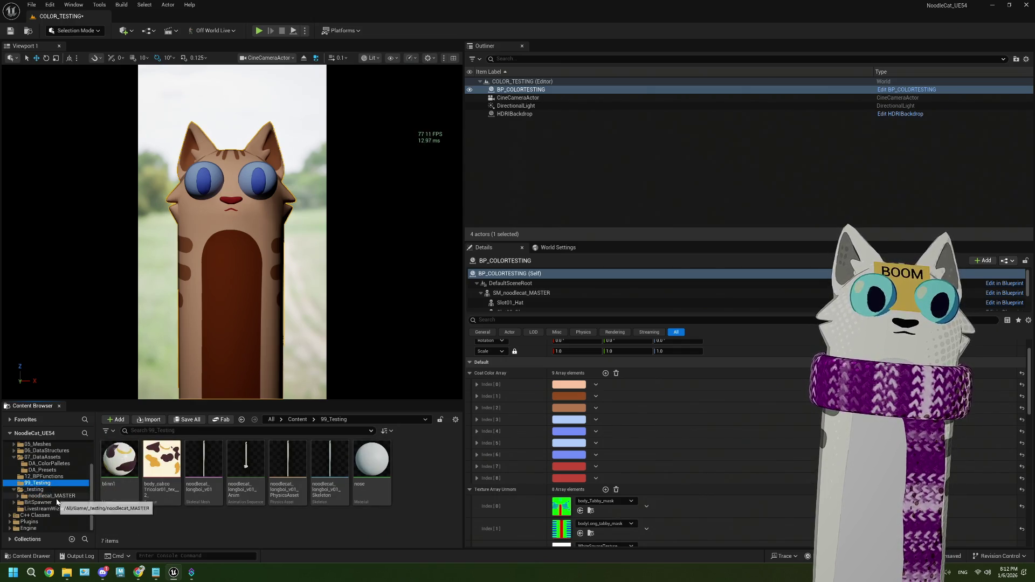
pyautogui.scroll(2, 57, 504)
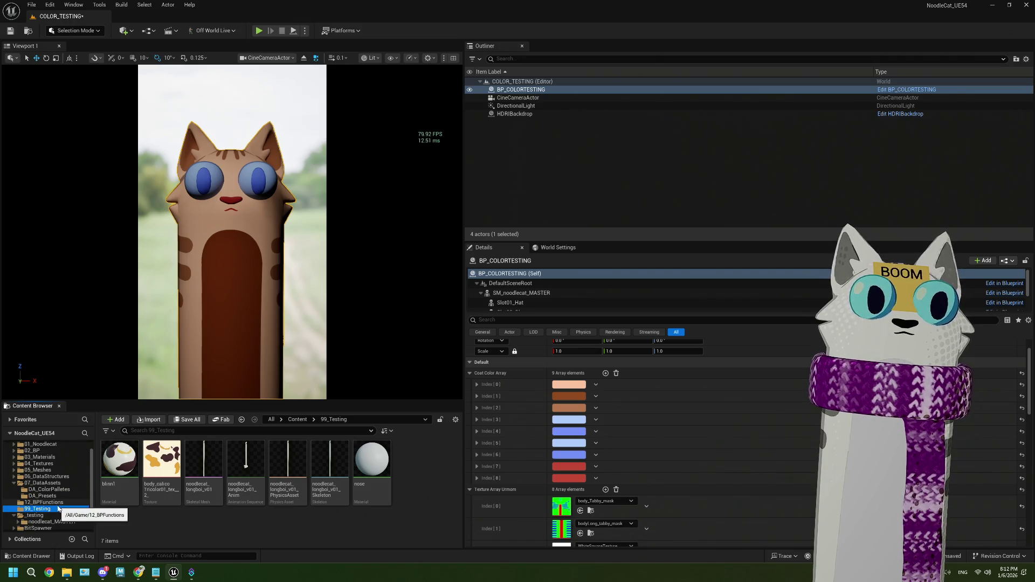
pyautogui.scroll(1, 58, 508)
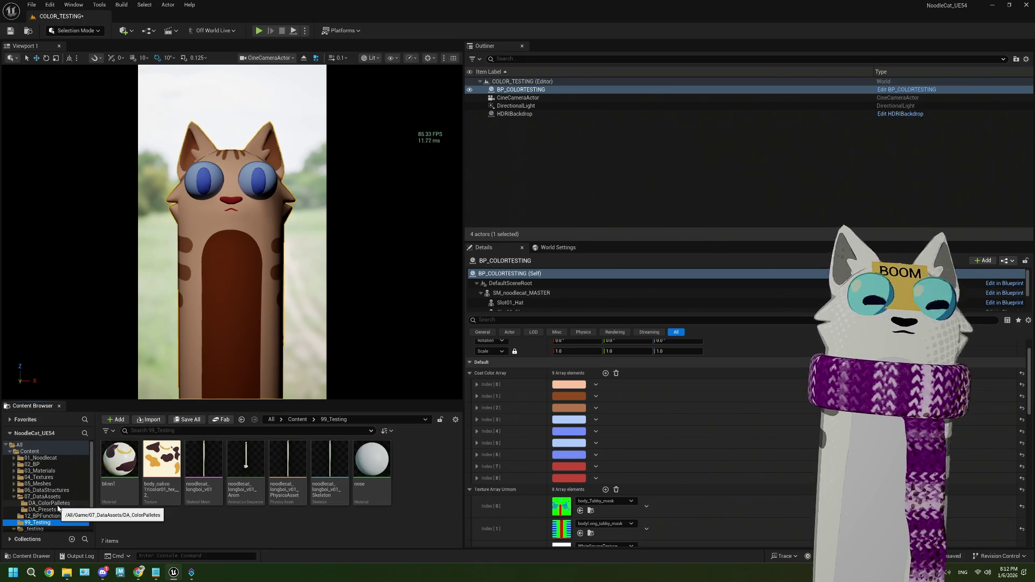
pyautogui.click(48, 458)
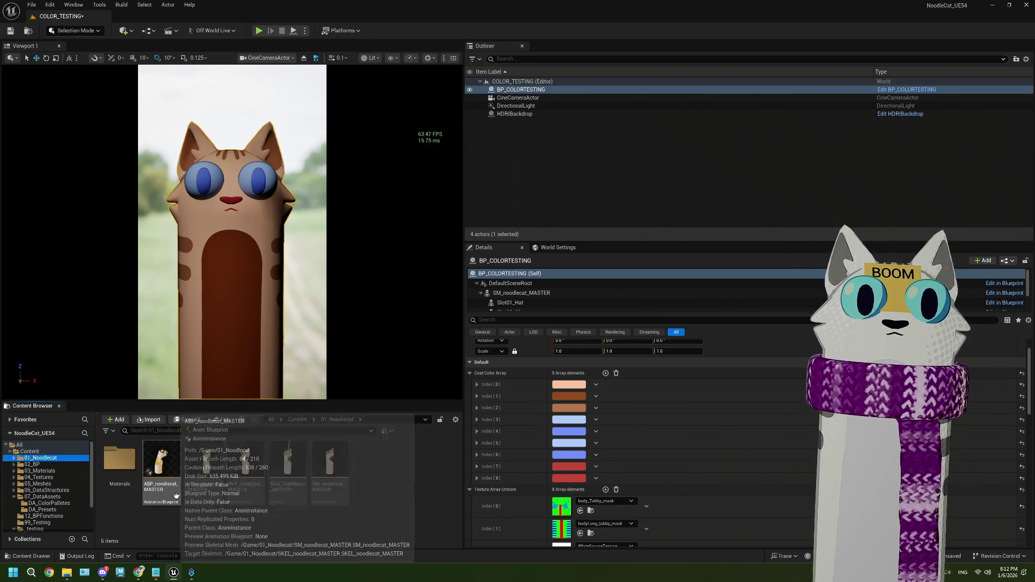
pyautogui.click(80, 470)
pyautogui.click(67, 477)
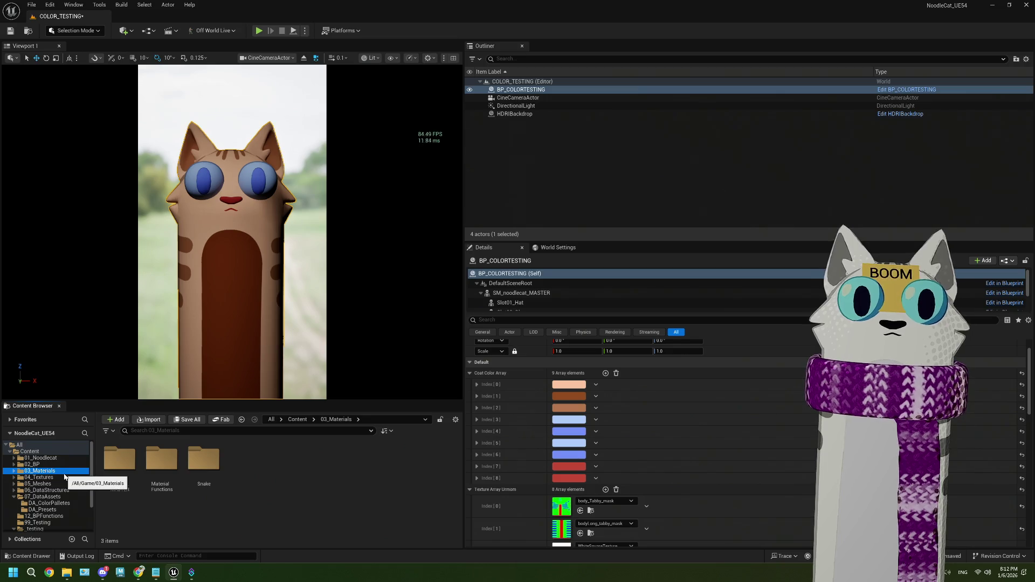
# - Open the 02_BP folder showing BP_COLORTESTING, BP_Noodlecat and ENUM_CoatTypes
pyautogui.scroll(-3, 65, 490)
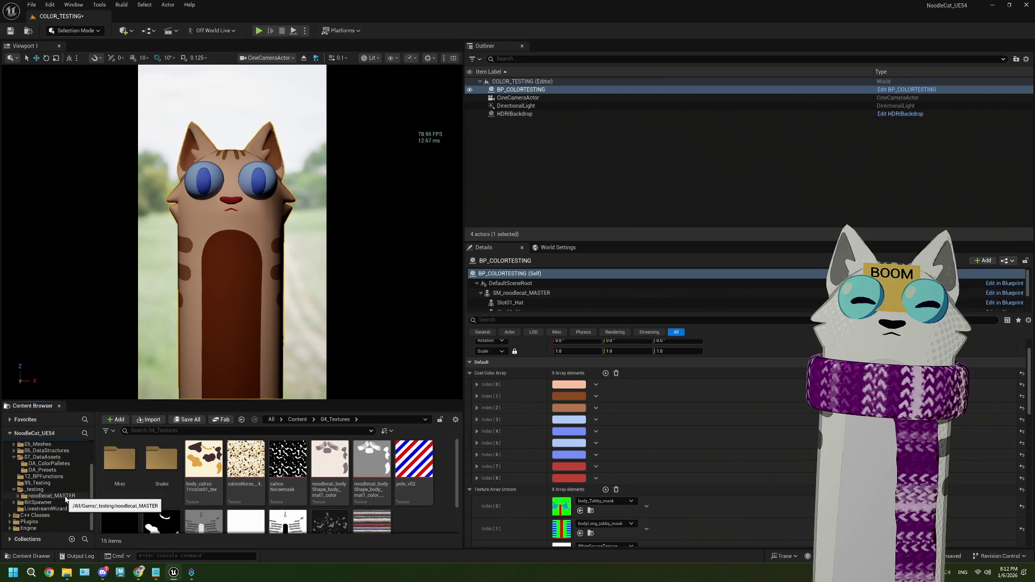
pyautogui.scroll(1, 65, 500)
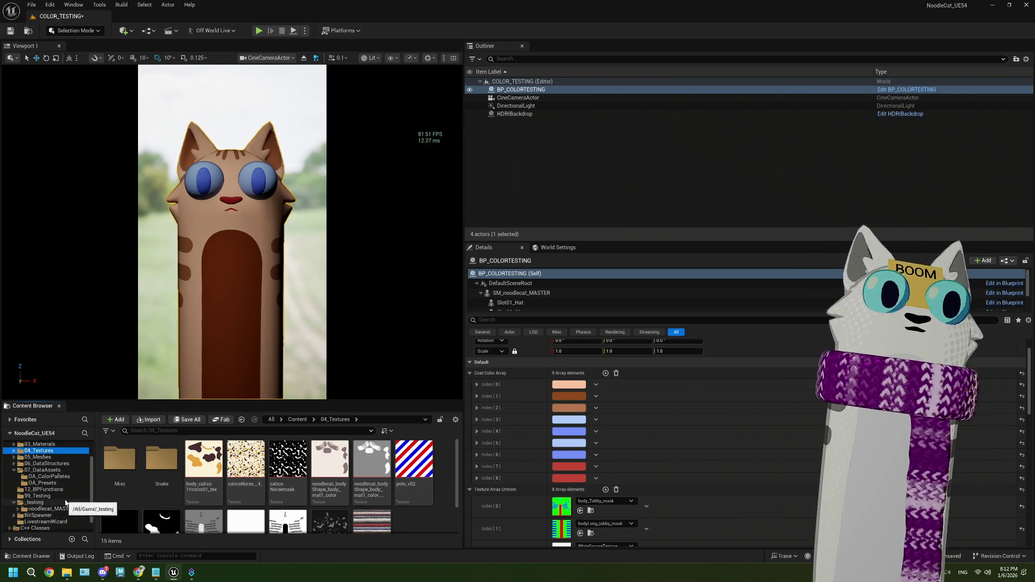
pyautogui.scroll(2, 56, 484)
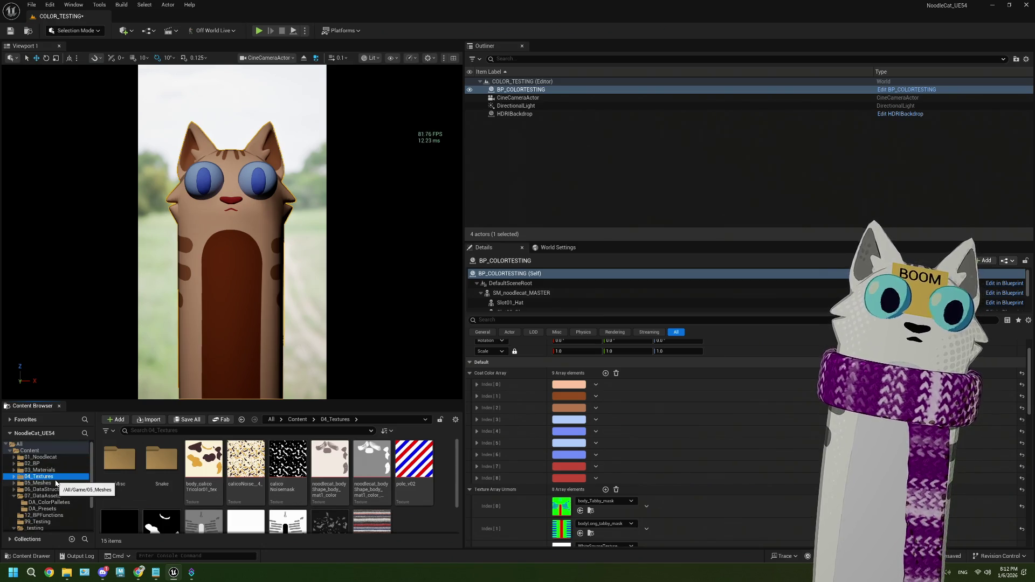
pyautogui.click(34, 463)
pyautogui.scroll(-3, 30, 493)
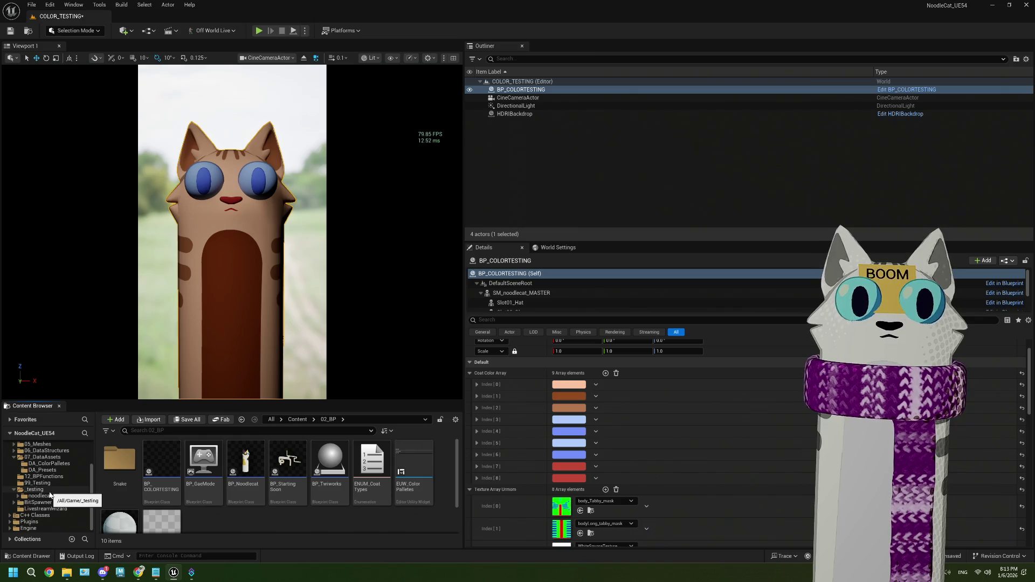
pyautogui.click(18, 496)
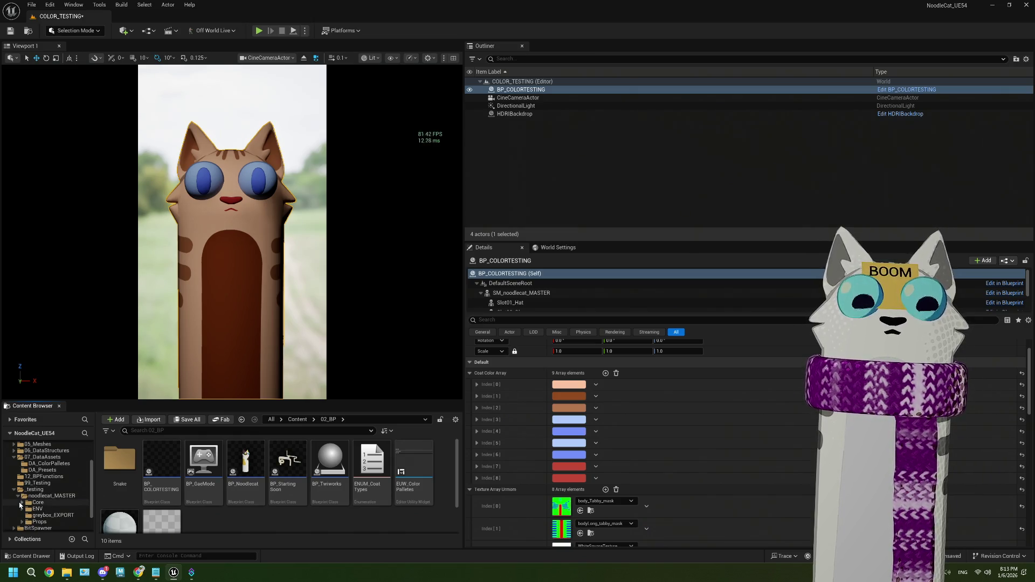
# - Run EUW_Presets from noodlecat_MASTER > Core > EUW as an editor utility widget
pyautogui.click(21, 503)
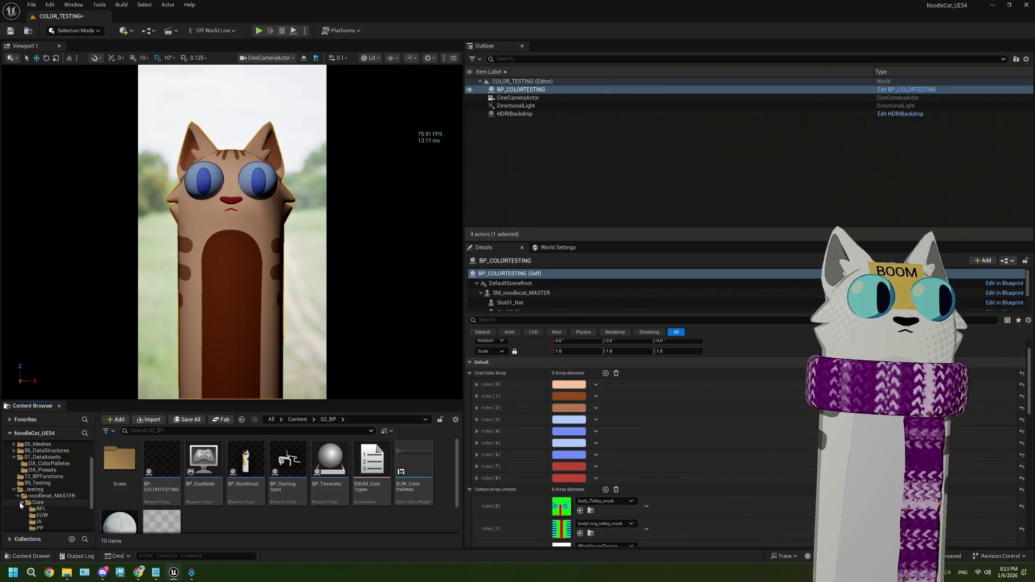
pyautogui.scroll(-2, 21, 505)
pyautogui.click(42, 489)
pyautogui.rightClick(112, 474)
pyautogui.doubleClick(114, 477)
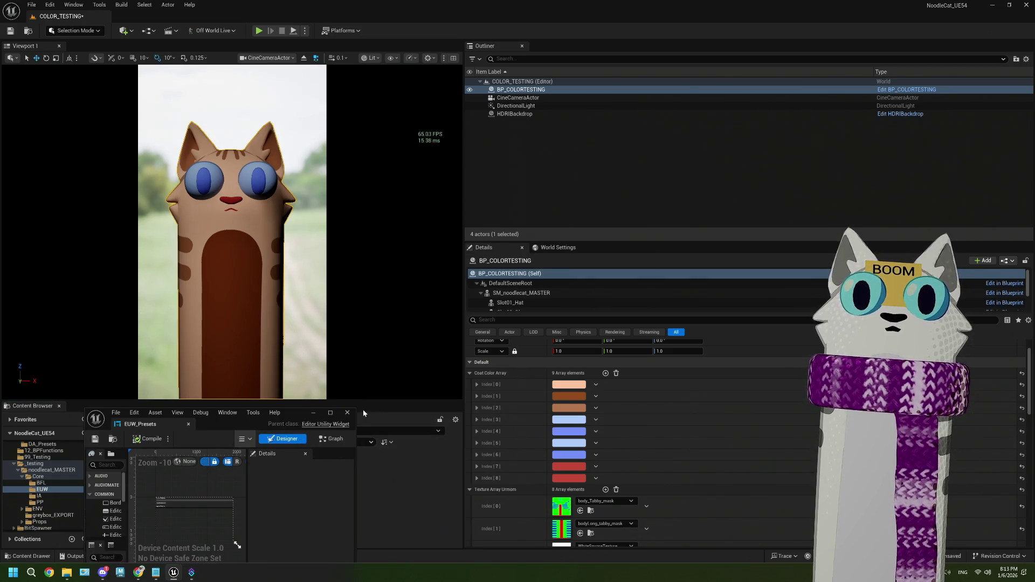
pyautogui.click(347, 412)
pyautogui.rightClick(123, 479)
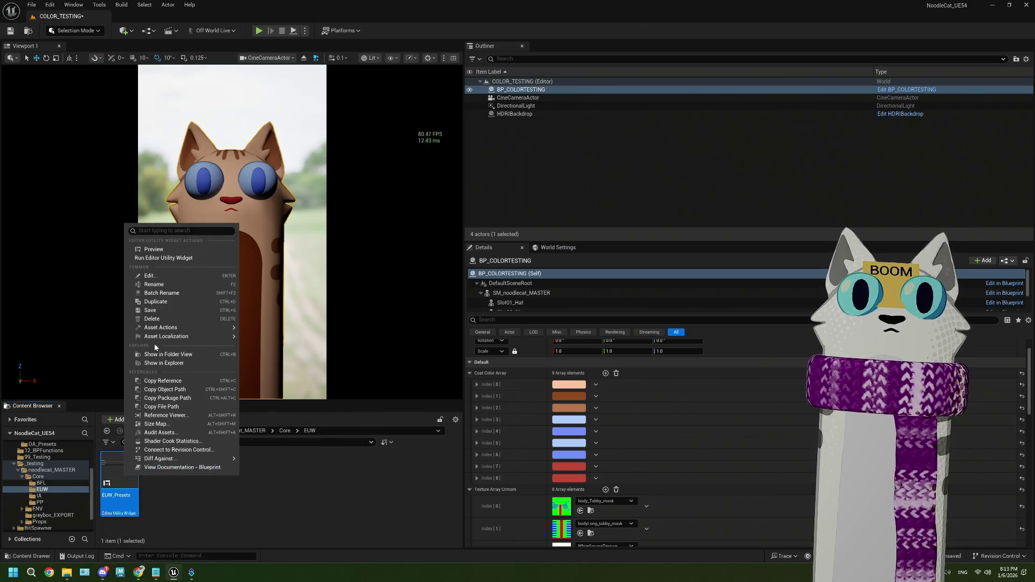
pyautogui.click(162, 258)
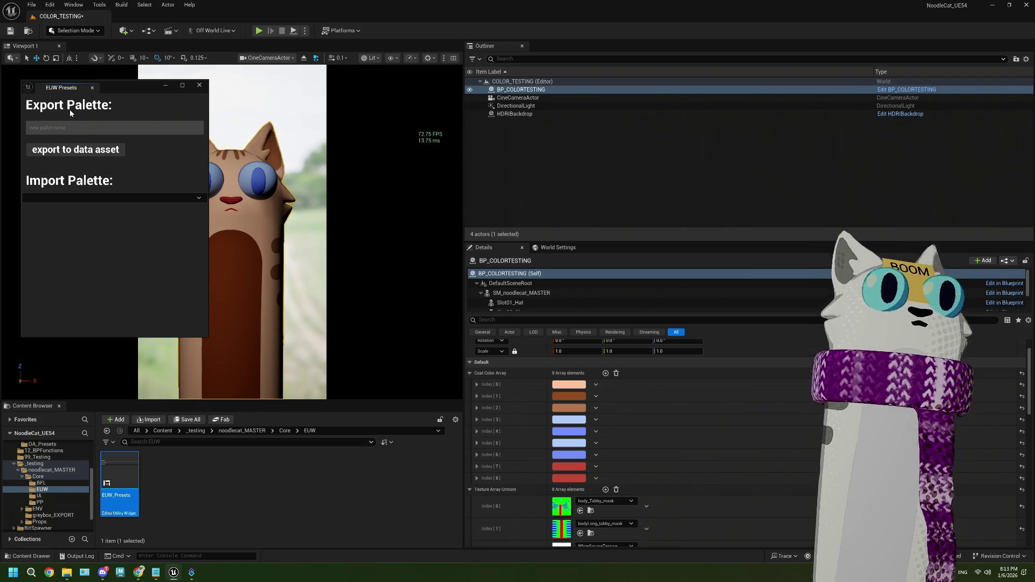
# - Export a palette named 'wood' and select wood as the Import Palette choice
pyautogui.moveTo(123, 79)
pyautogui.mouseDown()
pyautogui.moveTo(123, 145)
pyautogui.moveTo(170, 284)
pyautogui.moveTo(293, 278)
pyautogui.moveTo(441, 141)
pyautogui.moveTo(438, 84)
pyautogui.mouseUp()
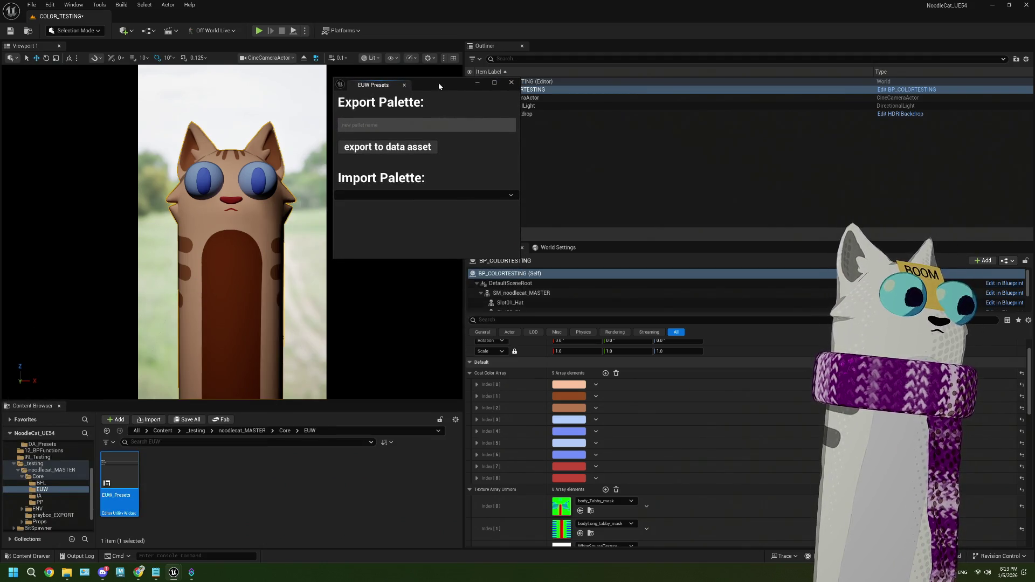
pyautogui.moveTo(439, 84); pyautogui.dragTo(439, 81)
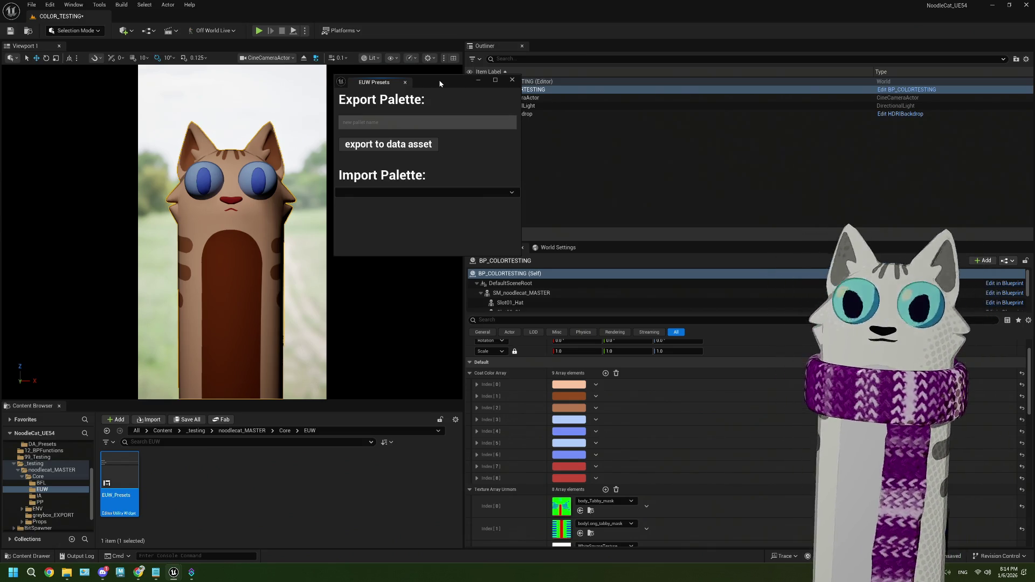
pyautogui.write('wood')
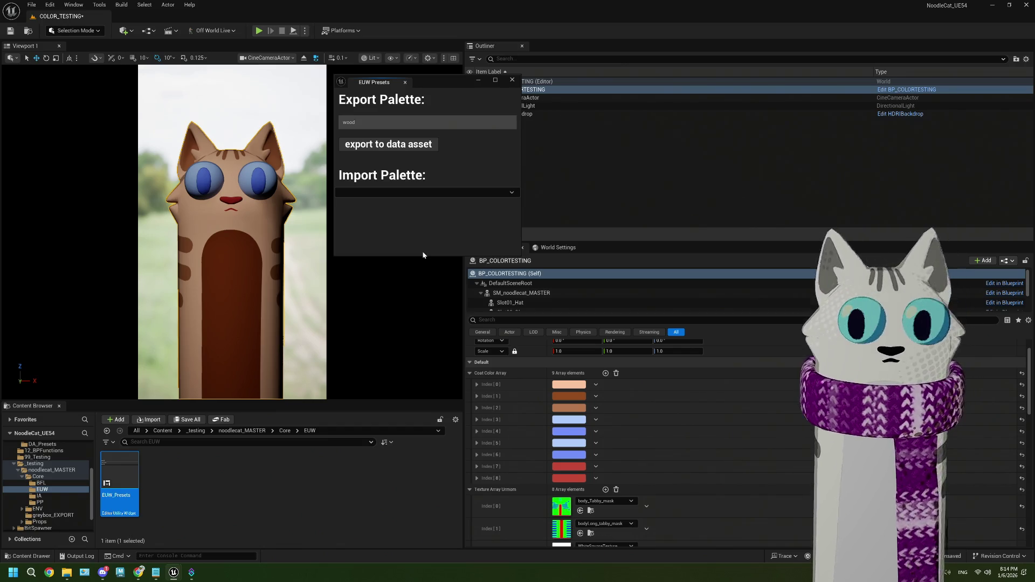
pyautogui.click(412, 149)
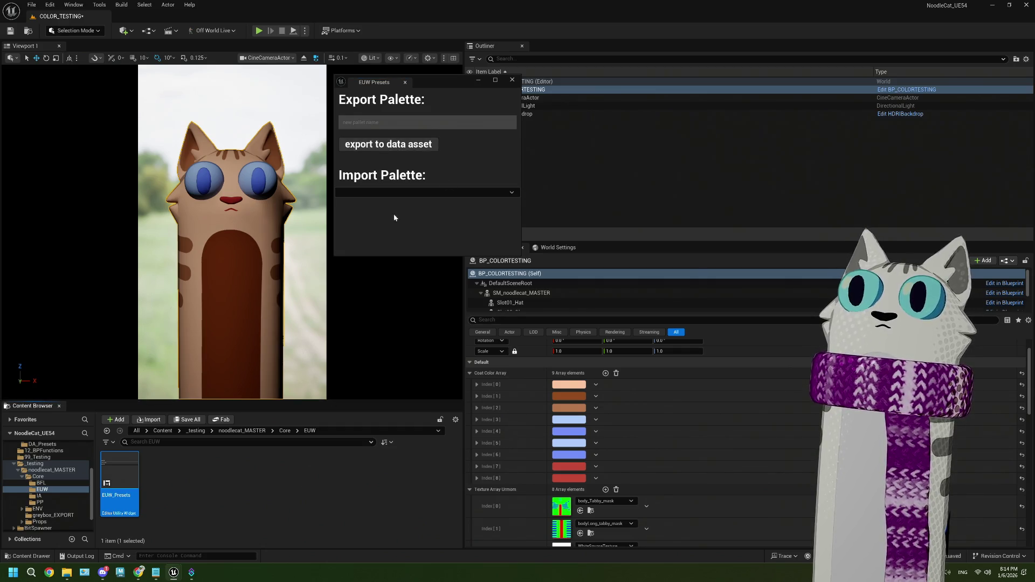
pyautogui.click(393, 193)
pyautogui.click(364, 207)
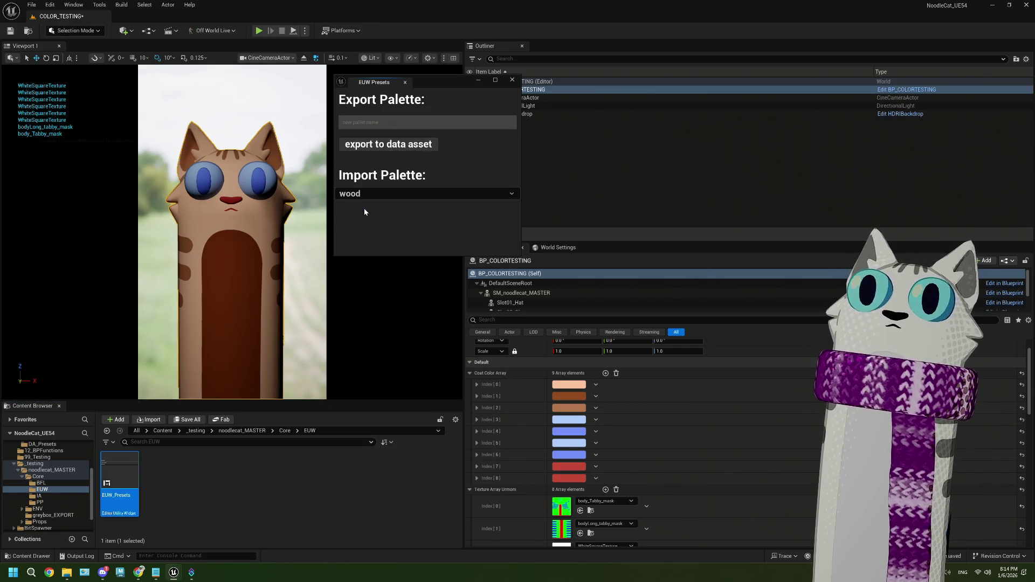
pyautogui.click(310, 501)
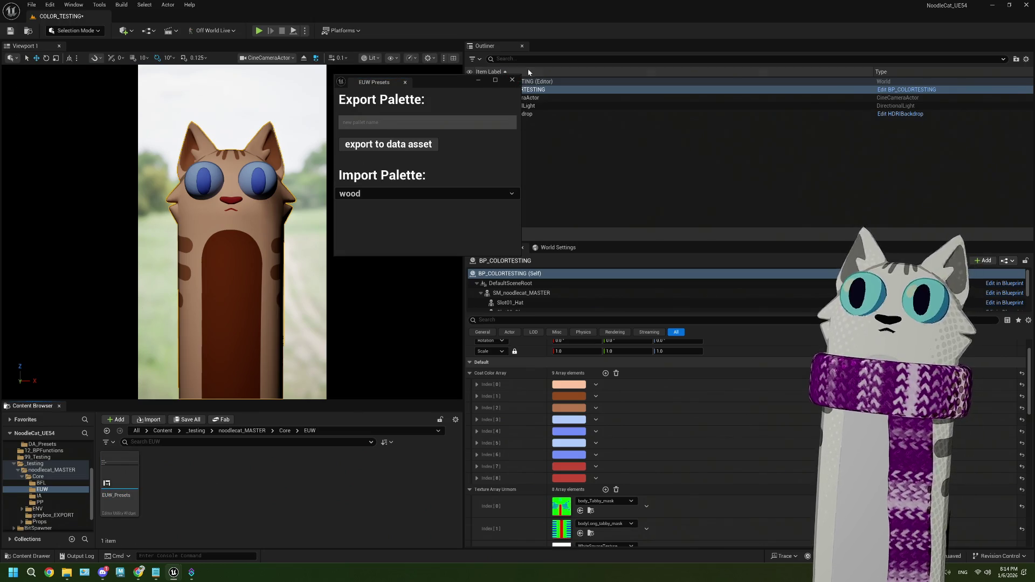
# - Close EUW Presets, show the Content folder, and enlarge the Content Browser panels
pyautogui.click(512, 80)
pyautogui.scroll(5, 21, 484)
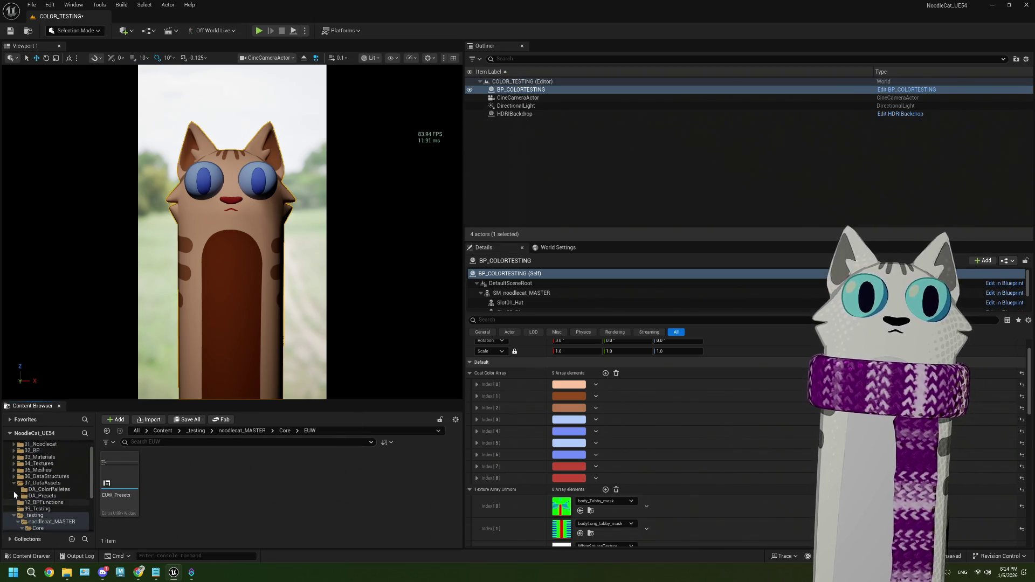
pyautogui.click(30, 451)
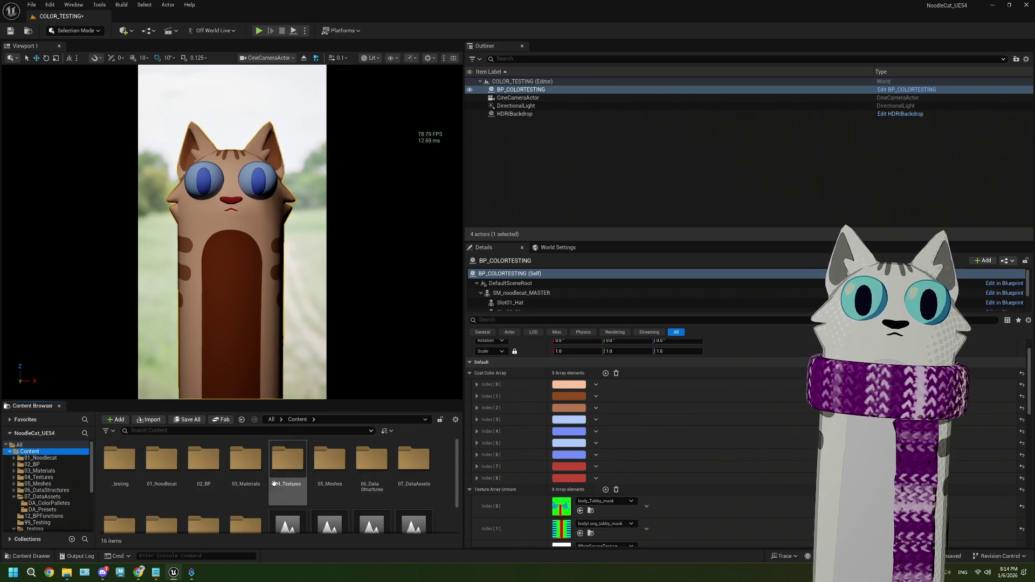
pyautogui.moveTo(380, 402); pyautogui.dragTo(382, 327)
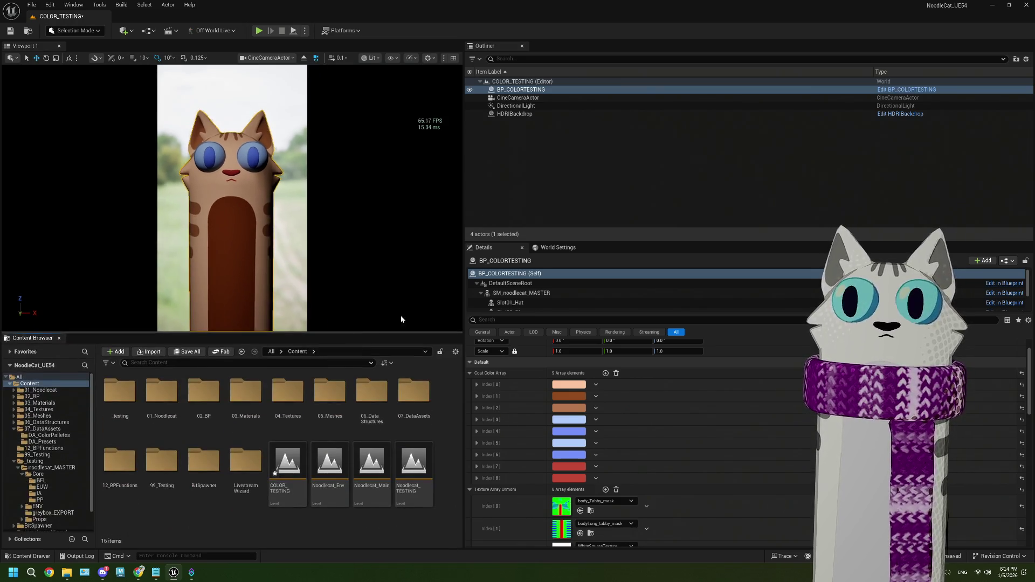
pyautogui.moveTo(462, 287); pyautogui.dragTo(562, 291)
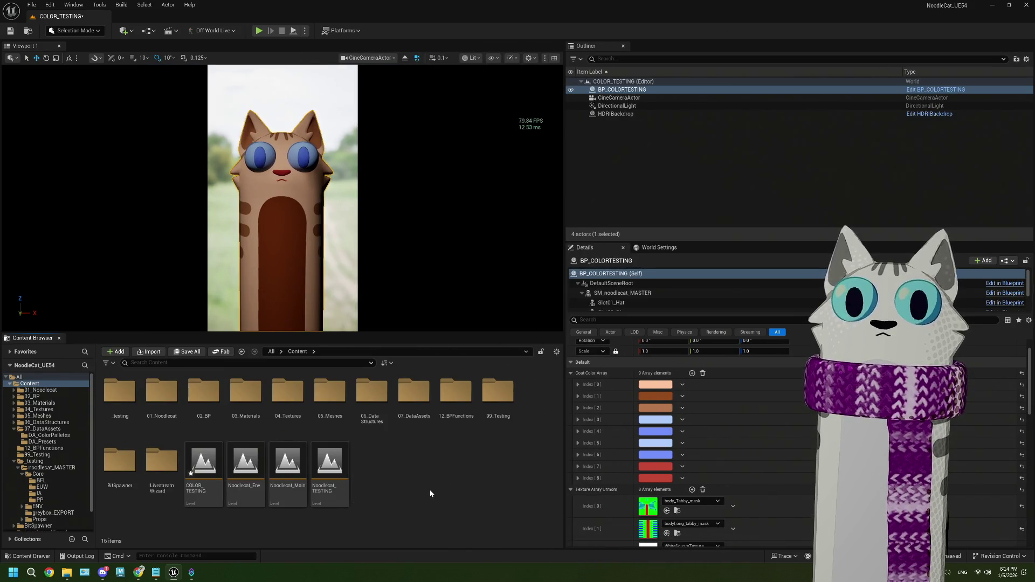
# - In Streamer.bot, add a chat command named !preset triggered by '!preset'
pyautogui.moveTo(191, 572)
pyautogui.click(190, 502)
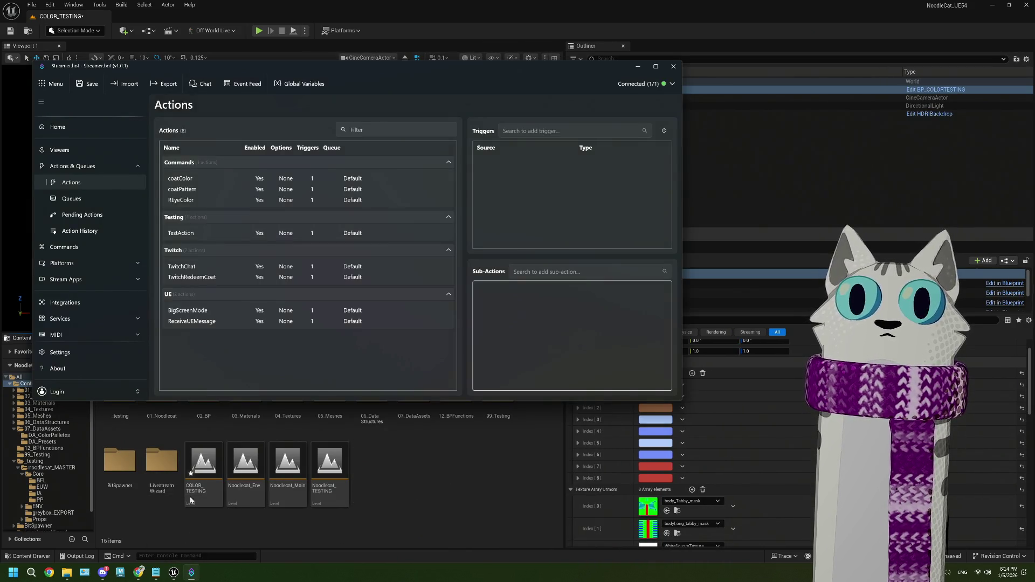
pyautogui.click(66, 249)
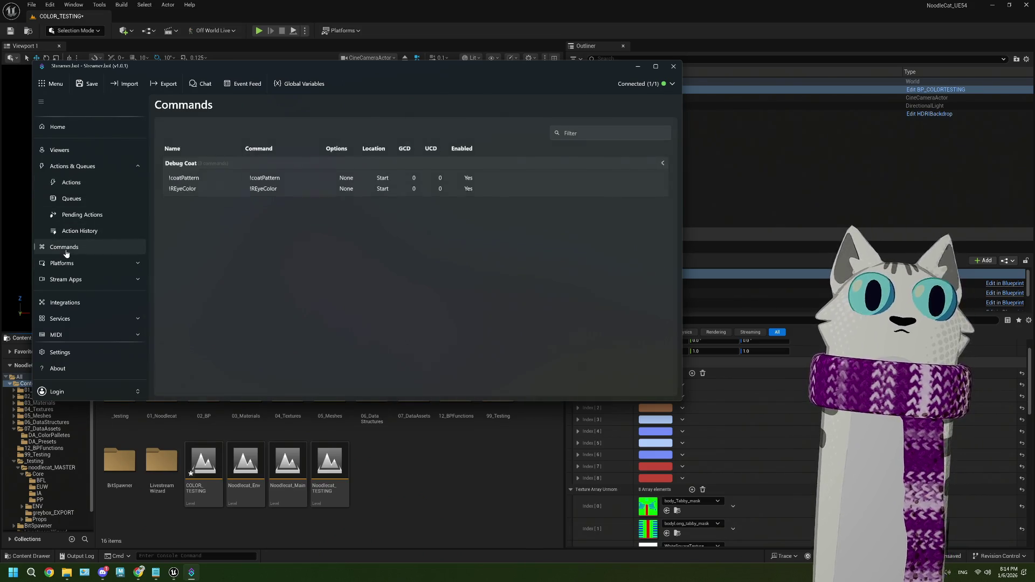
pyautogui.rightClick(241, 268)
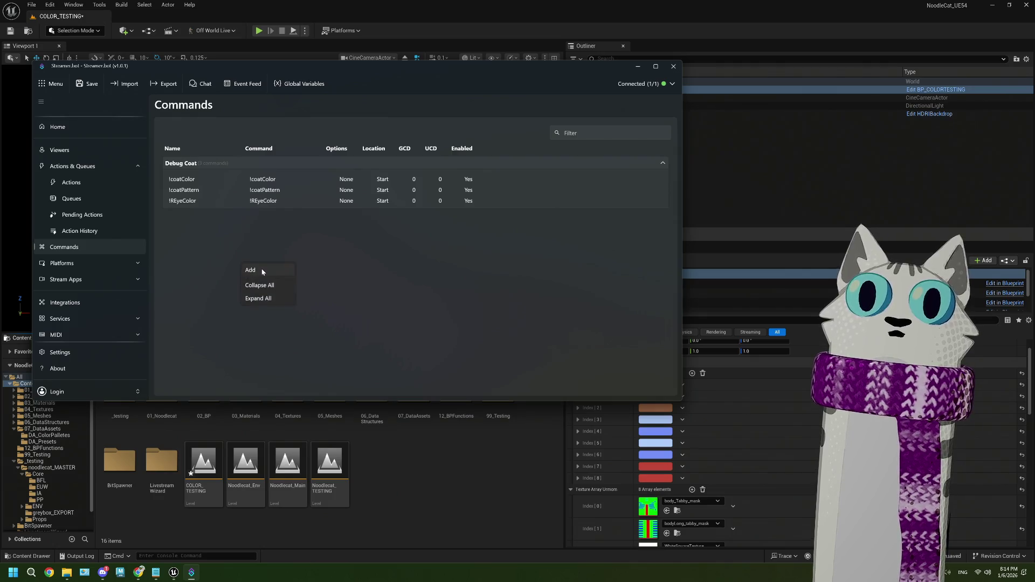
pyautogui.click(262, 271)
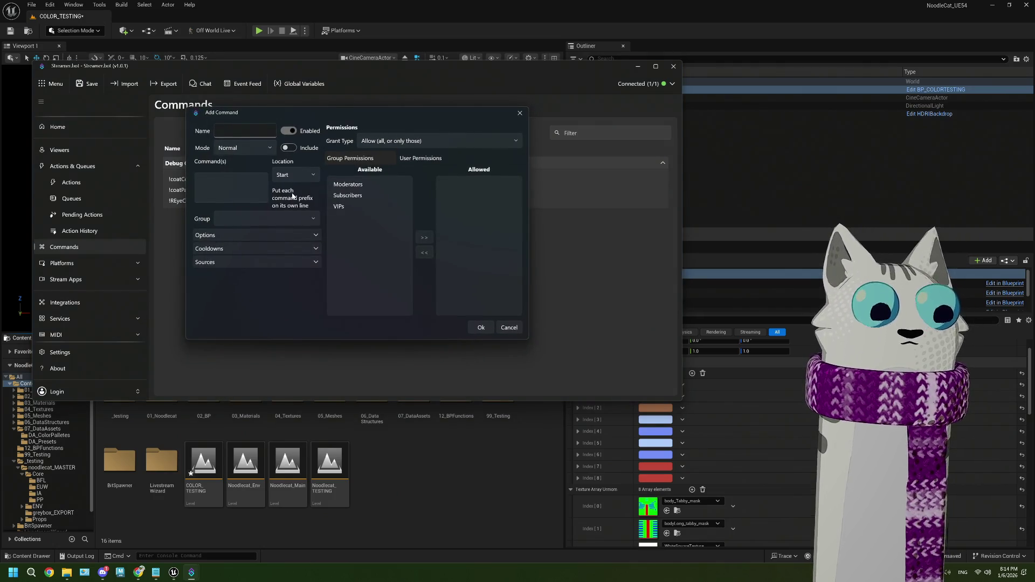
pyautogui.write('!')
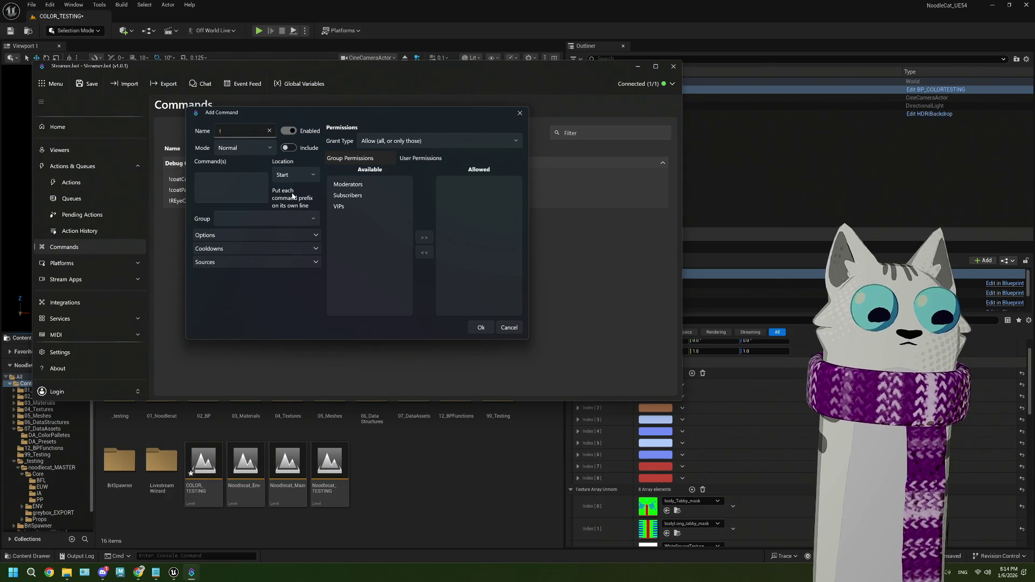
pyautogui.write('pre')
pyautogui.press('BackSpace')
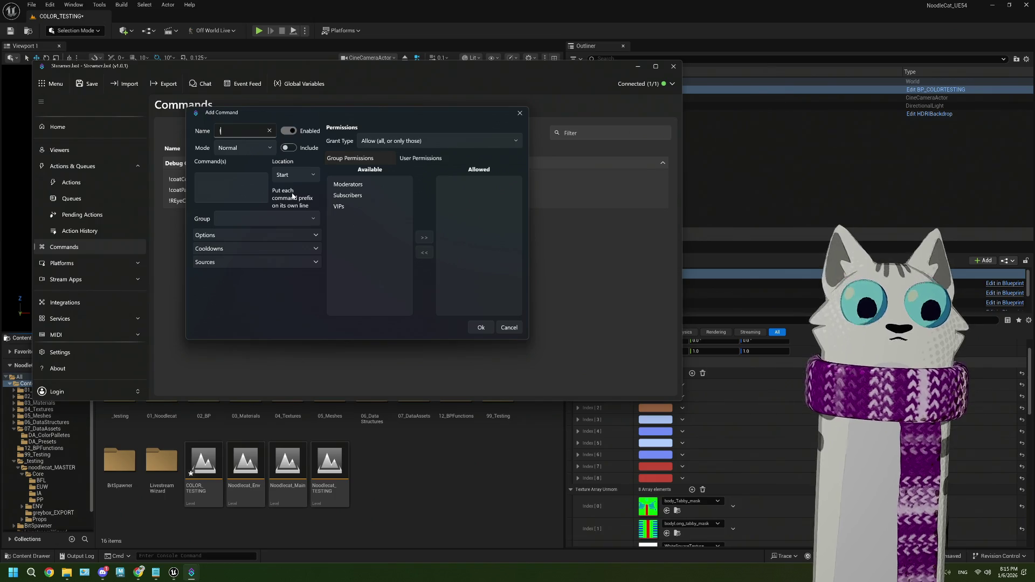
pyautogui.write('t')
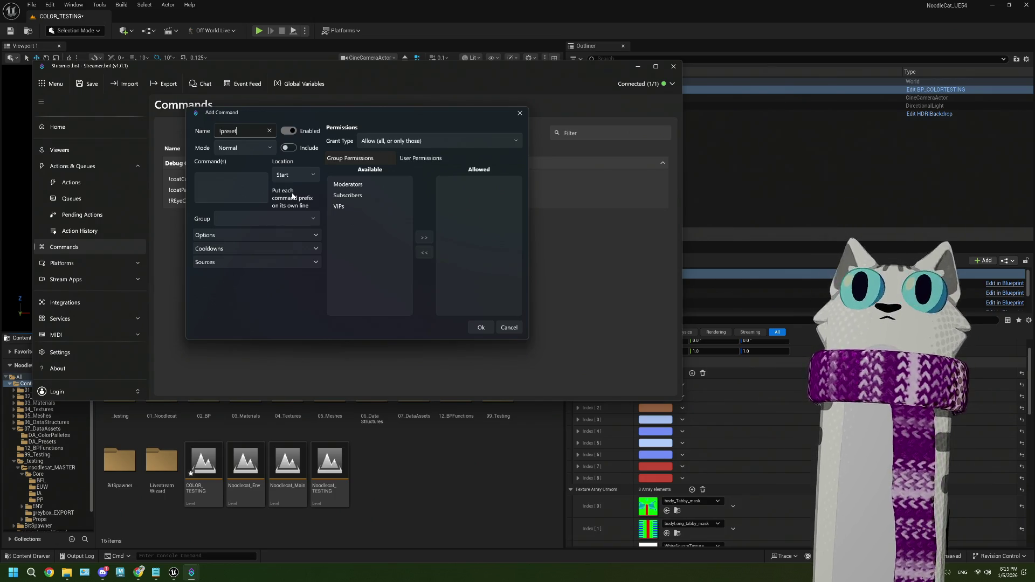
pyautogui.click(229, 186)
pyautogui.write('!preset')
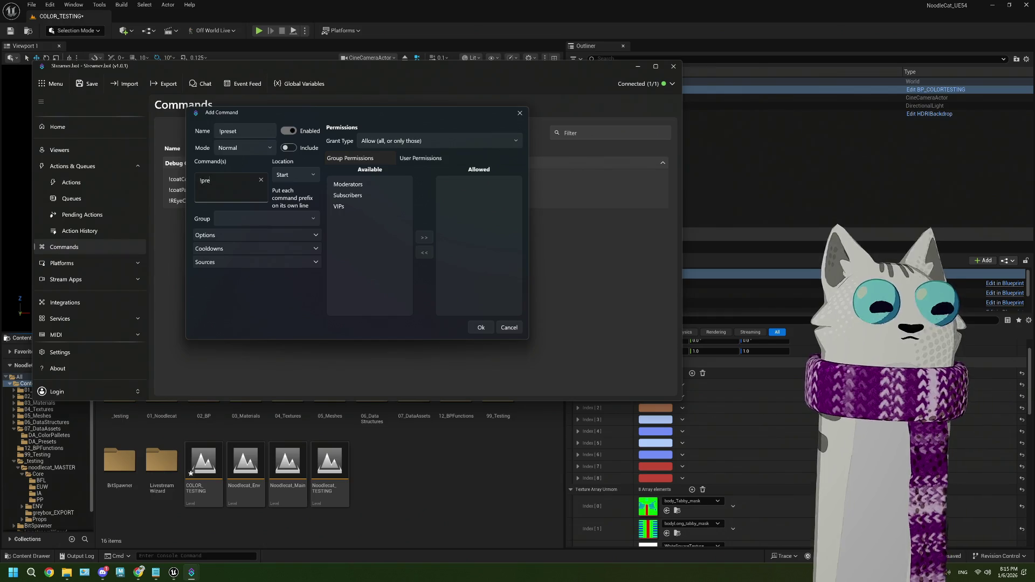
pyautogui.click(480, 327)
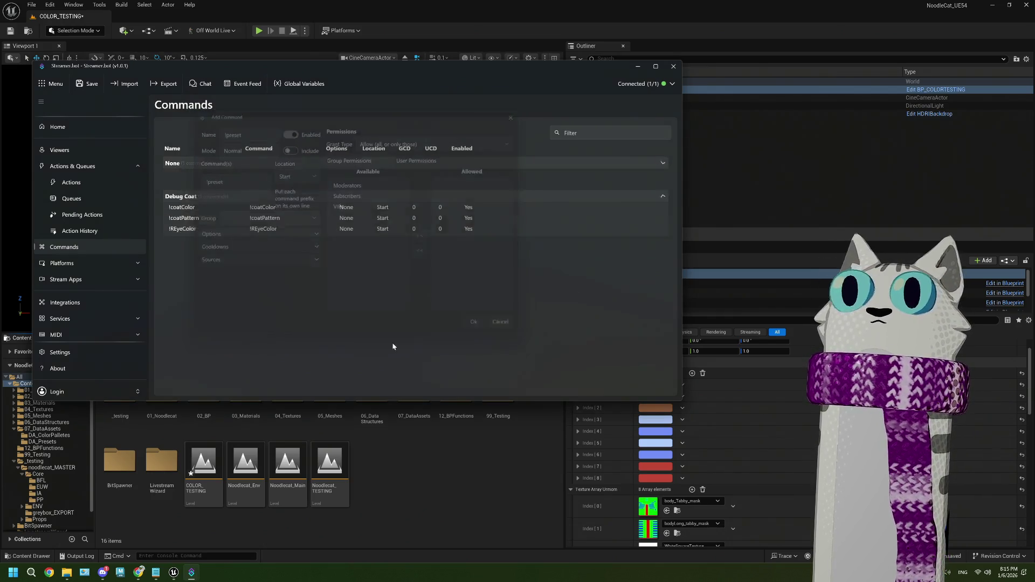
# - Move the !preset command into the Debug Coat group and return to Actions
pyautogui.click(193, 164)
pyautogui.rightClick(186, 177)
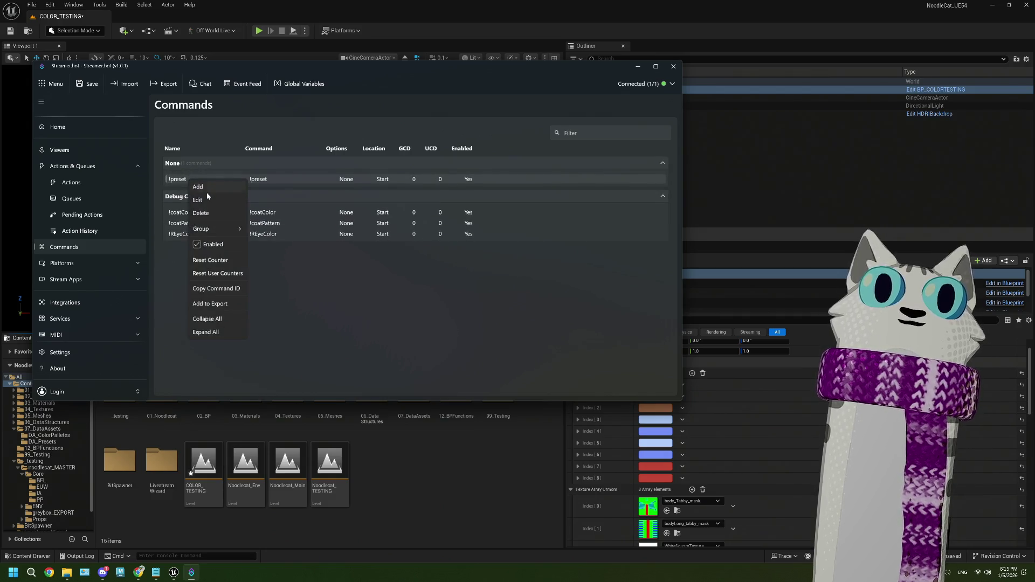
pyautogui.click(198, 200)
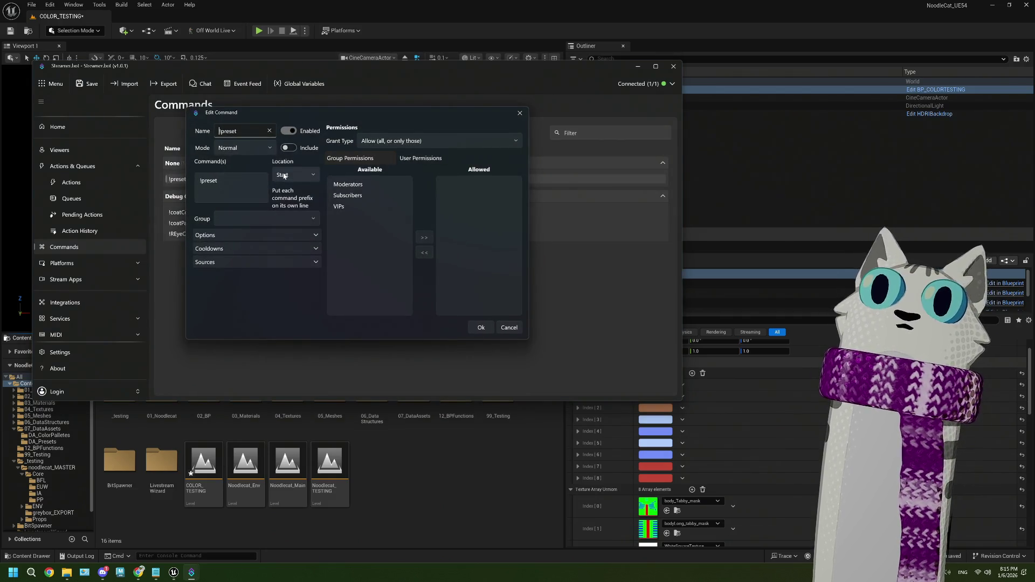
pyautogui.click(259, 218)
pyautogui.click(248, 237)
pyautogui.click(481, 327)
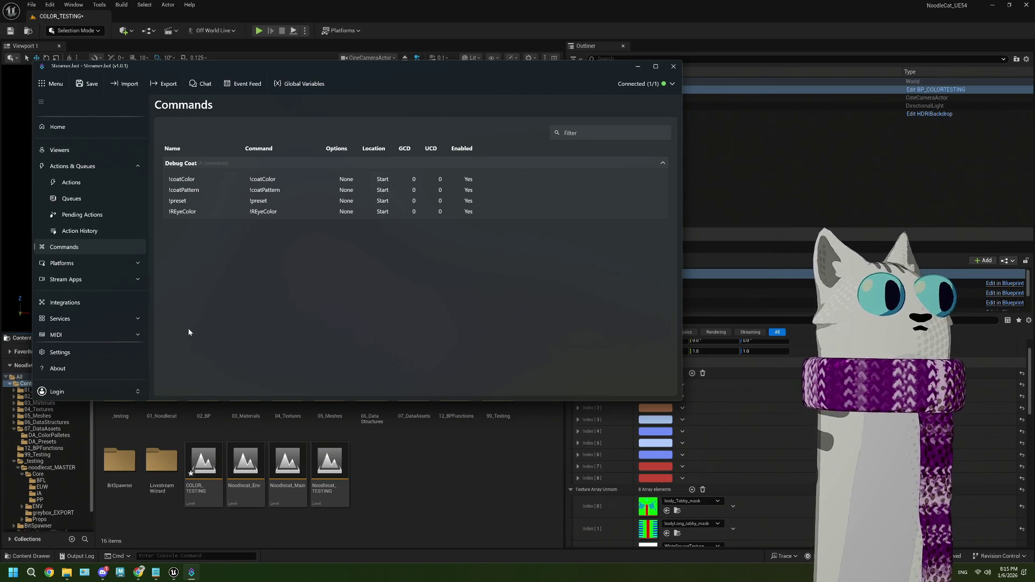
pyautogui.click(70, 182)
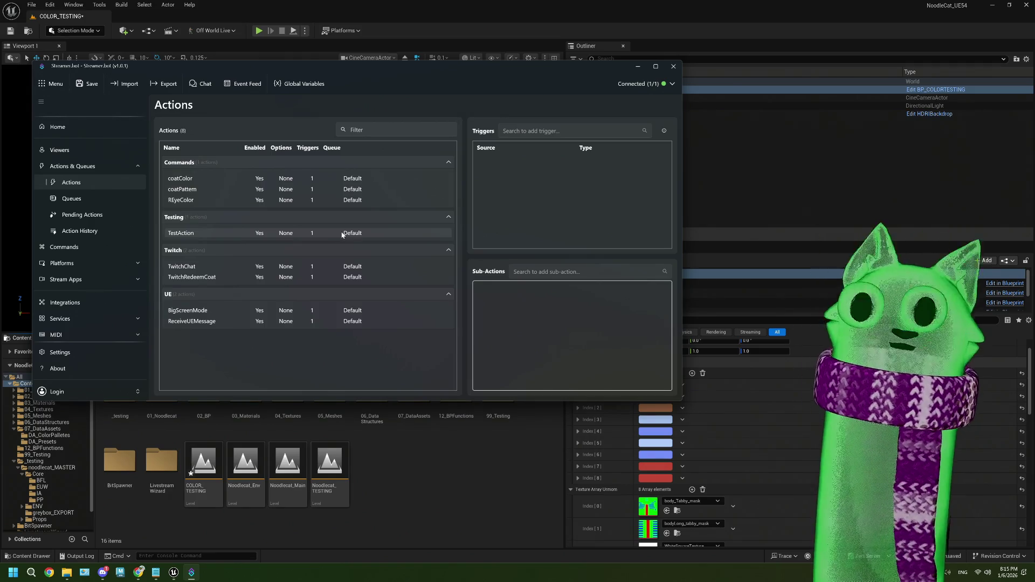
# - Duplicate the coatColor action, leaving the copy's group unchanged
pyautogui.click(193, 201)
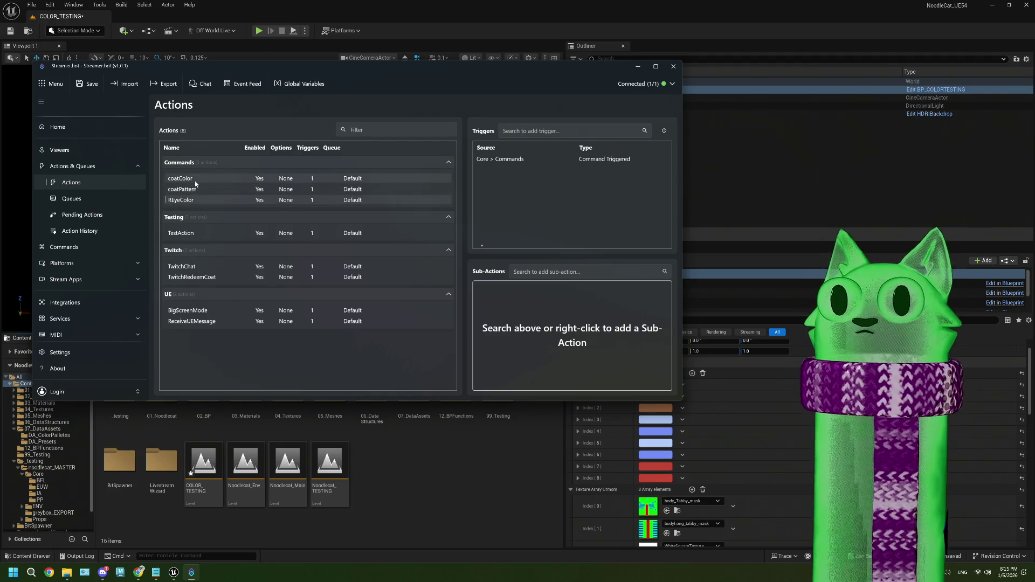
pyautogui.click(195, 181)
pyautogui.rightClick(195, 184)
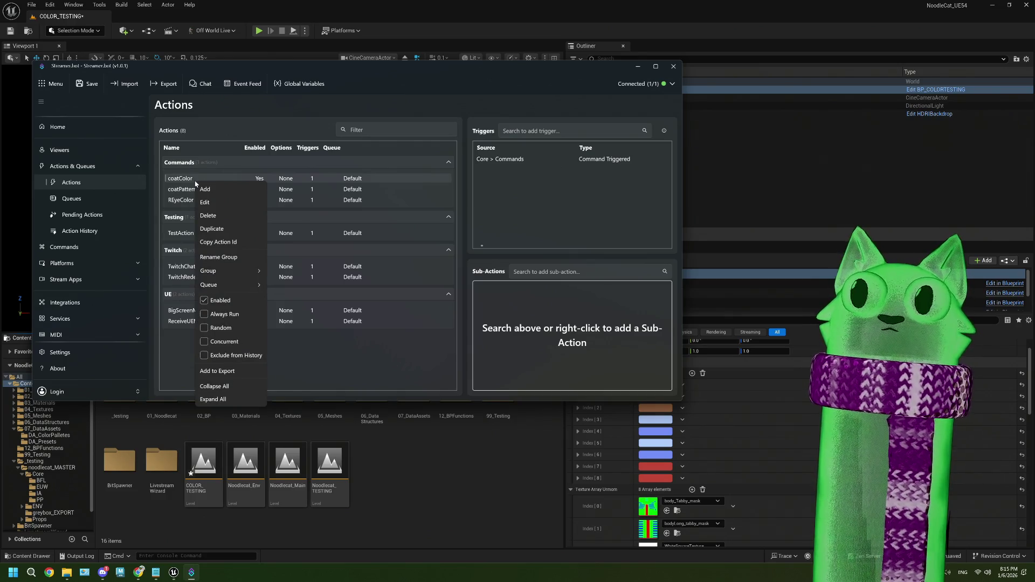
pyautogui.click(212, 229)
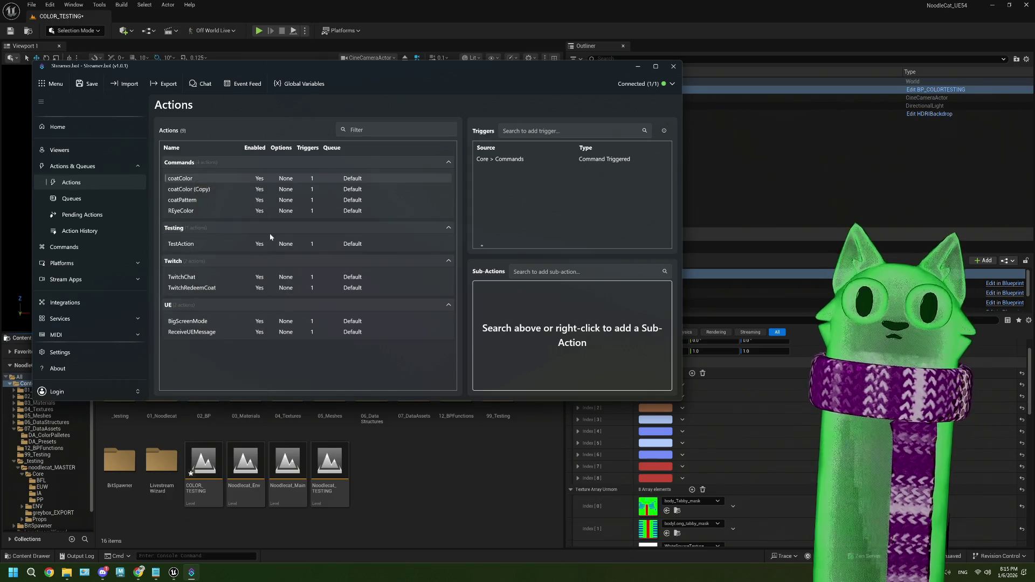
pyautogui.rightClick(210, 189)
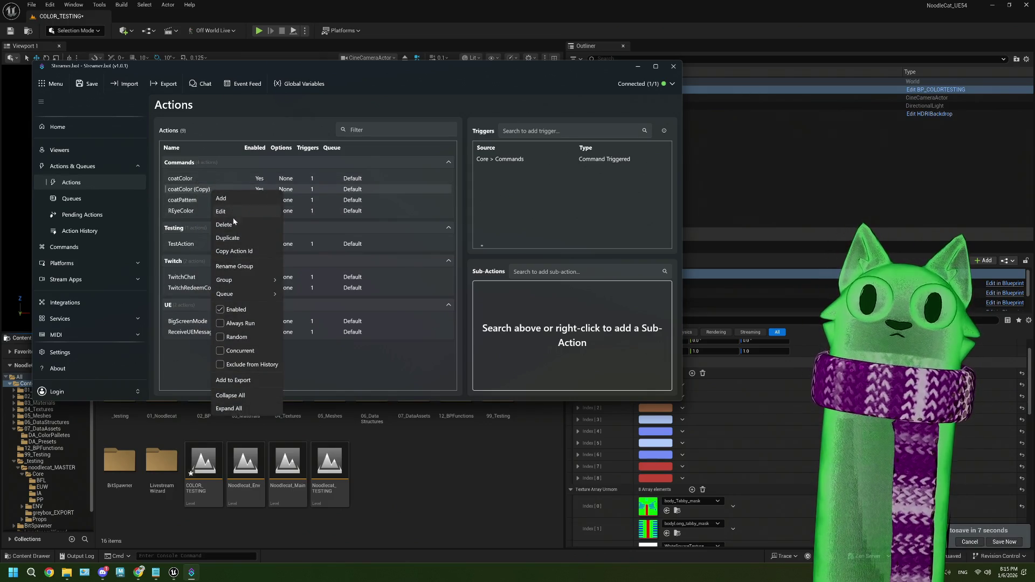
pyautogui.moveTo(237, 280)
pyautogui.click(307, 312)
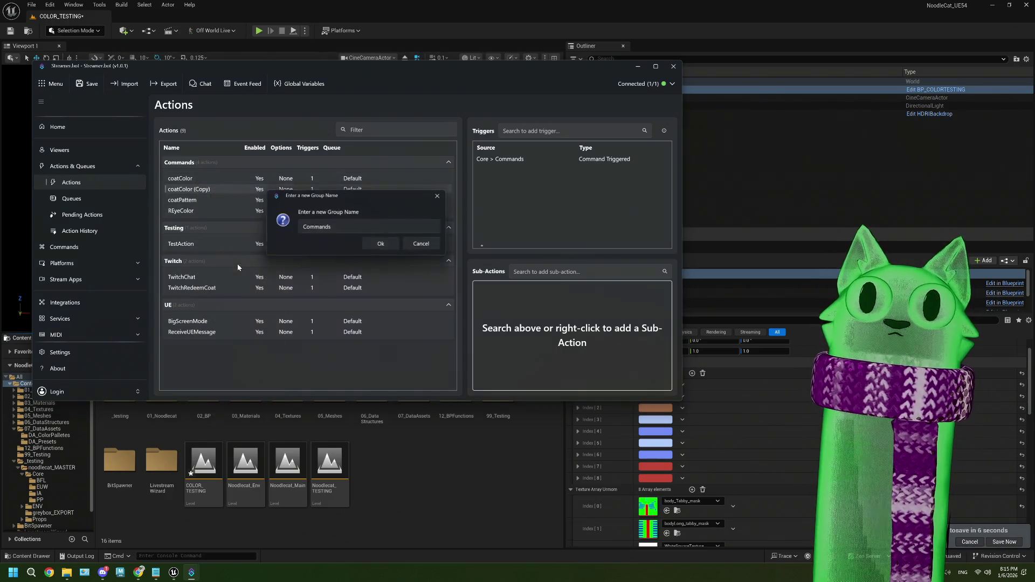
pyautogui.click(426, 246)
# - Rename the duplicated action to CommandPreset
pyautogui.rightClick(209, 189)
pyautogui.click(229, 208)
pyautogui.moveTo(326, 186); pyautogui.dragTo(267, 187)
pyautogui.write('preset')
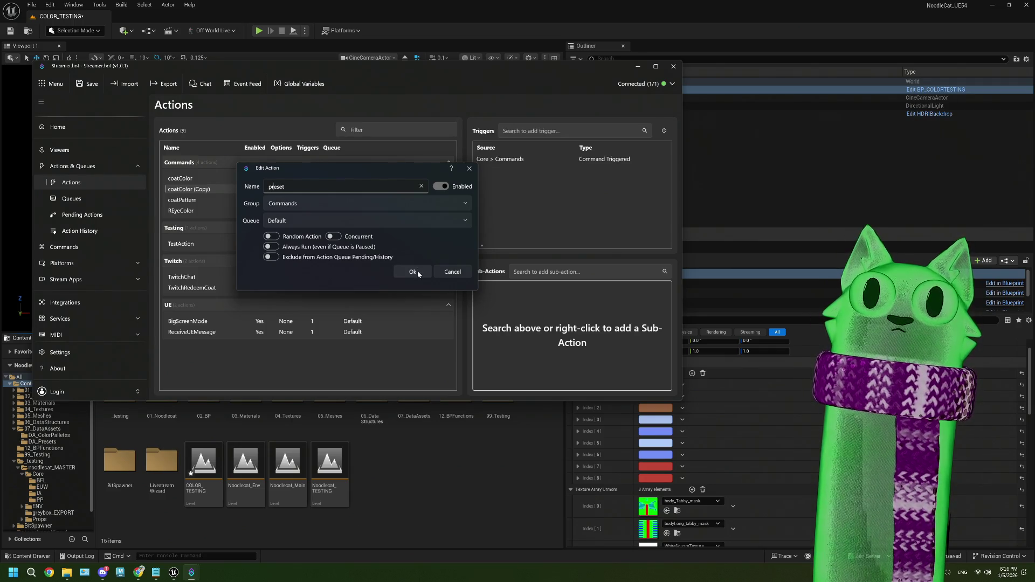
pyautogui.hotkey('ctrl', 'a')
pyautogui.press('BackSpace')
pyautogui.write('CommandPreset')
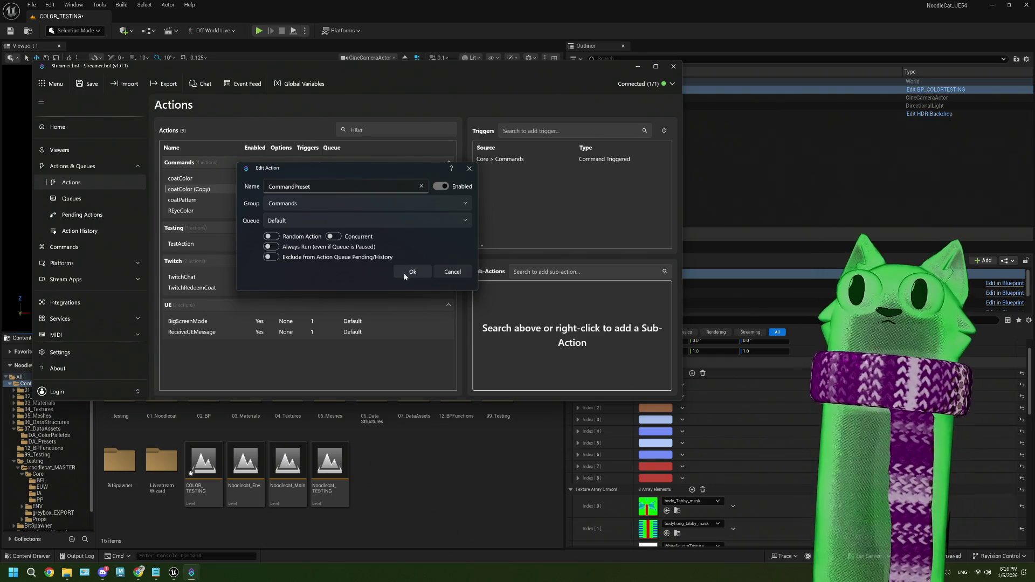
pyautogui.click(412, 271)
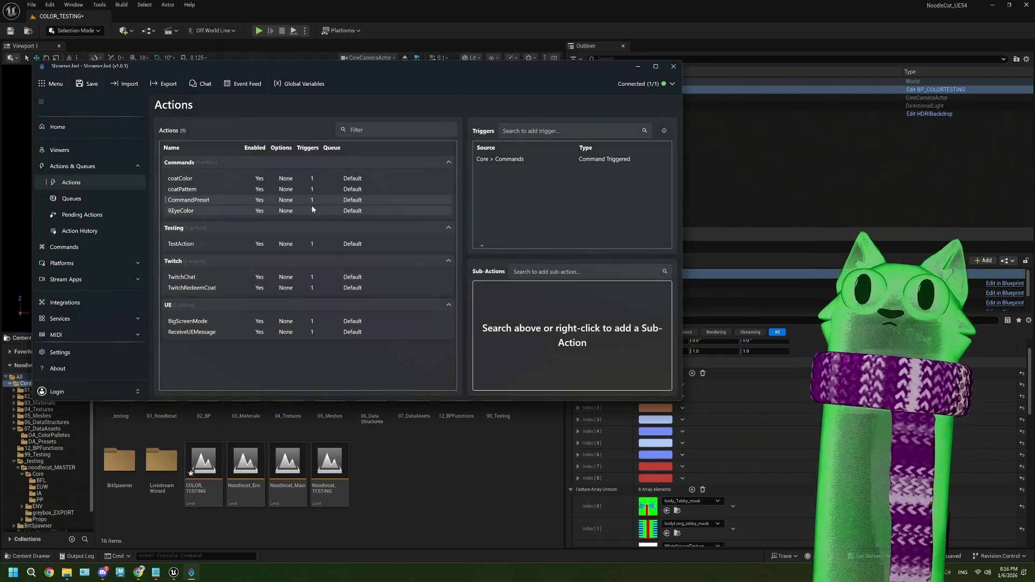
# - Set CommandPreset's Command Triggered trigger to !preset, then minimise Streamer.bot
pyautogui.doubleClick(513, 162)
pyautogui.click(358, 221)
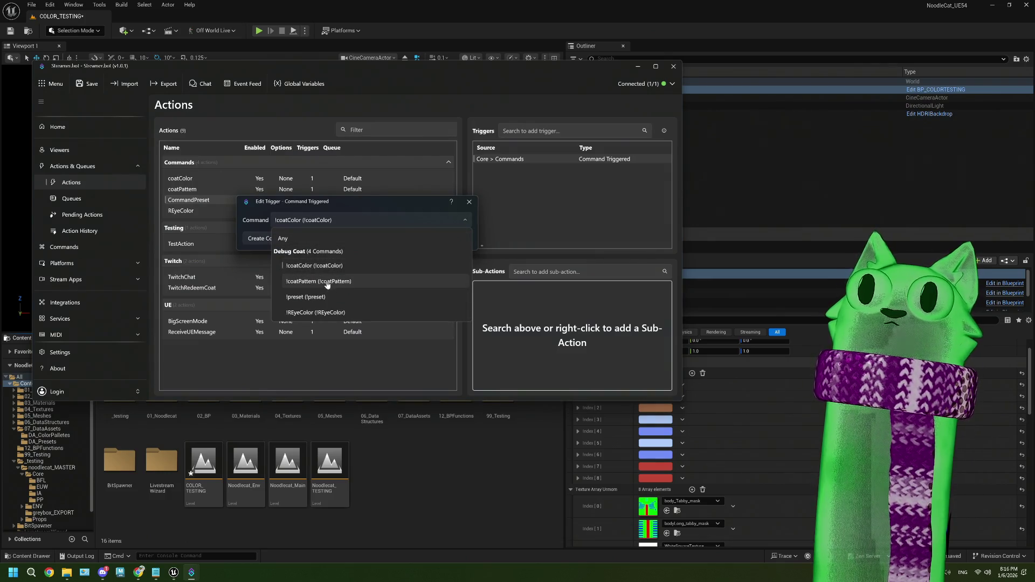
pyautogui.click(322, 299)
pyautogui.click(411, 239)
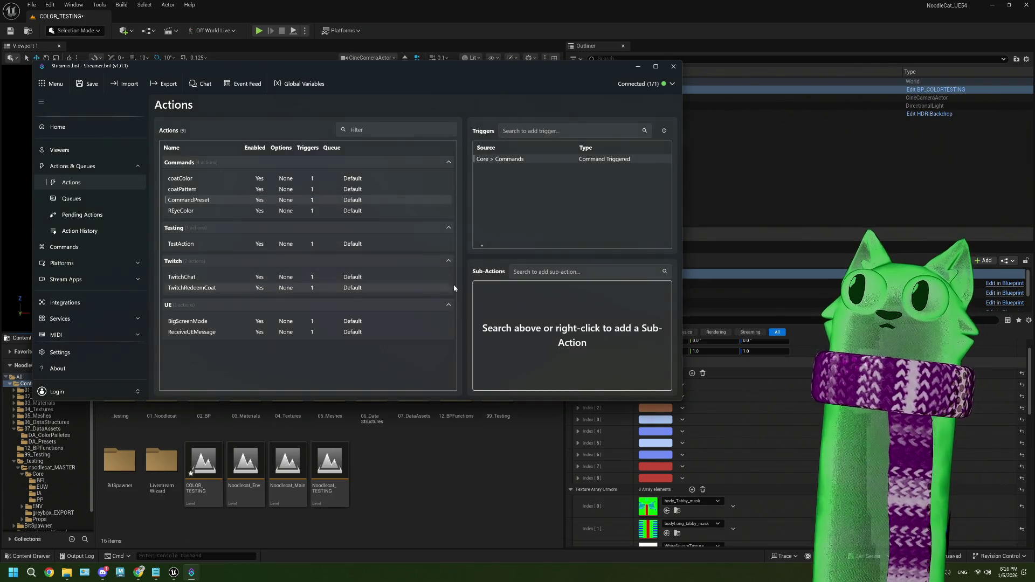
pyautogui.click(638, 67)
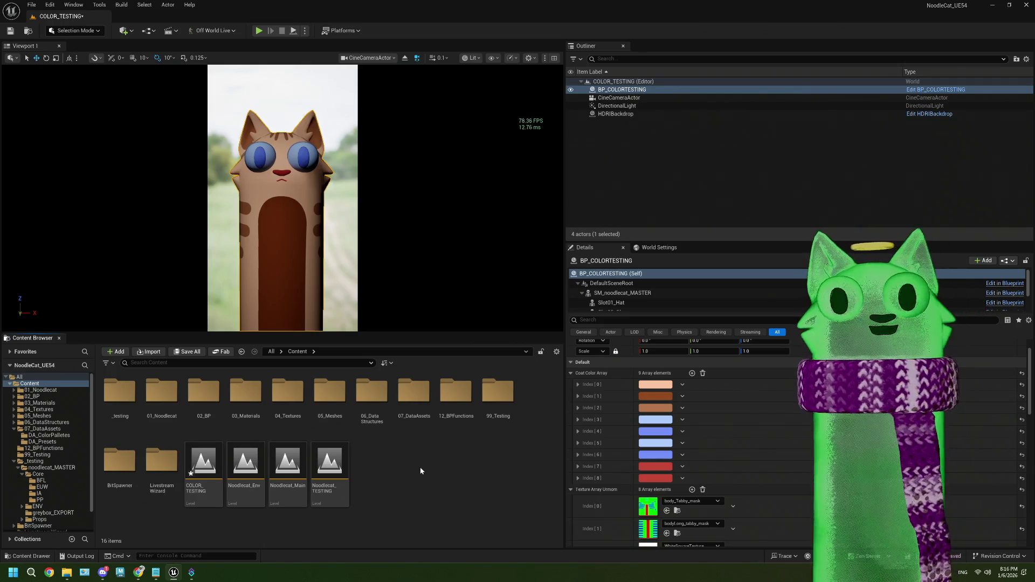
# - Save the COLOR_TESTING level and open the Core folder's StreamerBotConnection_shareable Blueprint full screen
pyautogui.hotkey('ctrl', 's')
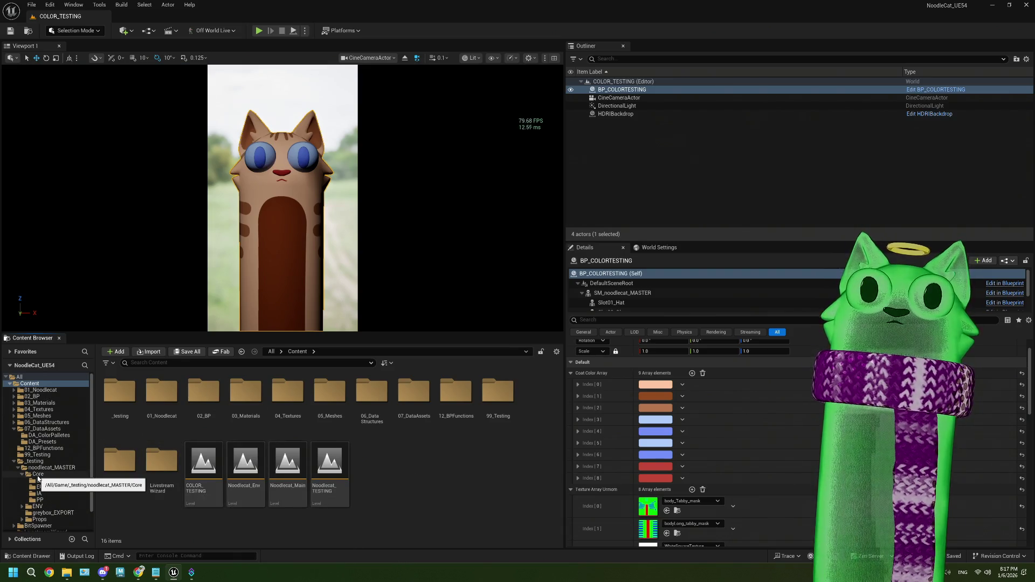
pyautogui.click(65, 474)
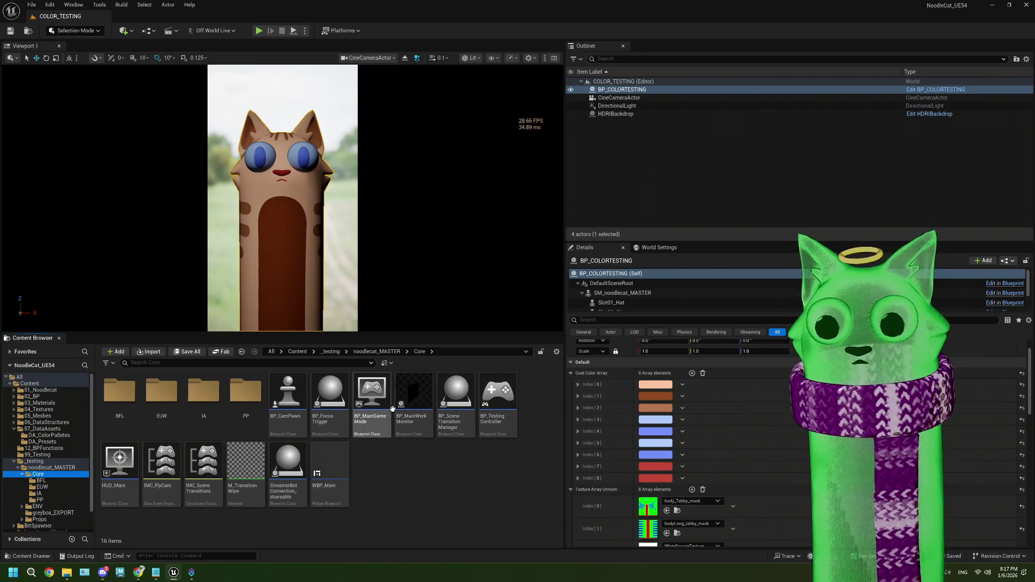
pyautogui.doubleClick(303, 455)
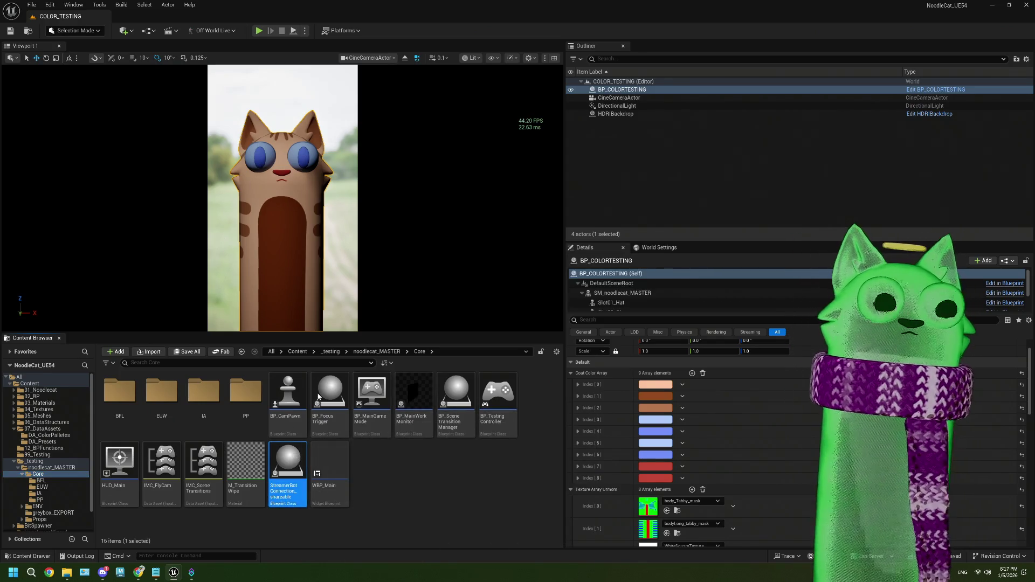
pyautogui.click(331, 412)
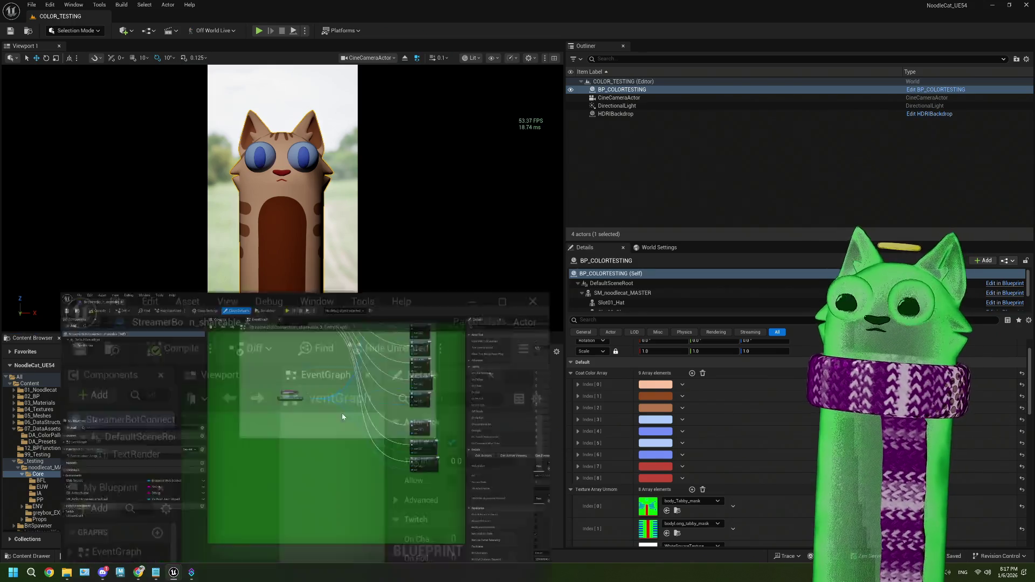
# - Add output pin Index [13] named CommandPreset to the Switch on String node
pyautogui.scroll(5, 486, 239)
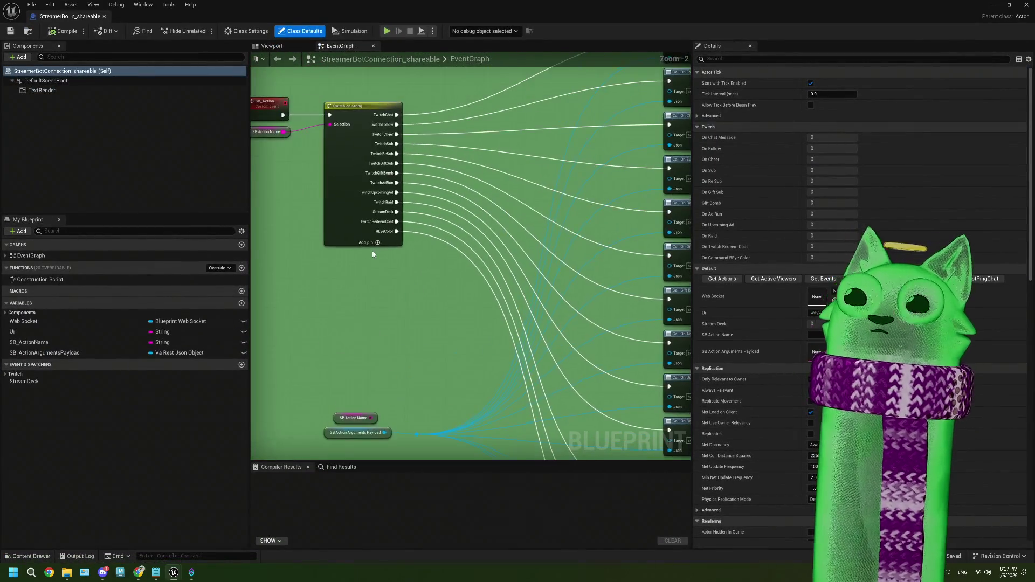
pyautogui.click(349, 220)
pyautogui.click(863, 83)
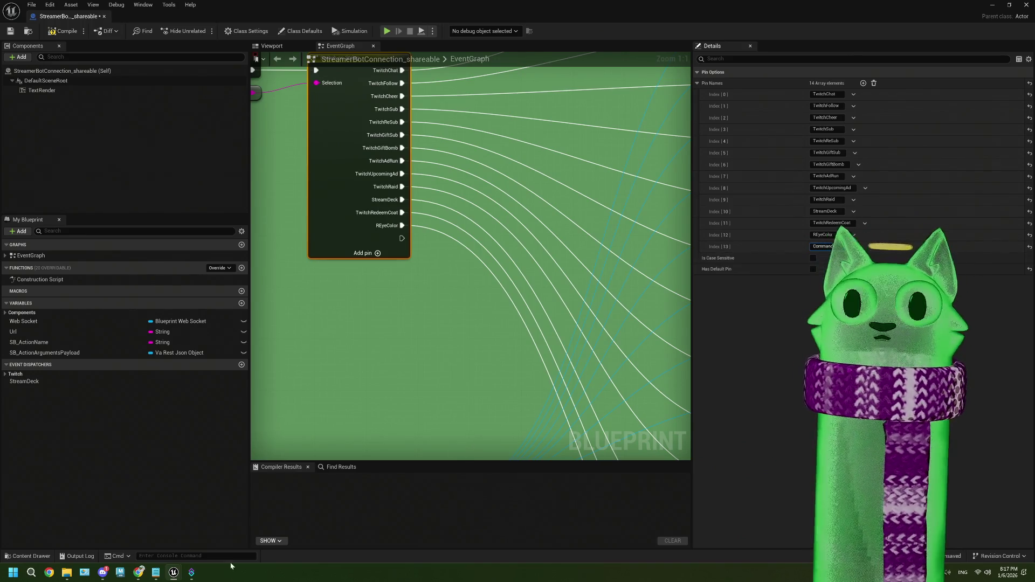
pyautogui.click(189, 573)
pyautogui.click(778, 393)
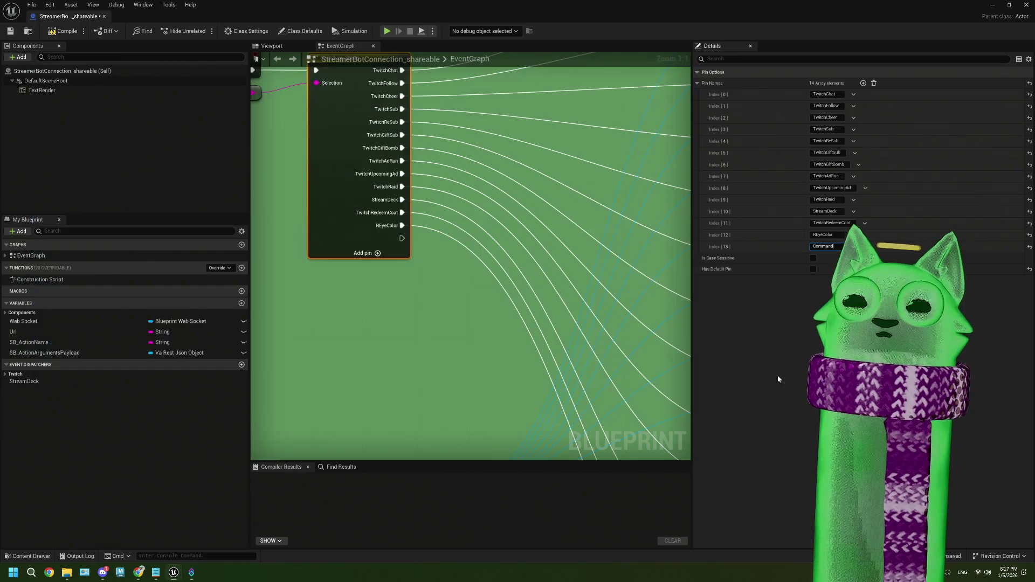
pyautogui.click(836, 246)
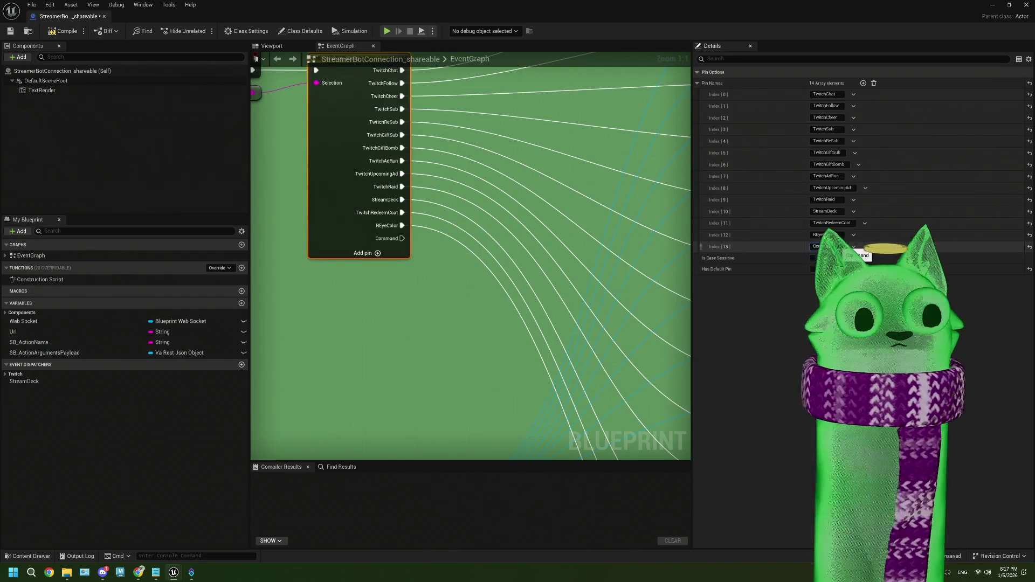
pyautogui.press('Return')
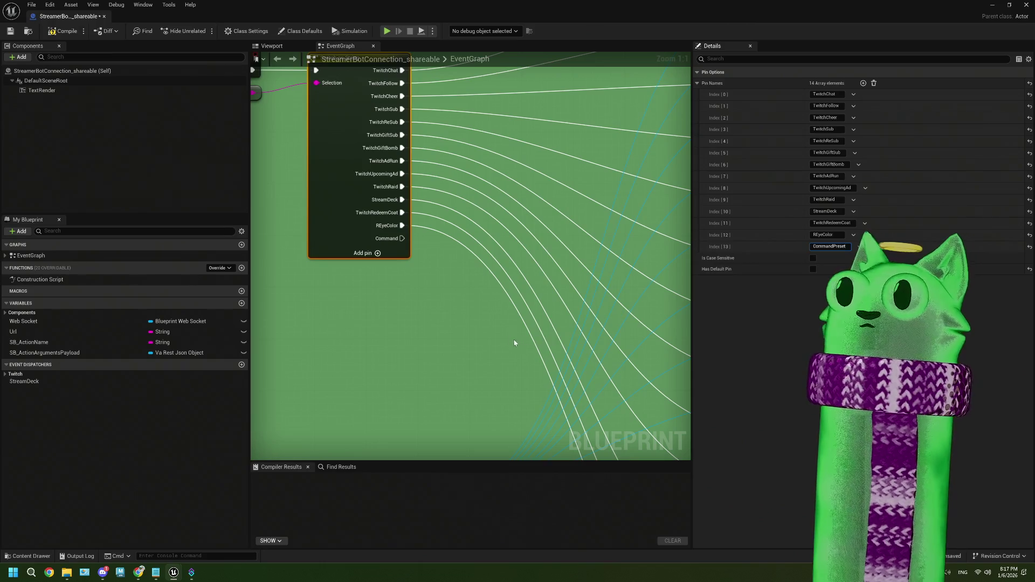
pyautogui.click(430, 316)
pyautogui.scroll(-2, 457, 357)
pyautogui.scroll(-1, 387, 271)
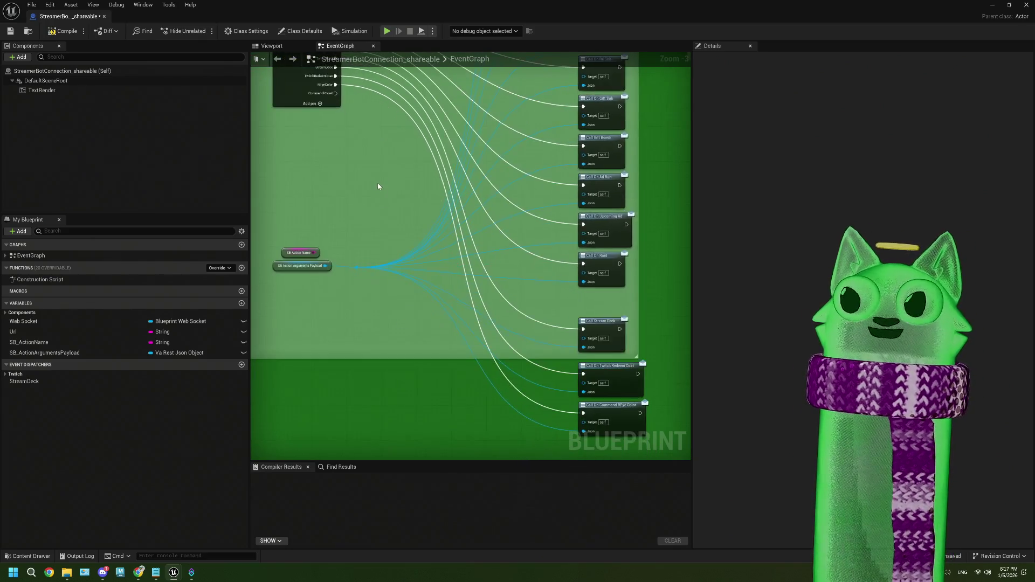
# - Add a new event dispatcher named CommandPreset
pyautogui.scroll(-1, 340, 275)
pyautogui.click(241, 365)
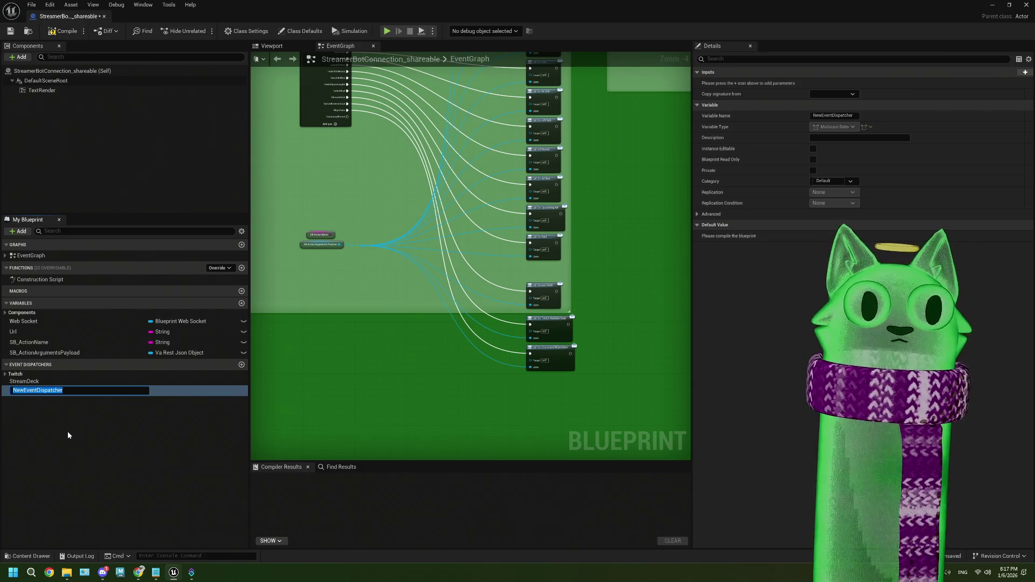
pyautogui.write('Comand')
pyautogui.press('BackSpace')
pyautogui.press('BackSpace')
pyautogui.press('BackSpace')
pyautogui.write('mandPreset')
pyautogui.press('Return')
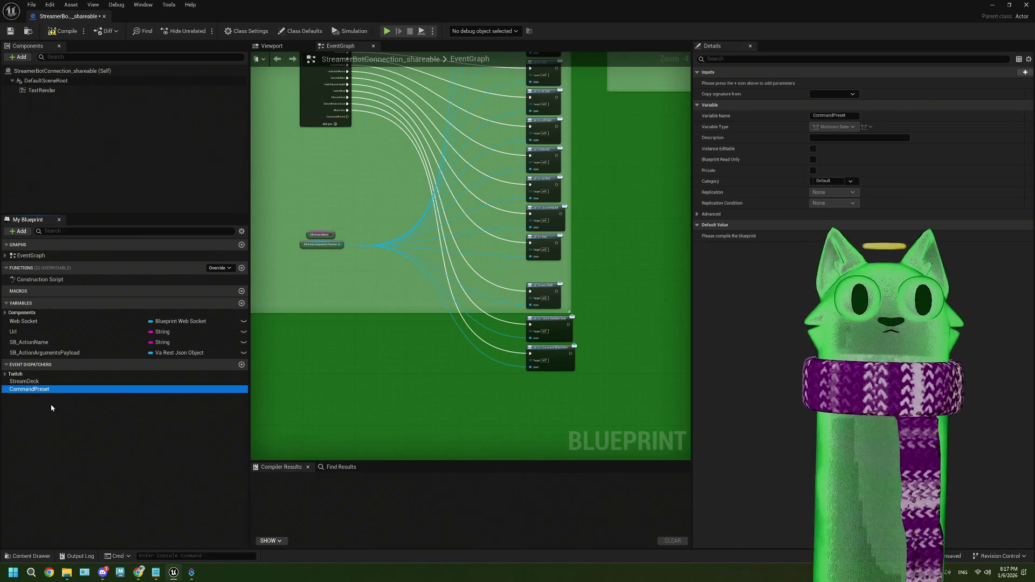
# - Give CommandPreset an input parameter of type Va Rest Json Object
pyautogui.click(1025, 71)
pyautogui.click(833, 83)
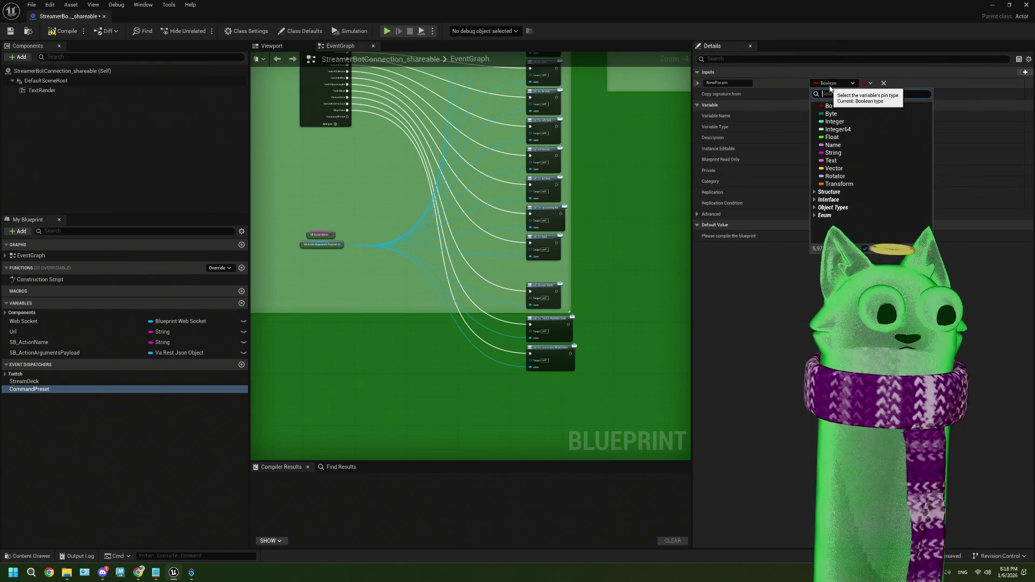
pyautogui.write('vares')
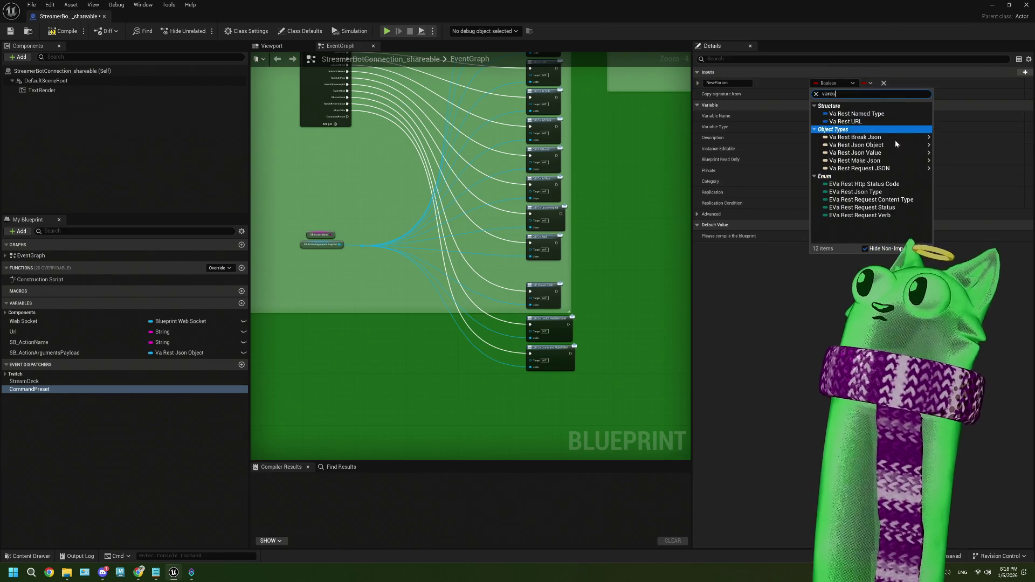
pyautogui.moveTo(894, 145)
pyautogui.click(952, 143)
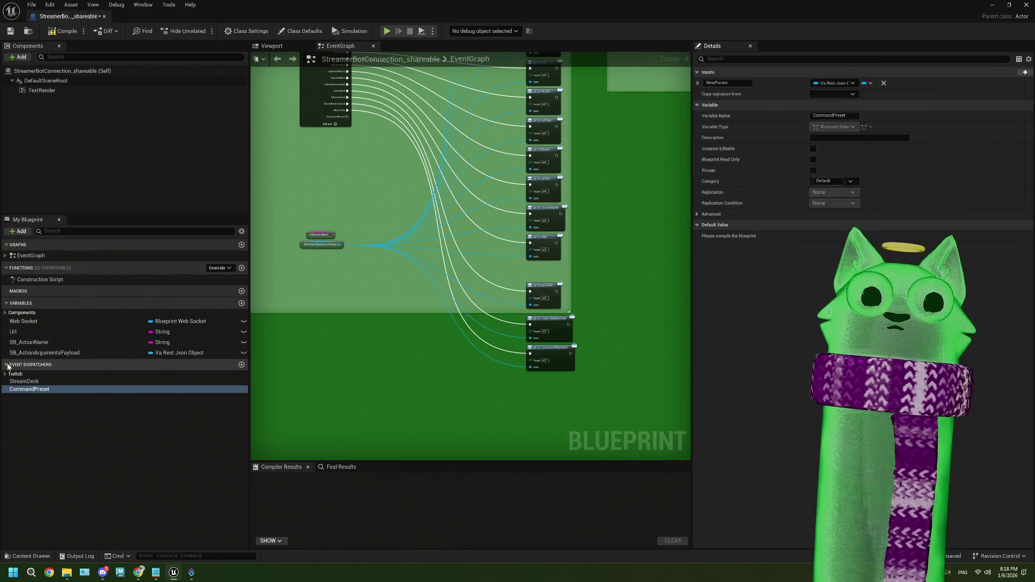
# - File CommandPreset under the Commands category and place a Call CommandPreset node in the graph
pyautogui.click(41, 390)
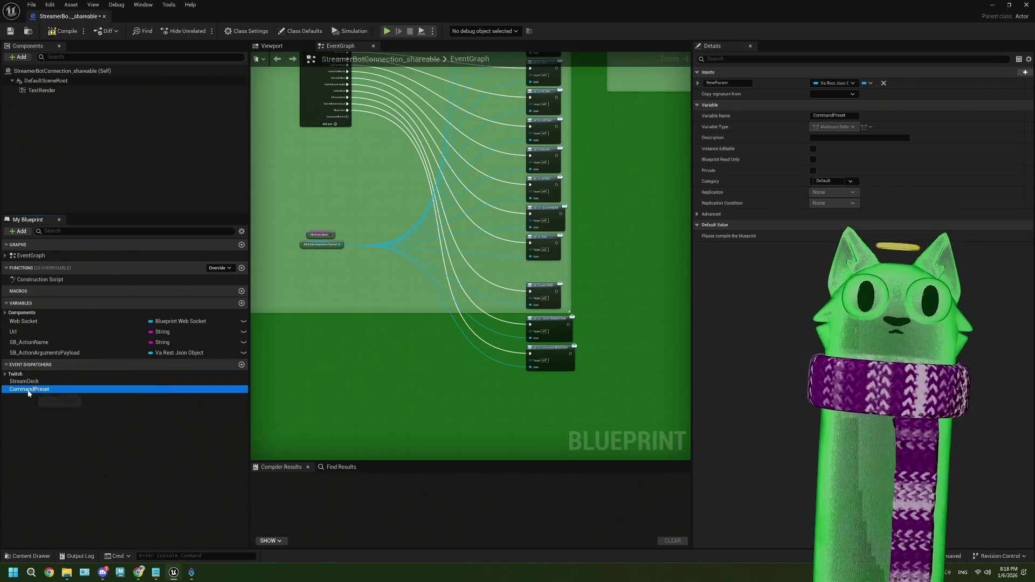
pyautogui.click(822, 182)
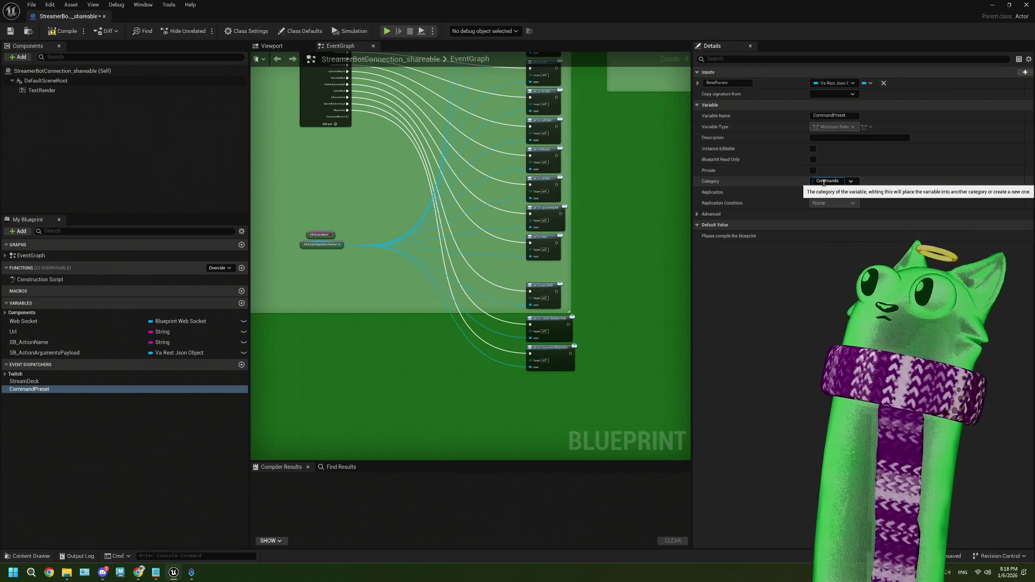
pyautogui.press('Return')
pyautogui.click(22, 390)
pyautogui.moveTo(22, 393)
pyautogui.mouseDown()
pyautogui.moveTo(501, 399)
pyautogui.moveTo(555, 385)
pyautogui.mouseUp()
pyautogui.click(527, 409)
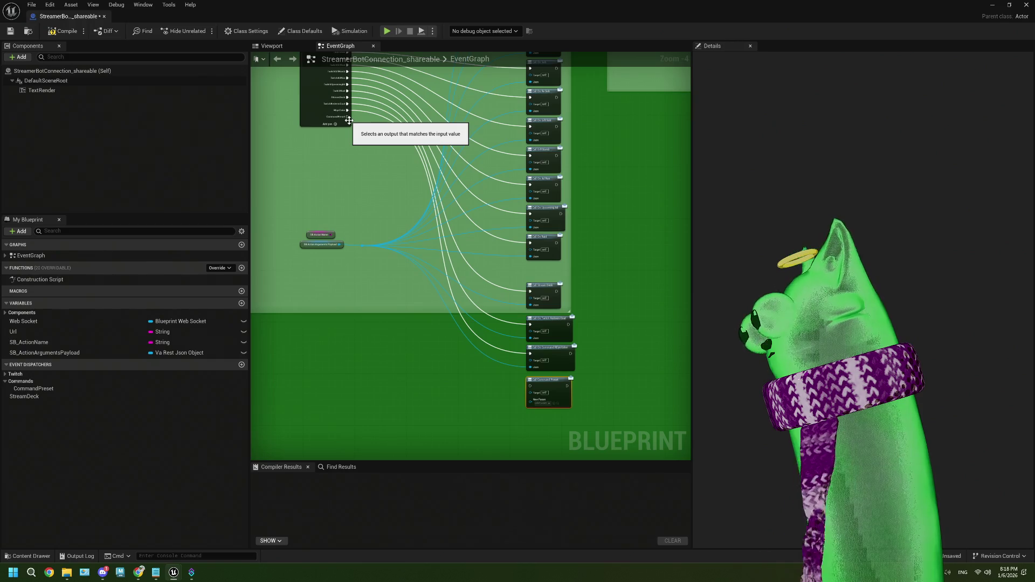
# - Wire the switch's CommandPreset exec and arguments payload into Call CommandPreset, then compile and save
pyautogui.moveTo(347, 117)
pyautogui.mouseDown()
pyautogui.moveTo(492, 389)
pyautogui.moveTo(531, 387)
pyautogui.mouseUp()
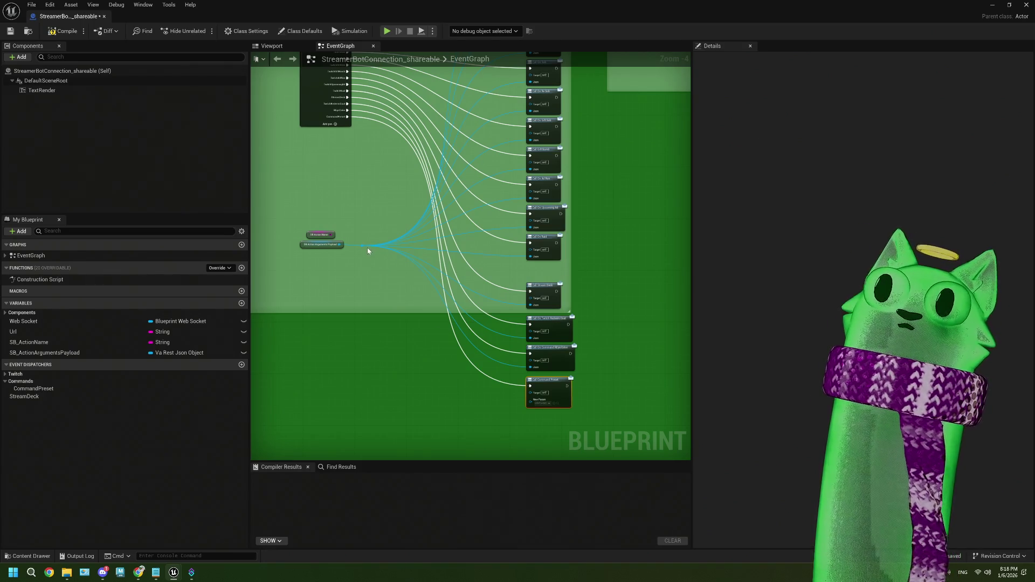
pyautogui.moveTo(362, 244); pyautogui.dragTo(537, 408)
pyautogui.scroll(3, 537, 408)
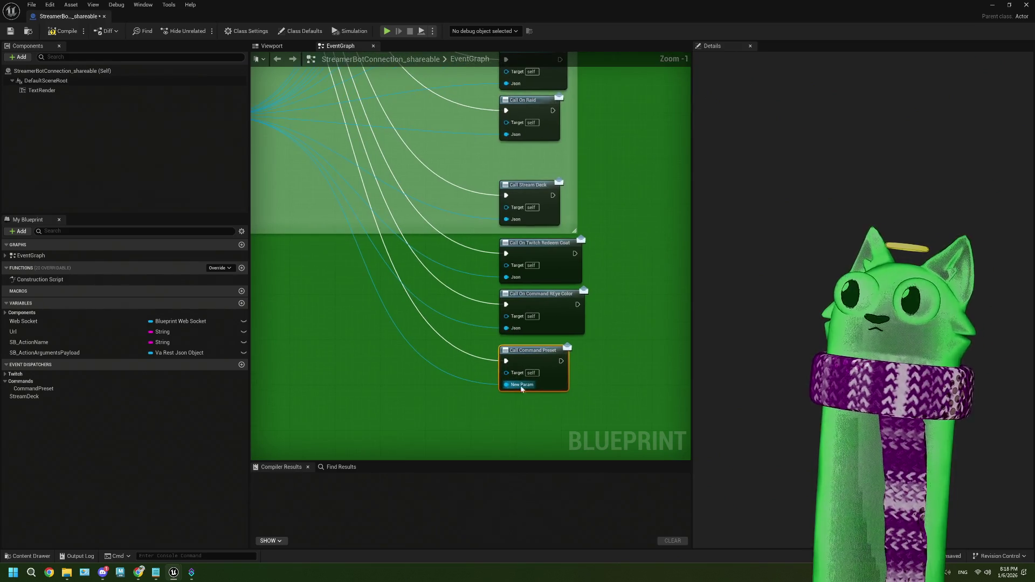
pyautogui.click(64, 31)
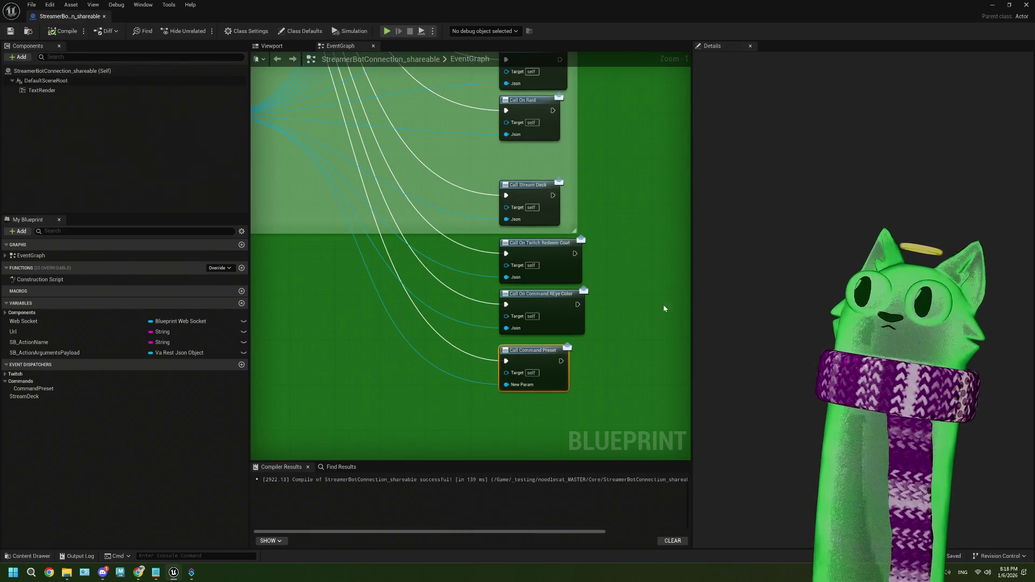
pyautogui.click(992, 4)
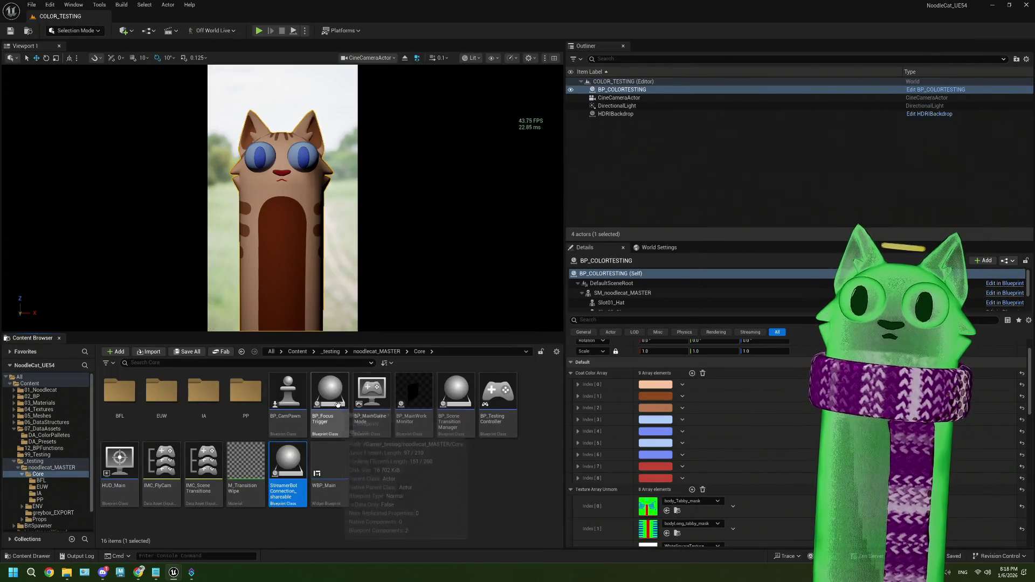
# - Open BP_CoatManager from noodlecat_MASTER and bring its OnTwitchRedeemCoat binding nodes into view
pyautogui.click(41, 480)
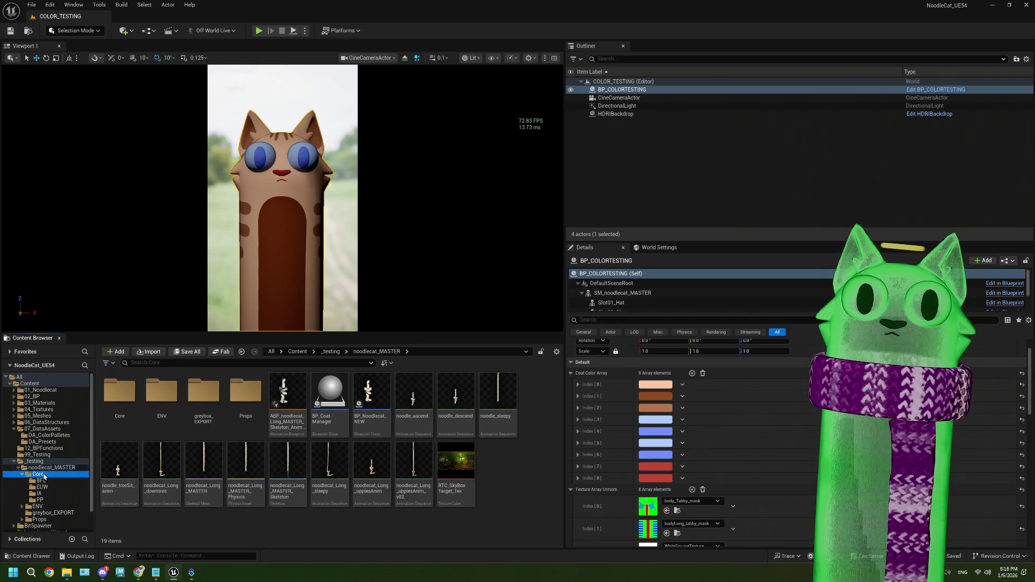
pyautogui.click(81, 474)
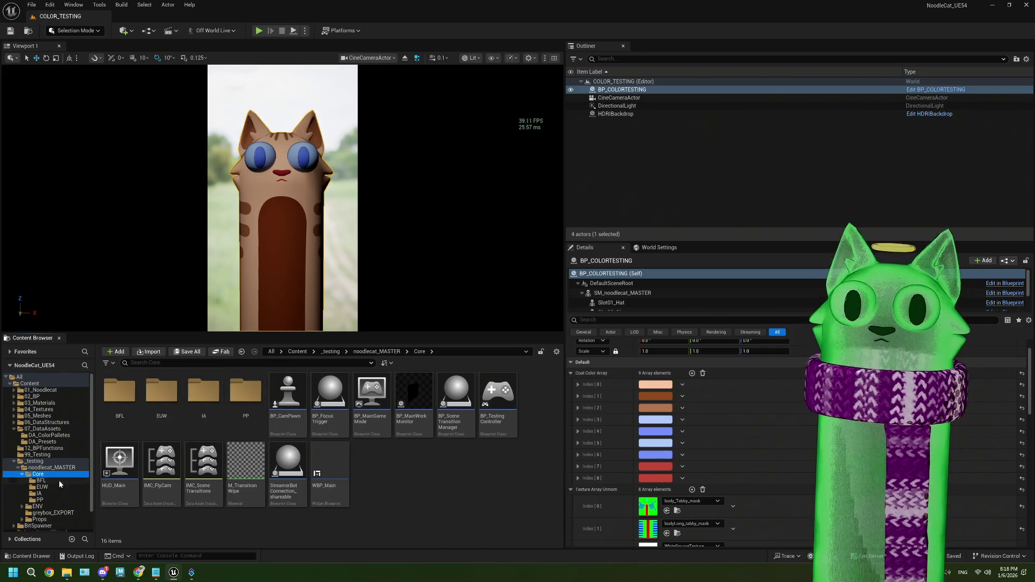
pyautogui.click(22, 475)
pyautogui.click(49, 467)
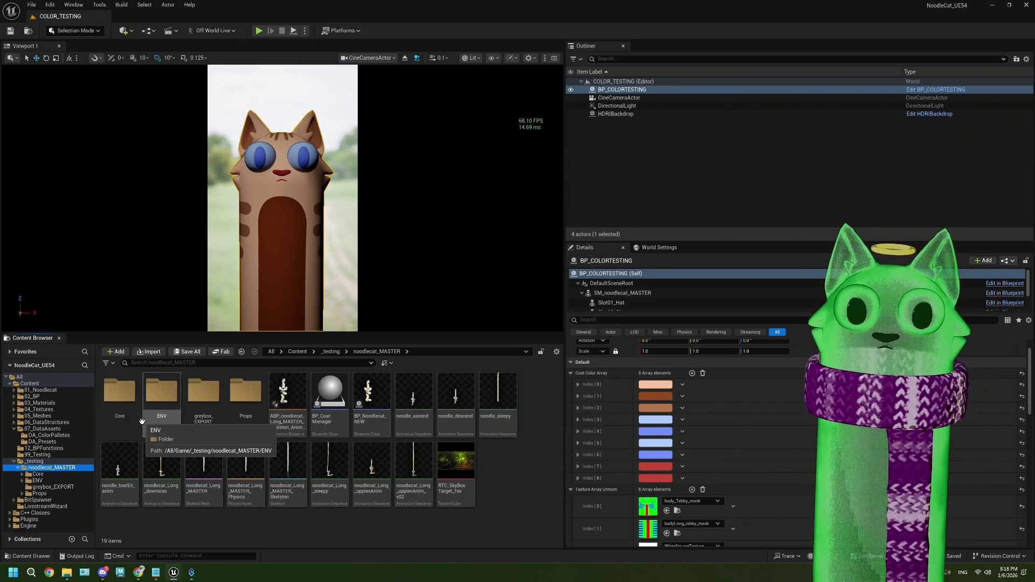
pyautogui.doubleClick(330, 399)
pyautogui.scroll(-5, 352, 329)
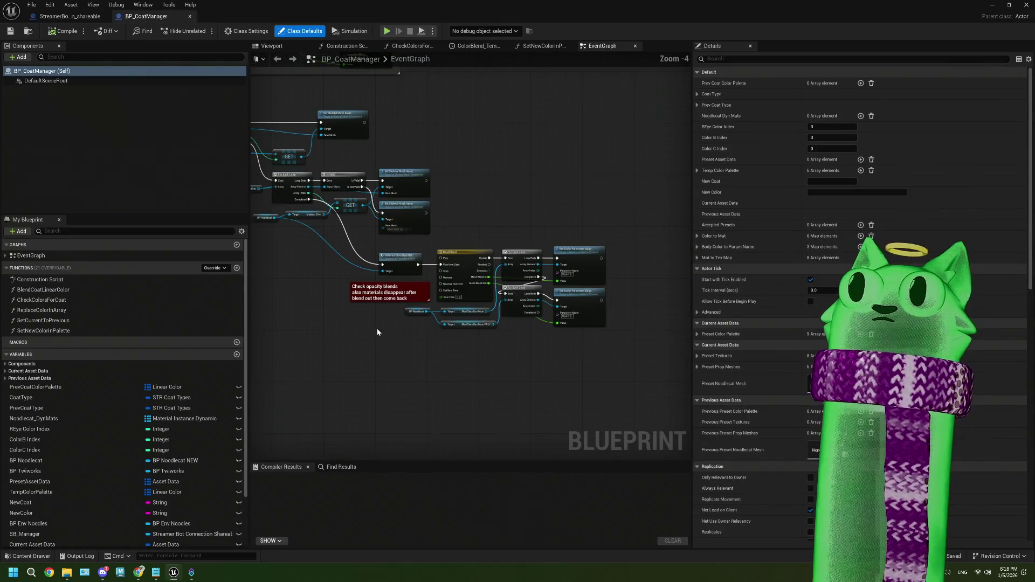
pyautogui.moveTo(352, 329)
pyautogui.mouseDown()
pyautogui.moveTo(439, 356)
pyautogui.moveTo(465, 349)
pyautogui.moveTo(418, 421)
pyautogui.moveTo(370, 382)
pyautogui.mouseUp()
pyautogui.moveTo(536, 244)
pyautogui.mouseDown()
pyautogui.moveTo(464, 261)
pyautogui.moveTo(431, 302)
pyautogui.moveTo(446, 321)
pyautogui.moveTo(418, 330)
pyautogui.moveTo(528, 288)
pyautogui.moveTo(468, 293)
pyautogui.moveTo(433, 248)
pyautogui.moveTo(577, 280)
pyautogui.mouseUp()
pyautogui.scroll(-2, 529, 289)
pyautogui.scroll(5, 358, 324)
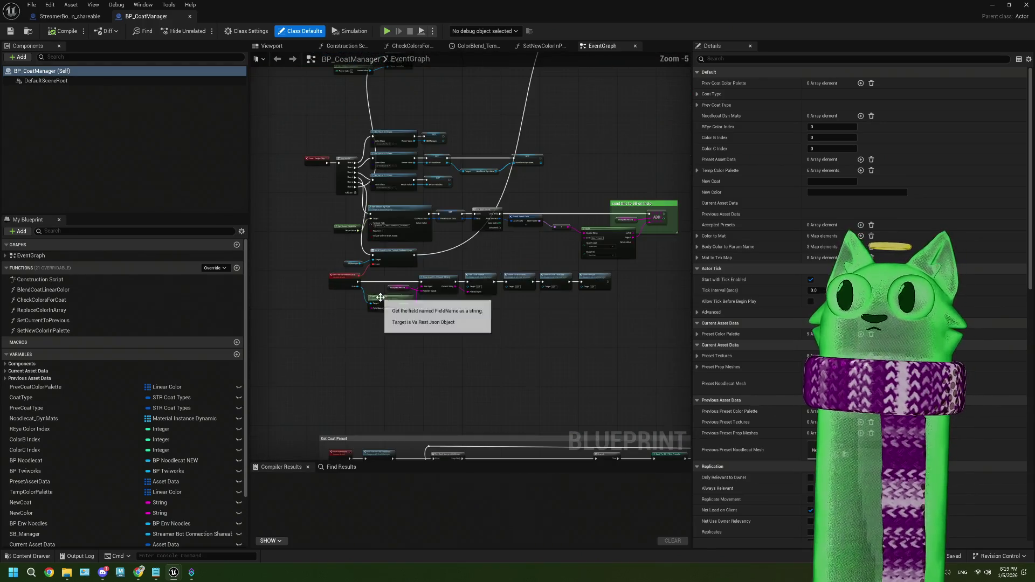
pyautogui.moveTo(408, 326); pyautogui.dragTo(385, 312)
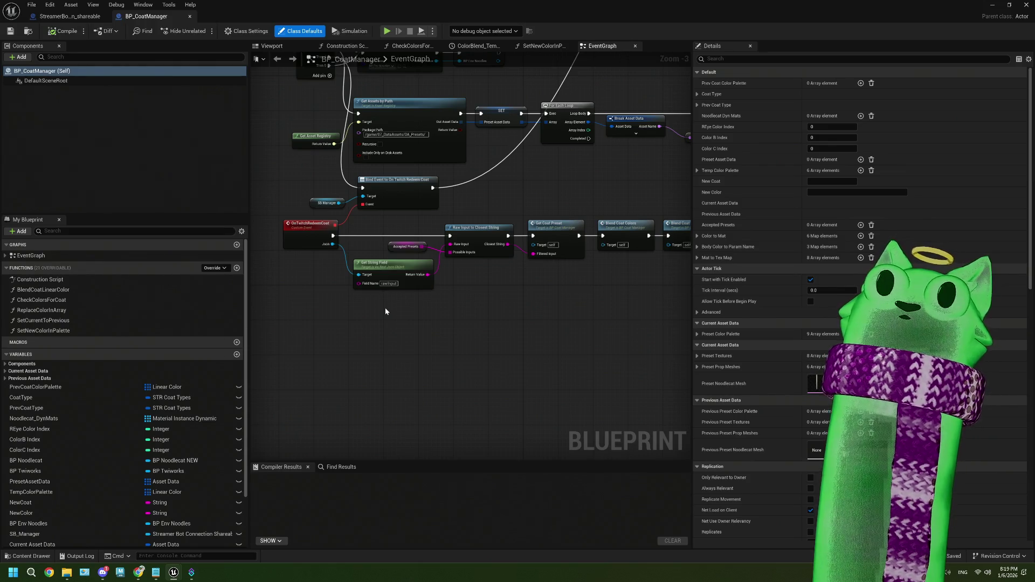
pyautogui.moveTo(386, 311)
pyautogui.mouseDown()
pyautogui.moveTo(367, 317)
pyautogui.moveTo(467, 300)
pyautogui.mouseUp()
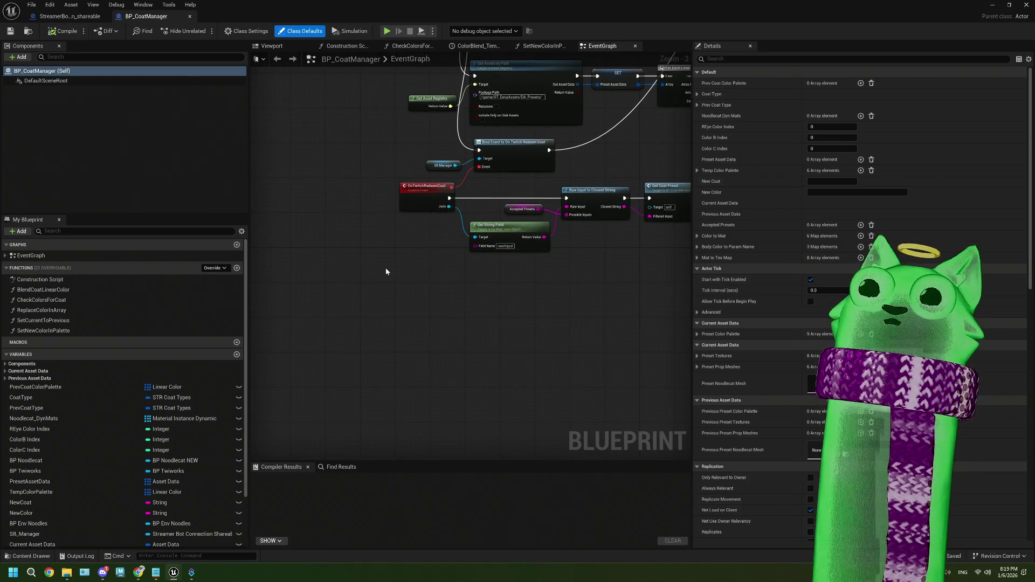
pyautogui.scroll(-2, 342, 271)
pyautogui.scroll(2, 439, 271)
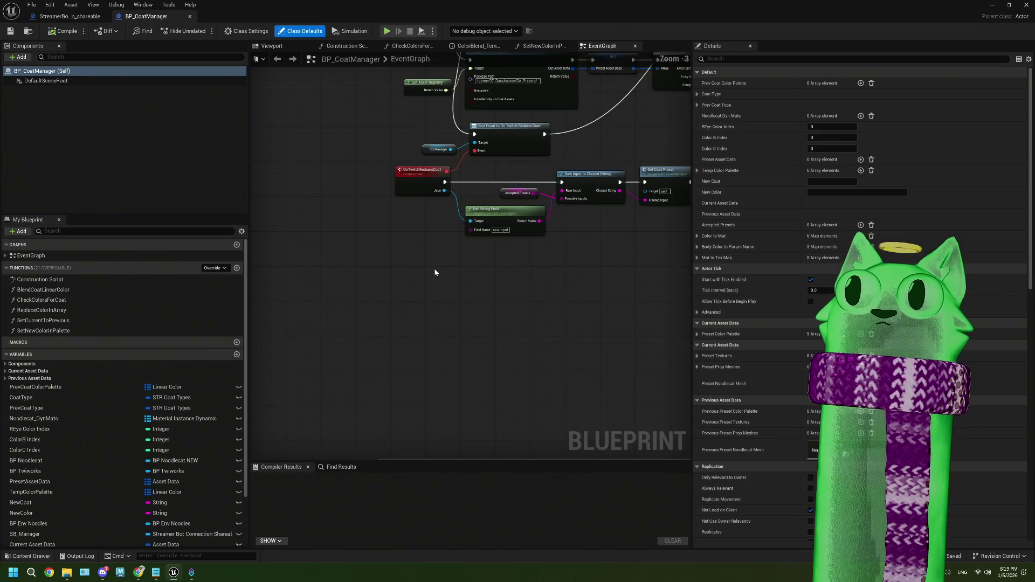
# - Add a Bind Event to Command Preset node from SB Manager, chain it after the redeem binding, and compile
pyautogui.moveTo(450, 149); pyautogui.dragTo(320, 207)
pyautogui.write('bind')
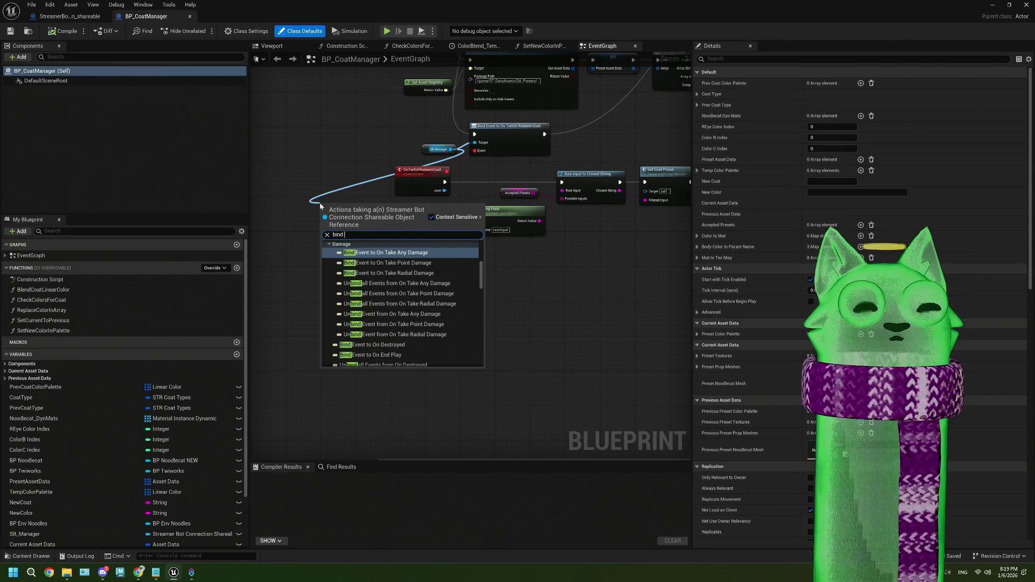
pyautogui.write(' pres')
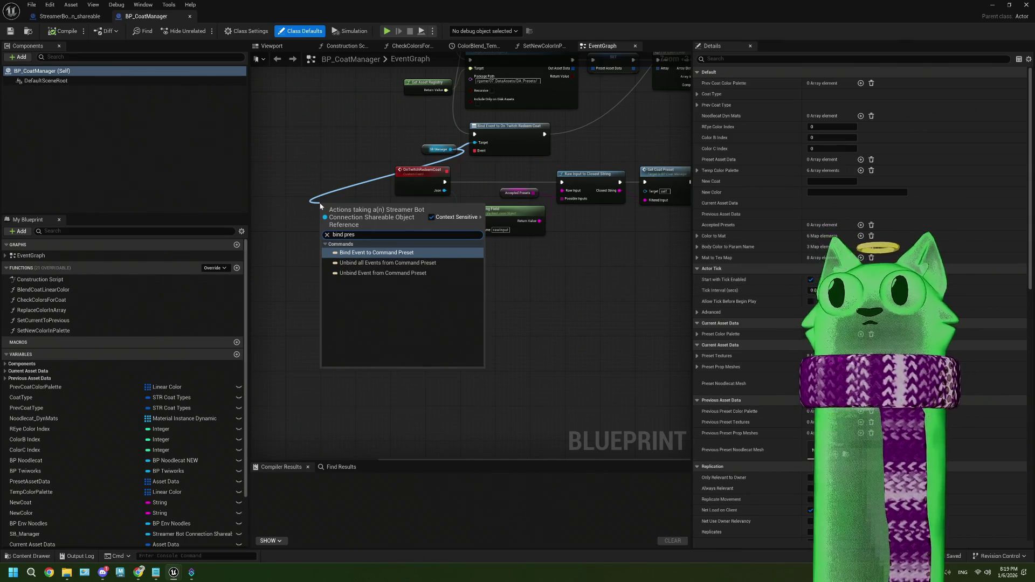
pyautogui.press('Return')
pyautogui.moveTo(321, 229)
pyautogui.mouseDown()
pyautogui.moveTo(312, 272)
pyautogui.moveTo(453, 195)
pyautogui.moveTo(447, 174)
pyautogui.mouseUp()
pyautogui.moveTo(545, 134)
pyautogui.mouseDown()
pyautogui.moveTo(382, 214)
pyautogui.moveTo(439, 204)
pyautogui.moveTo(384, 214)
pyautogui.moveTo(555, 142)
pyautogui.moveTo(350, 208)
pyautogui.mouseUp()
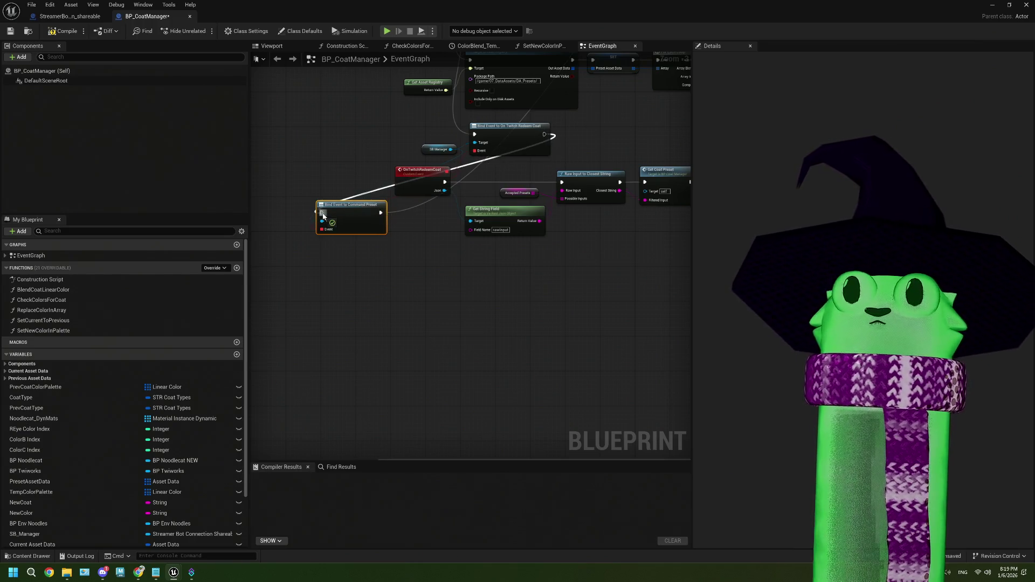
pyautogui.click(11, 31)
pyautogui.hotkey('alt', 'Tab')
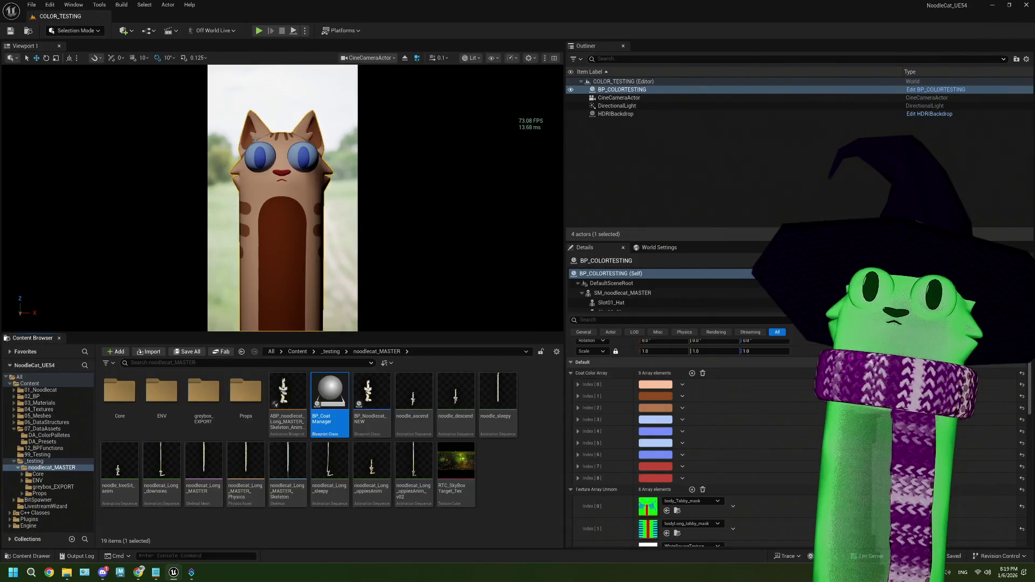
# - Open the Noodlecat_Env level from the Content folder and start a test play
pyautogui.click(29, 383)
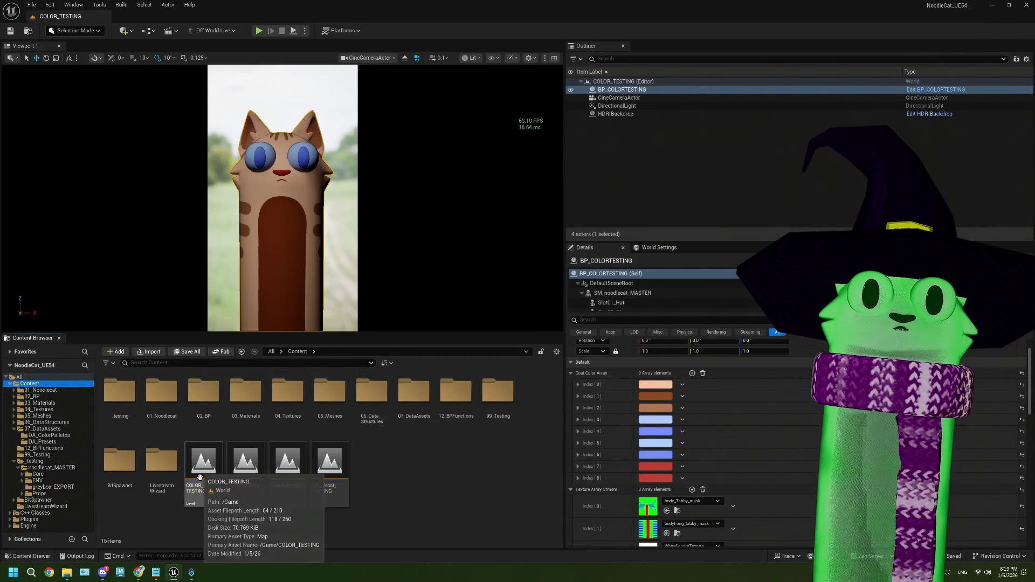
pyautogui.doubleClick(253, 477)
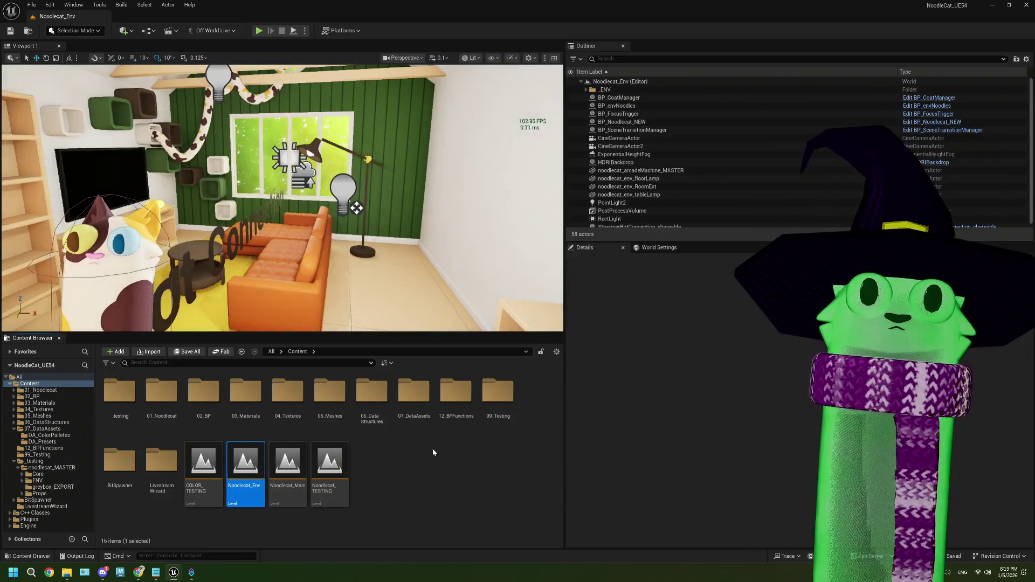
pyautogui.click(442, 461)
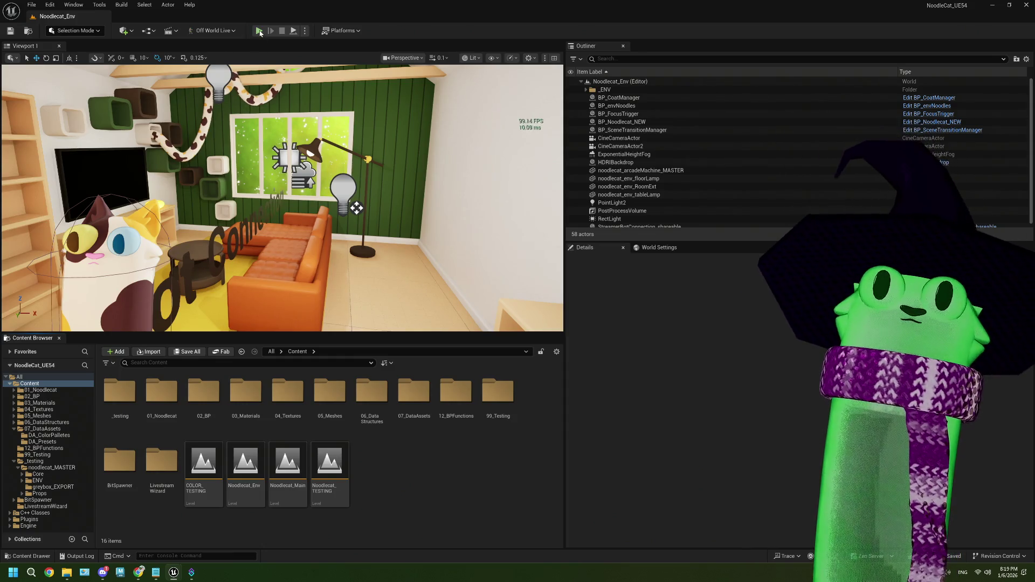
pyautogui.hotkey('alt', 'p')
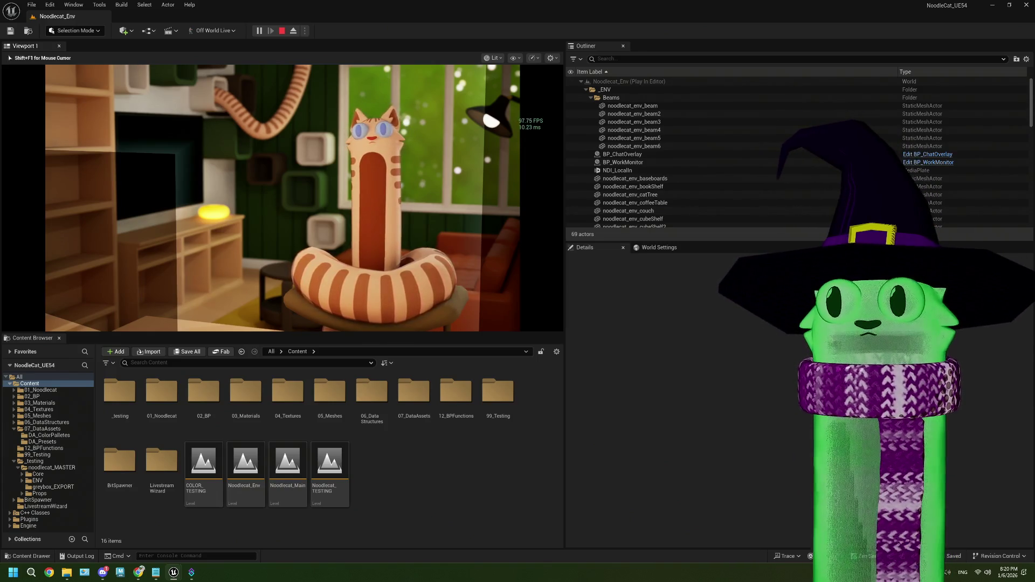
pyautogui.press('Escape')
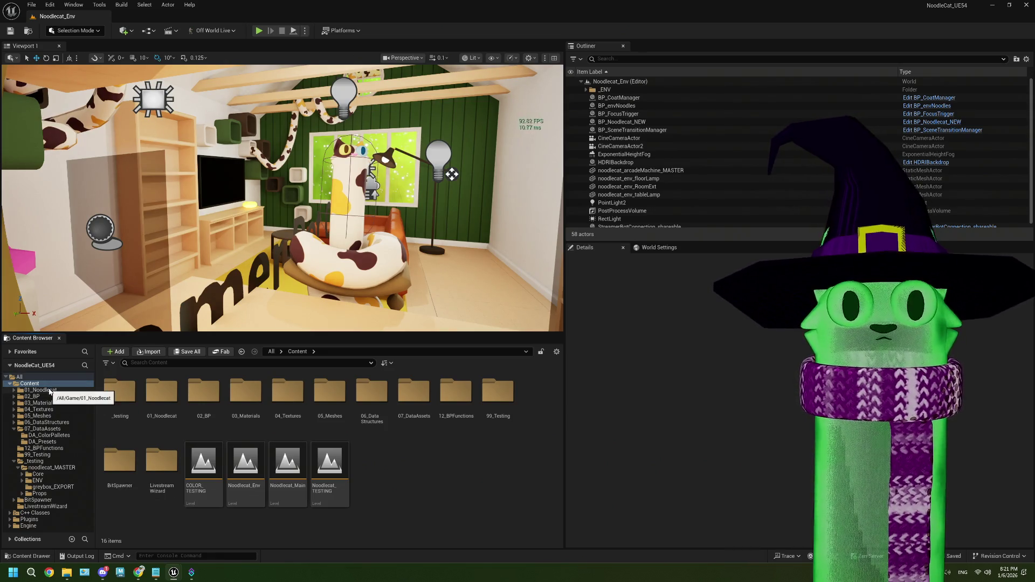
# - Open COLOR_TESTING, view it through the CineCameraActor, and inspect BP_COLORTESTING's Index 3 coat colour
pyautogui.doubleClick(204, 465)
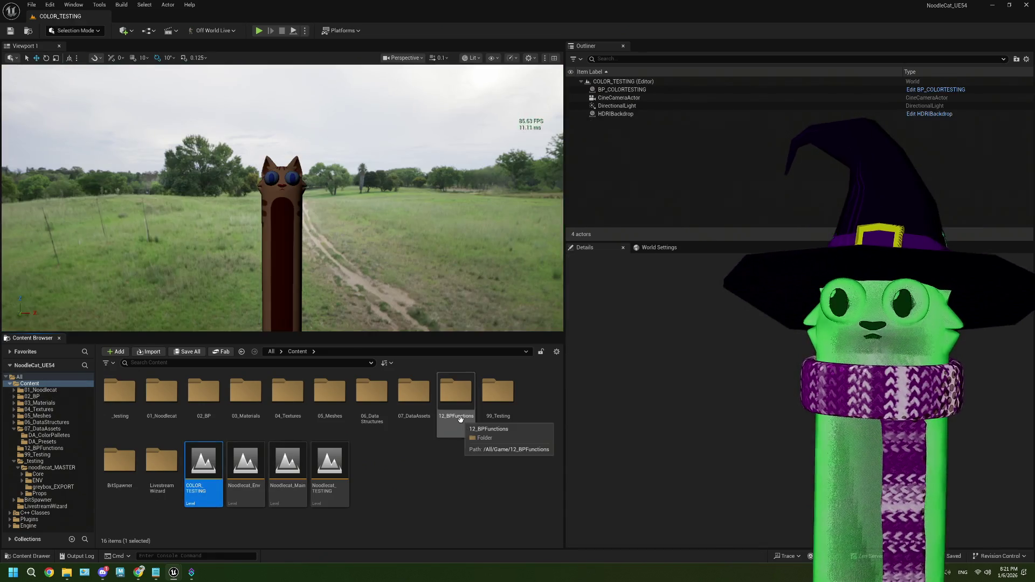
pyautogui.click(404, 58)
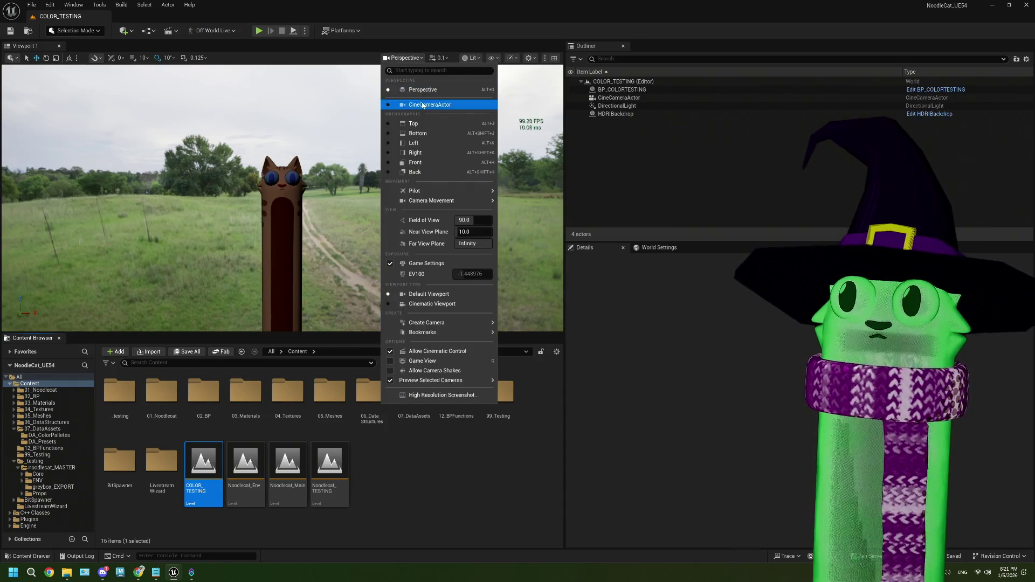
pyautogui.click(466, 339)
pyautogui.click(290, 174)
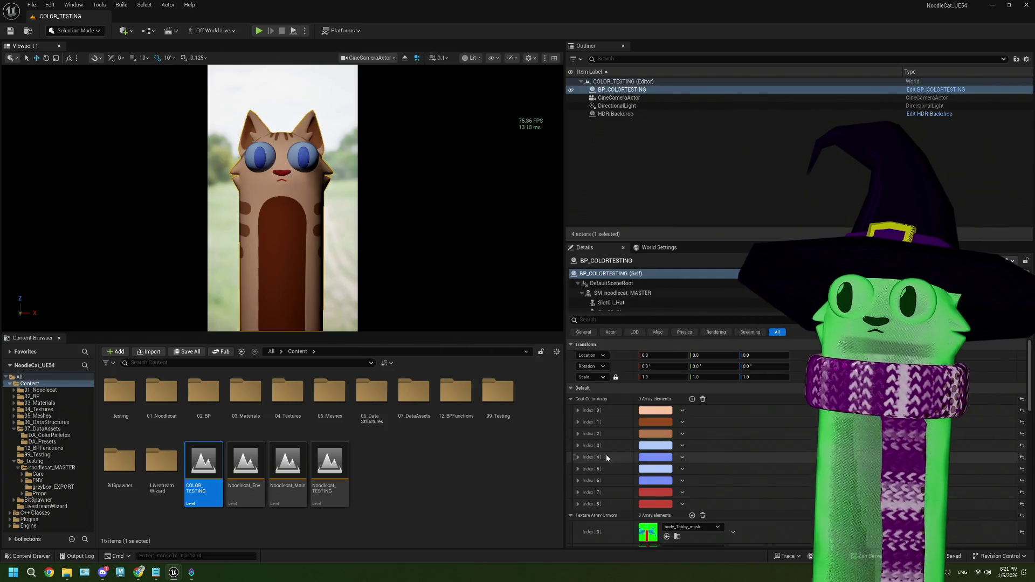
pyautogui.click(658, 447)
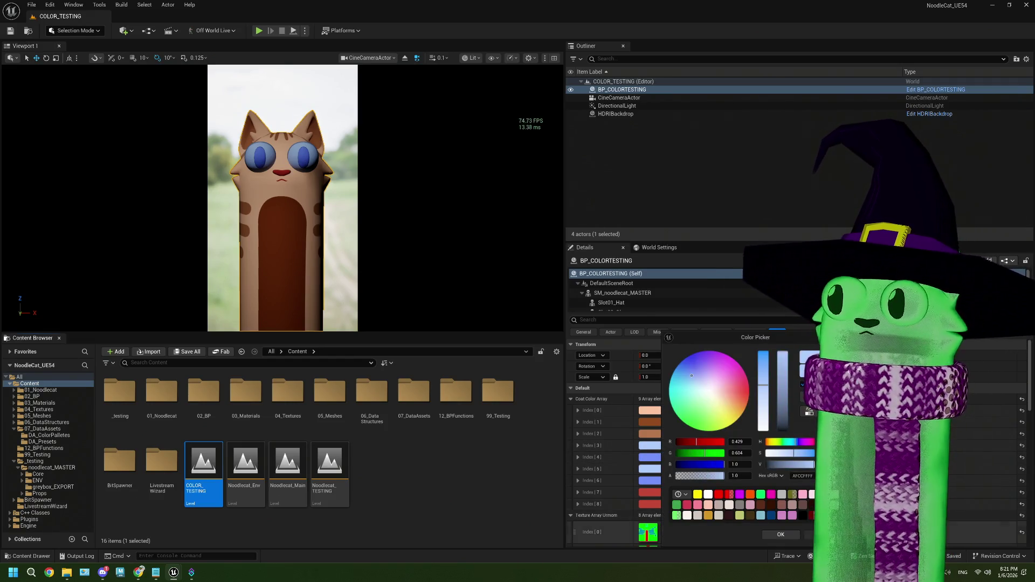
pyautogui.press('Escape')
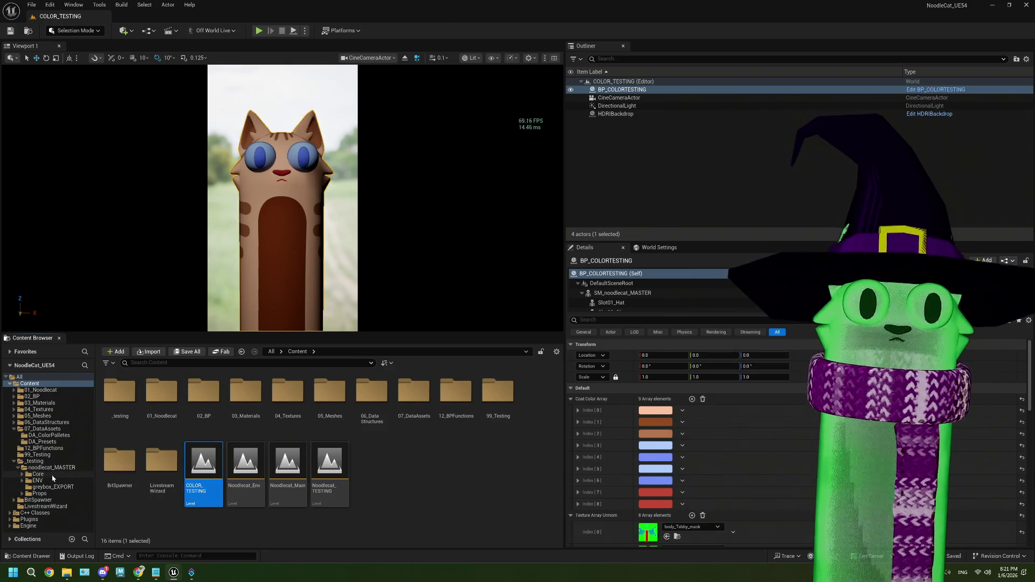
# - Browse to noodlecat_MASTER/Core/EUW and select the EUW_Presets asset
pyautogui.click(39, 474)
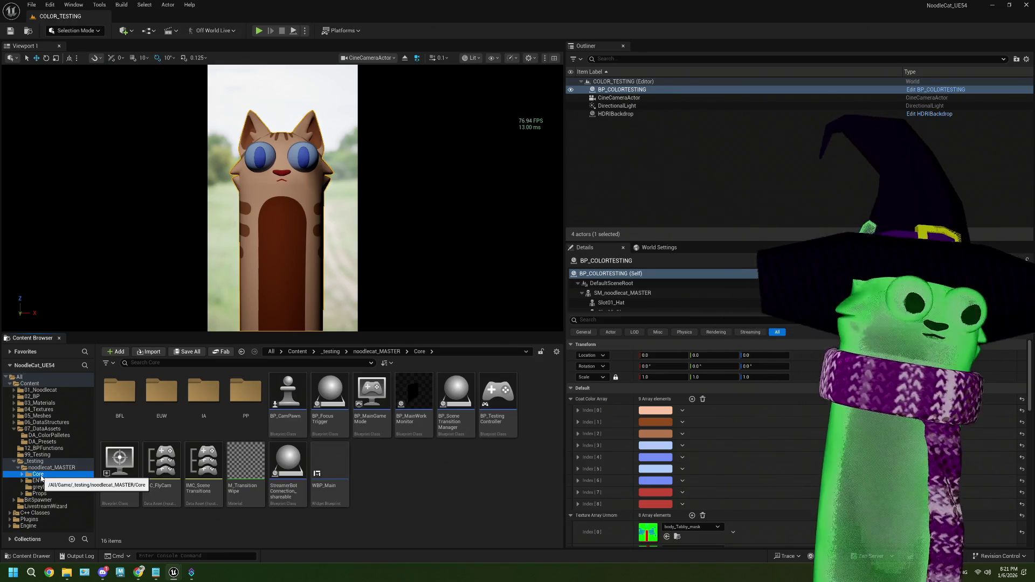
pyautogui.click(46, 480)
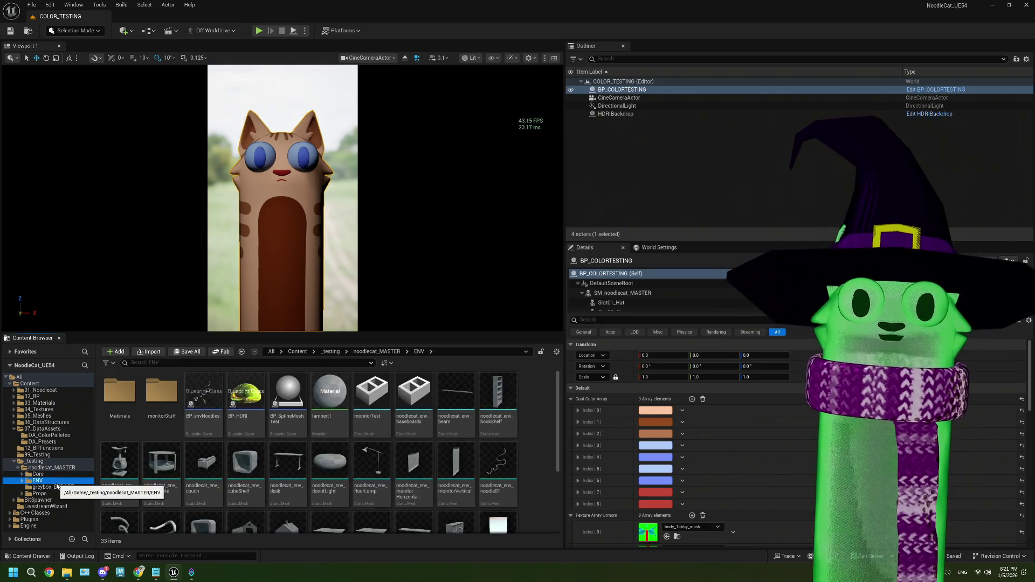
pyautogui.click(51, 467)
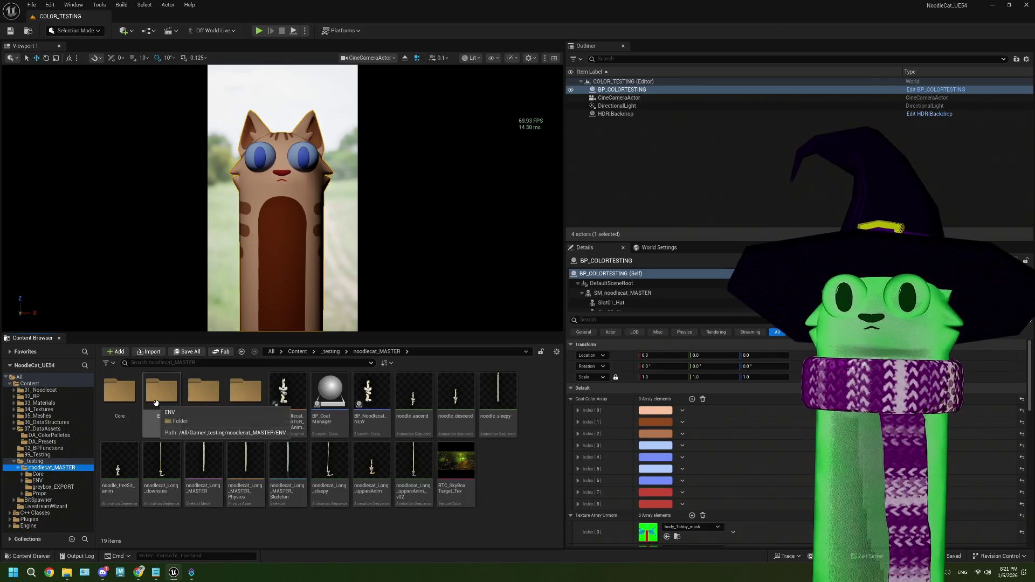
pyautogui.doubleClick(120, 392)
pyautogui.doubleClick(163, 394)
pyautogui.click(130, 385)
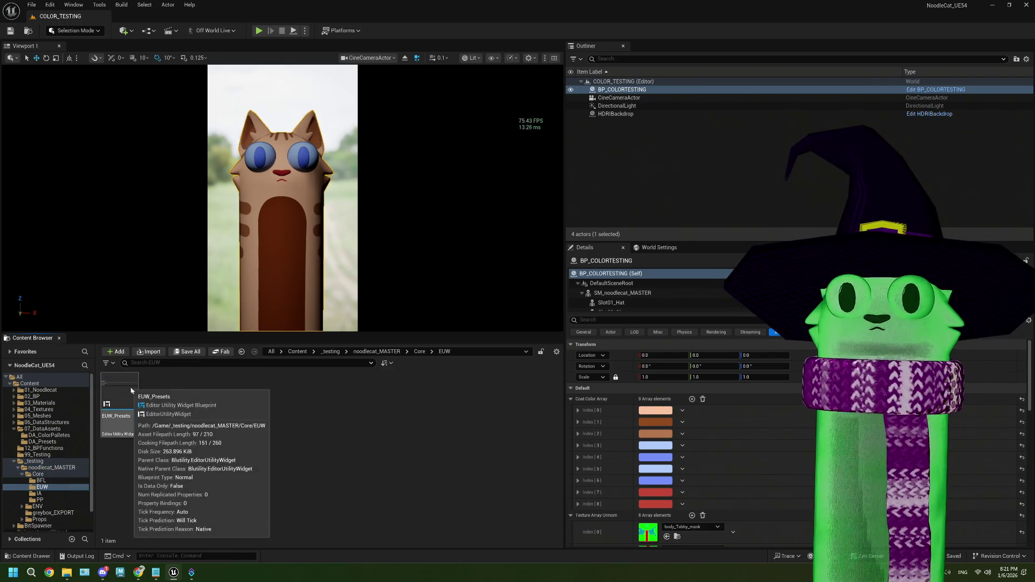
# - Run EUW_Presets as an editor utility widget and move its panel beside the cat
pyautogui.rightClick(131, 385)
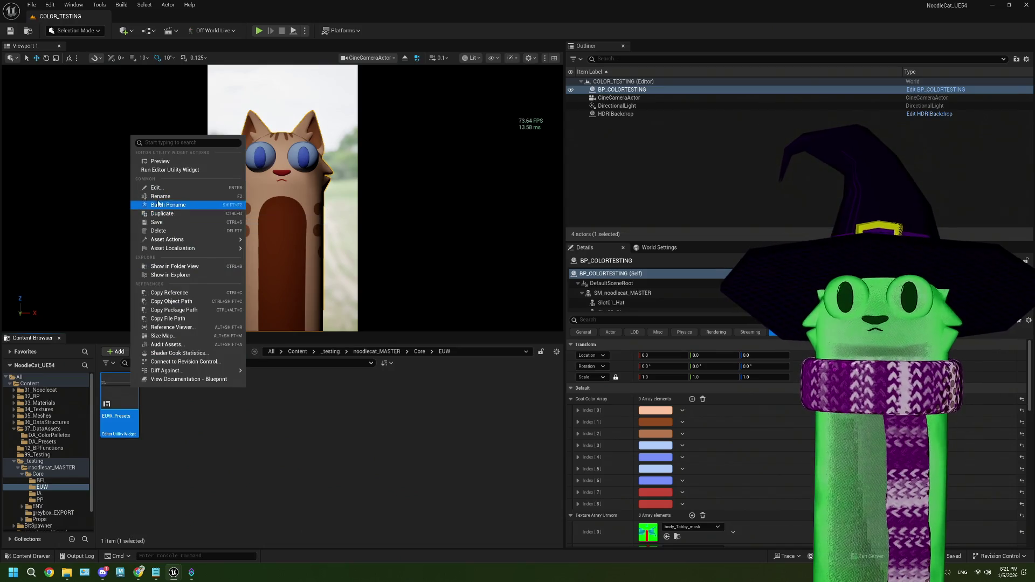
pyautogui.click(162, 170)
pyautogui.moveTo(438, 83)
pyautogui.mouseDown()
pyautogui.moveTo(347, 102)
pyautogui.moveTo(109, 120)
pyautogui.mouseUp()
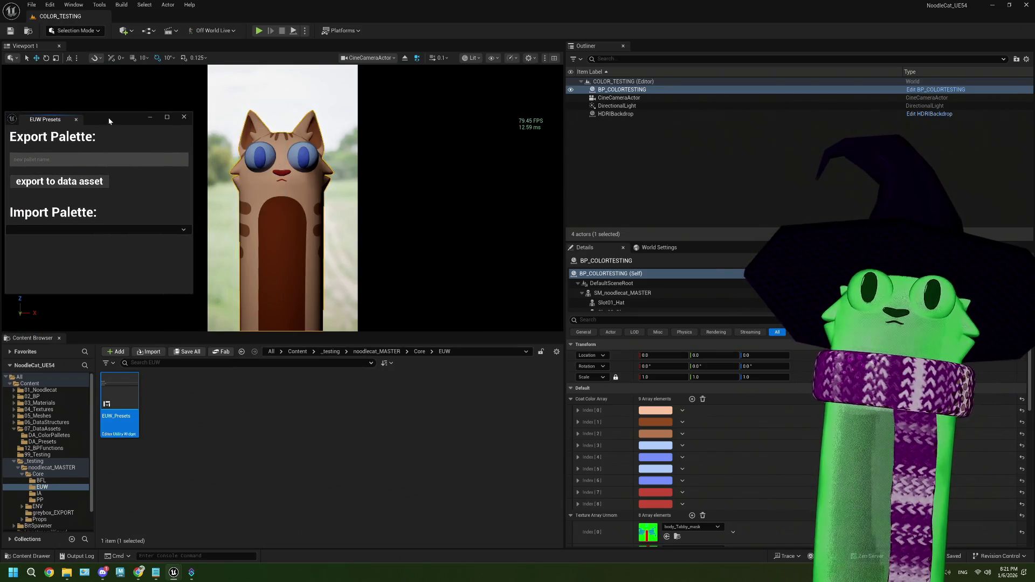
# - Choose the wood palette for import and open EUW_Presets for editing
pyautogui.click(111, 228)
pyautogui.click(91, 241)
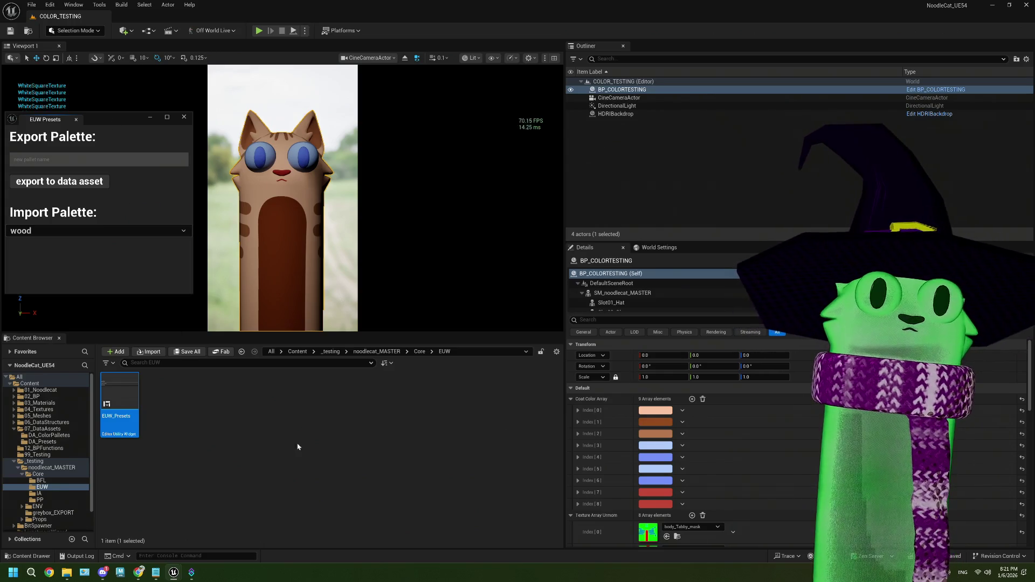
pyautogui.doubleClick(119, 403)
# - Reroute the Completed wire and delete the debug For Each Loop and Print String nodes
pyautogui.click(1011, 31)
pyautogui.scroll(-3, 607, 308)
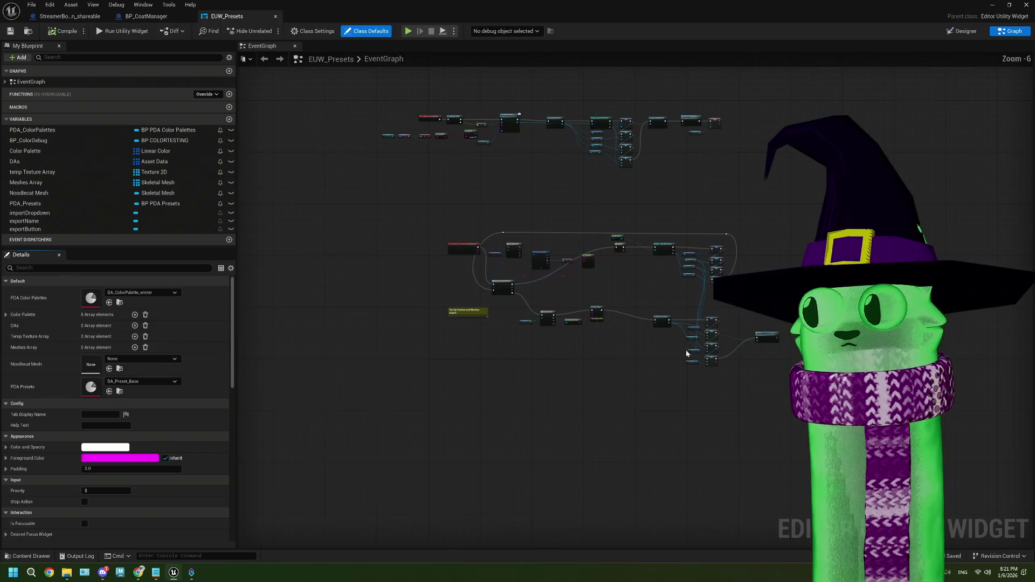
pyautogui.scroll(5, 595, 325)
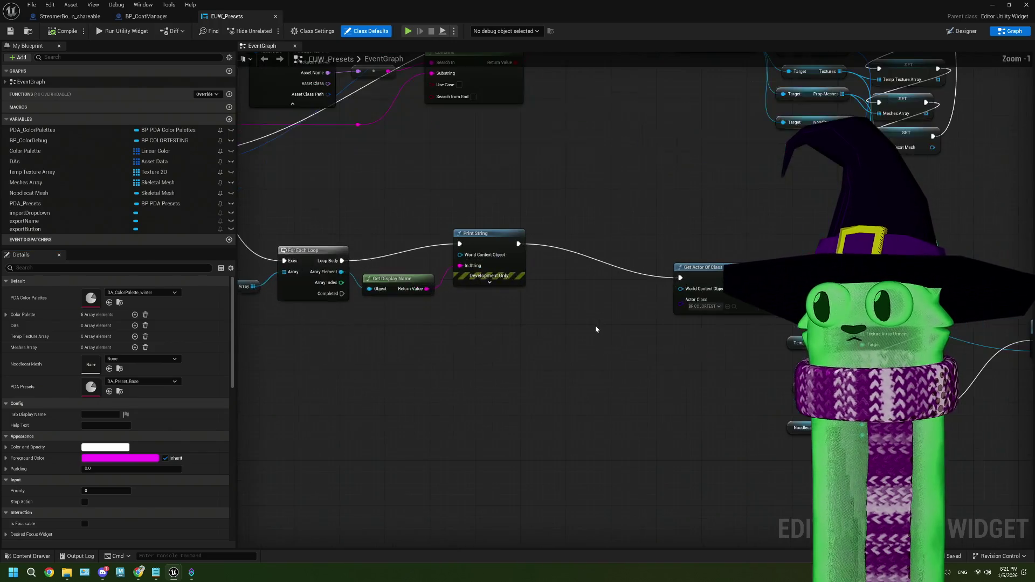
pyautogui.moveTo(341, 208); pyautogui.dragTo(621, 258)
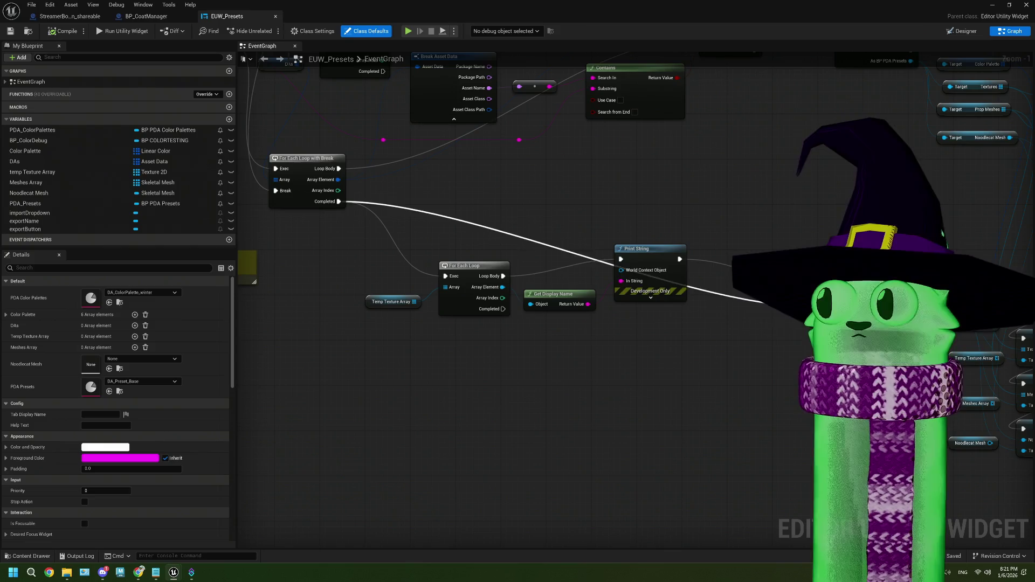
pyautogui.moveTo(390, 241); pyautogui.dragTo(746, 373)
pyautogui.press('Delete')
pyautogui.scroll(-3, 694, 369)
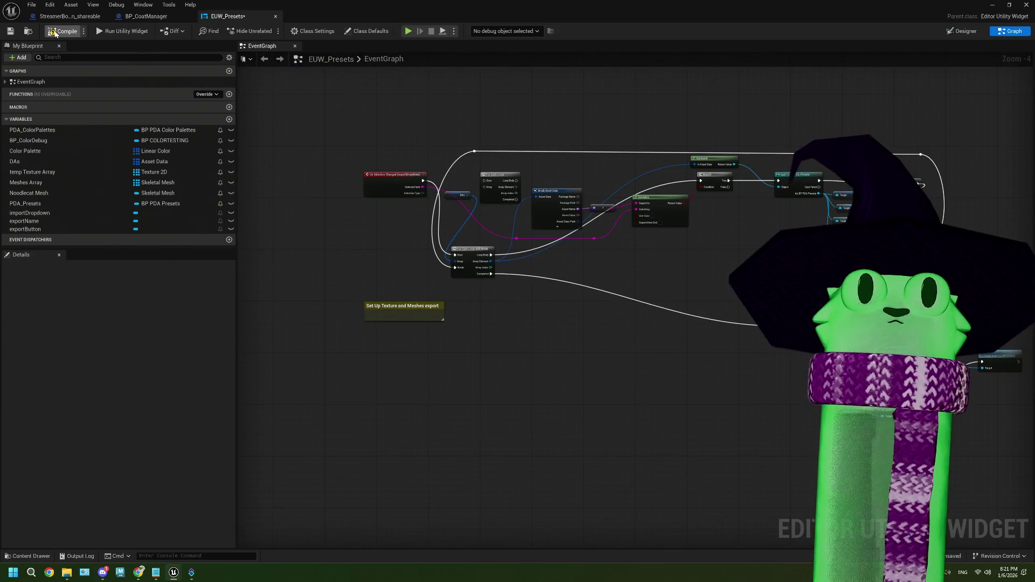
pyautogui.click(992, 5)
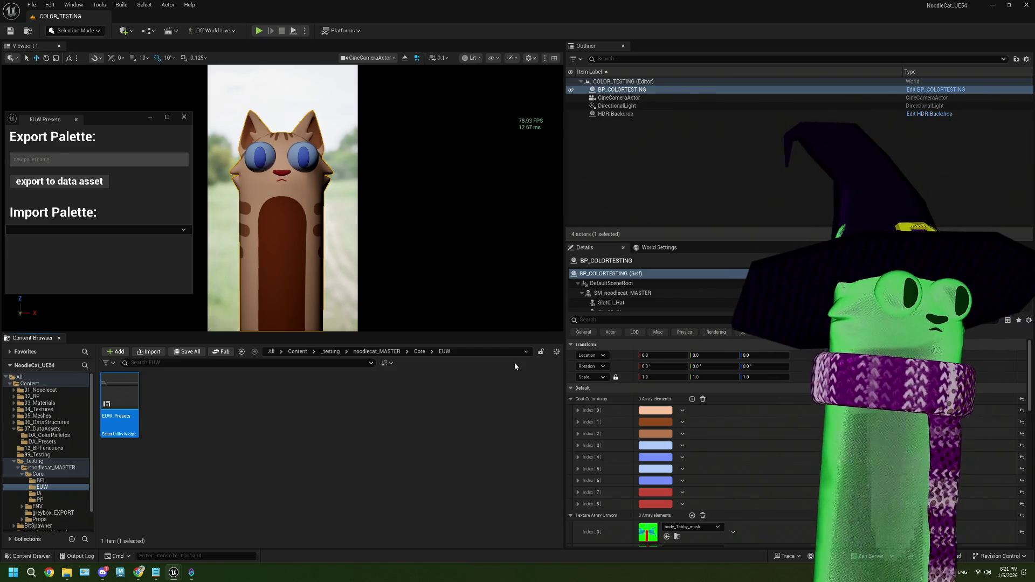
# - Set Index 3 to peach and resample Index 5 with the eyedropper
pyautogui.click(657, 447)
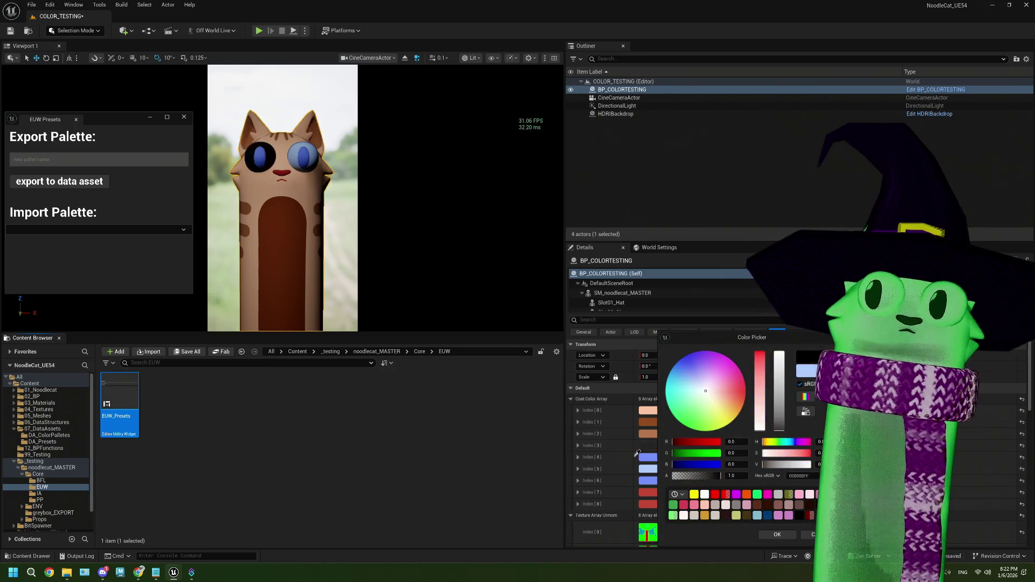
pyautogui.click(648, 409)
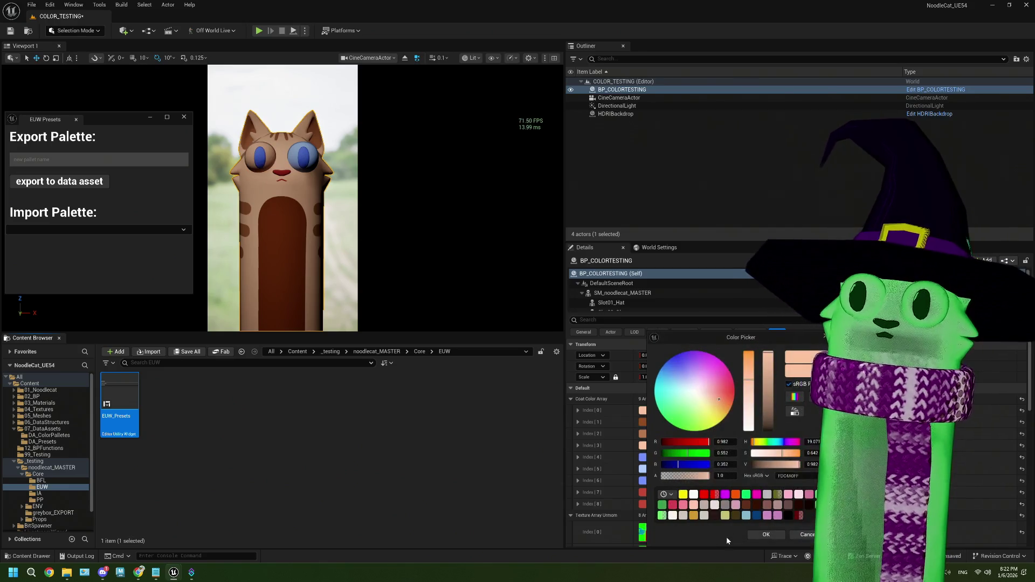
pyautogui.click(765, 534)
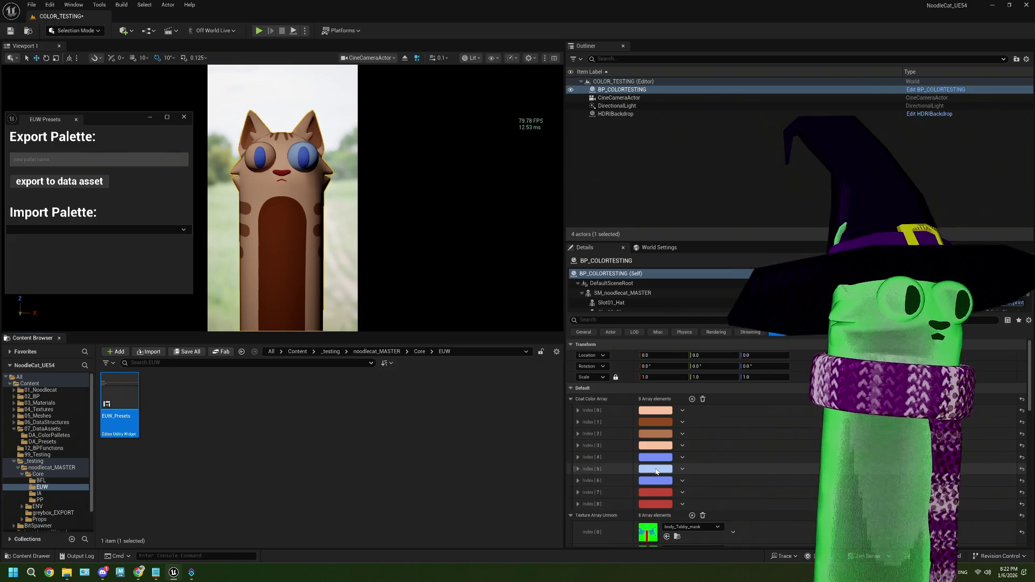
pyautogui.click(655, 470)
pyautogui.click(804, 411)
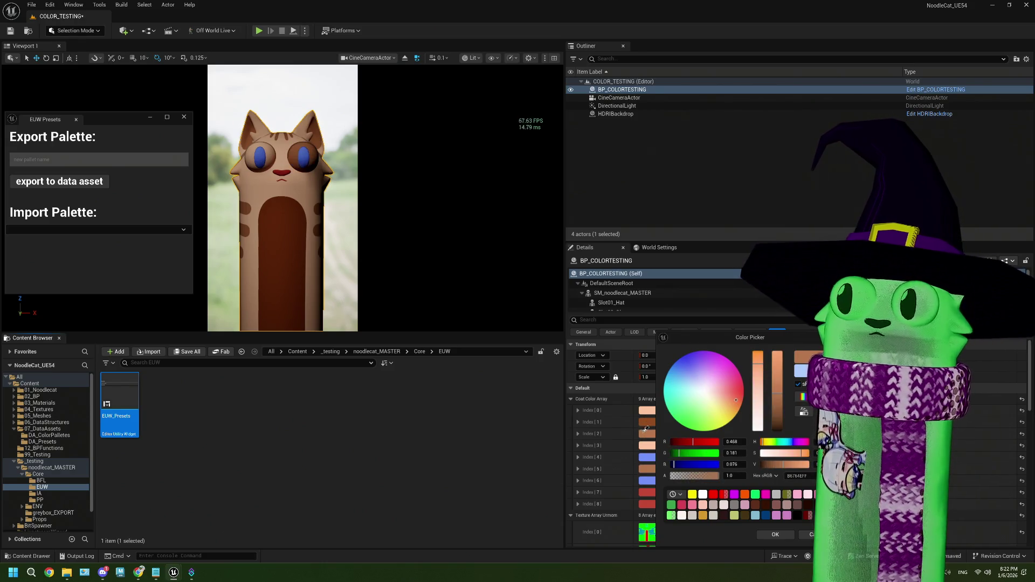
pyautogui.click(645, 429)
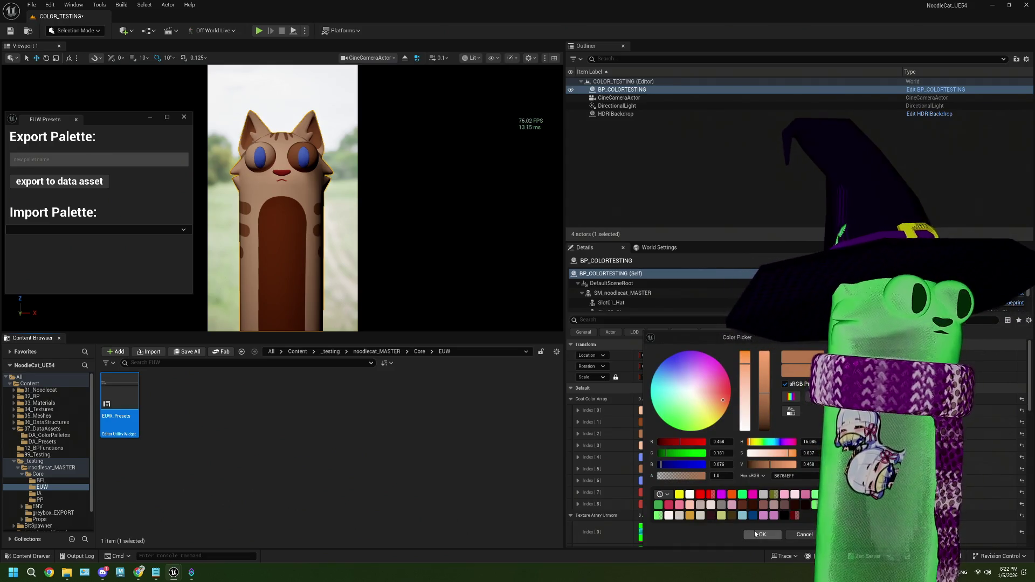
pyautogui.click(755, 535)
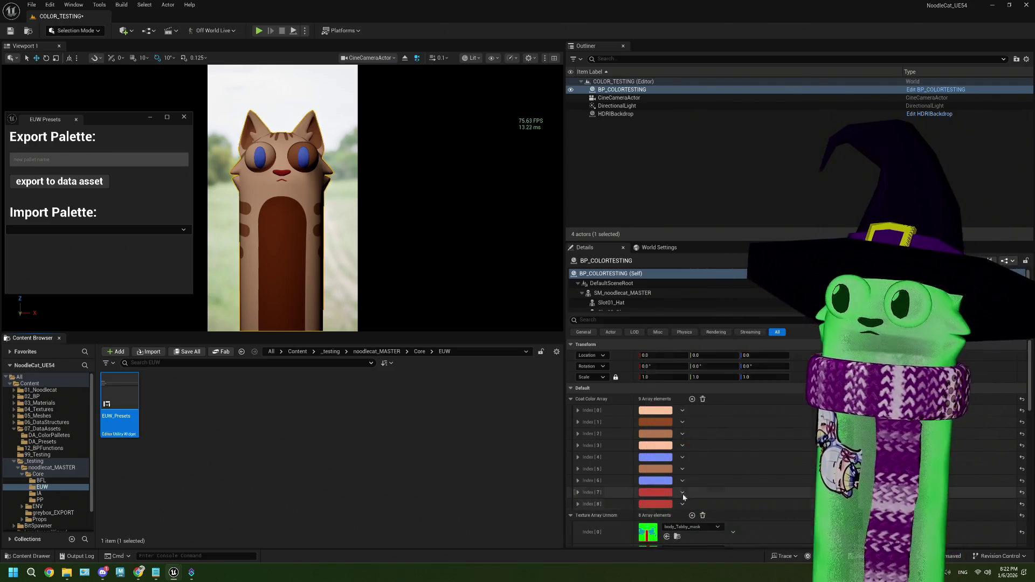
# - Resample Index 4 and Index 6 with the brown of Index 1
pyautogui.click(650, 457)
pyautogui.click(810, 411)
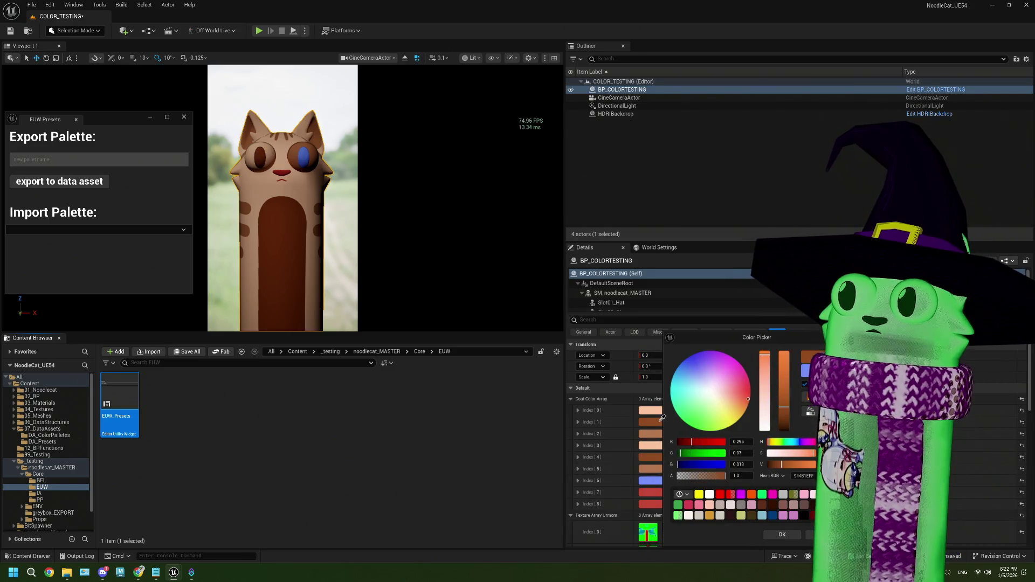
pyautogui.click(658, 420)
pyautogui.click(775, 539)
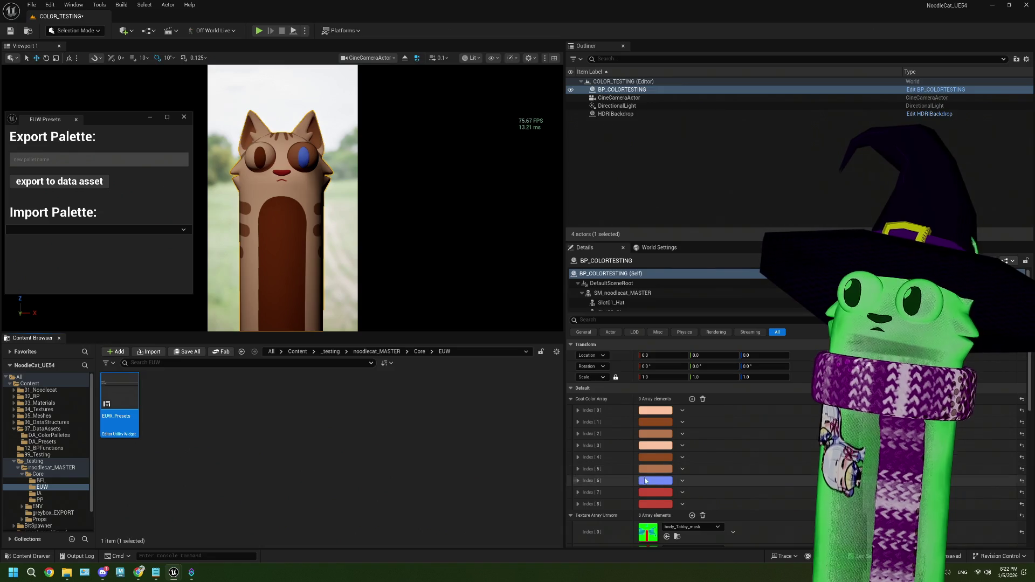
pyautogui.click(649, 481)
pyautogui.click(792, 412)
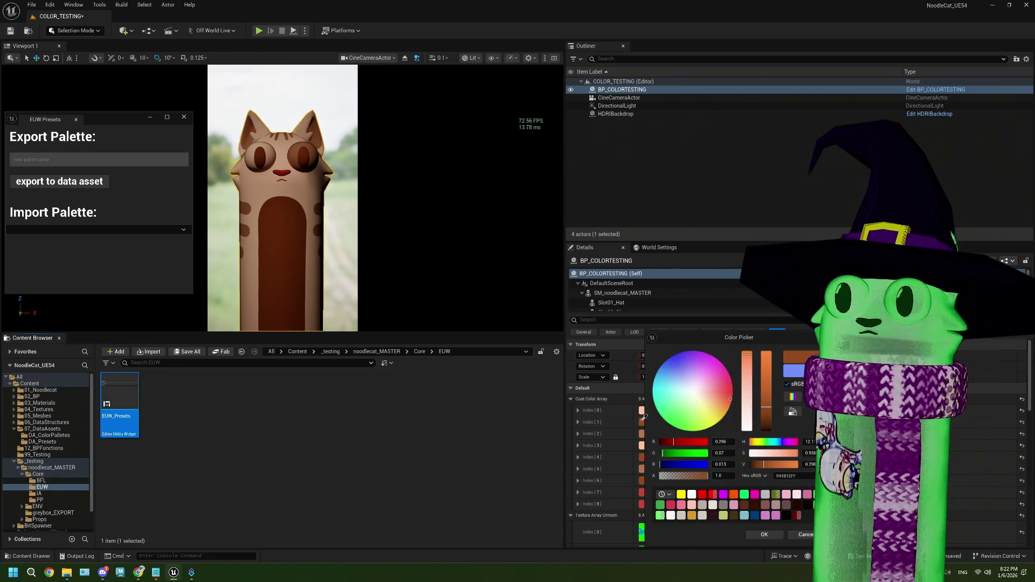
pyautogui.click(641, 457)
pyautogui.click(760, 534)
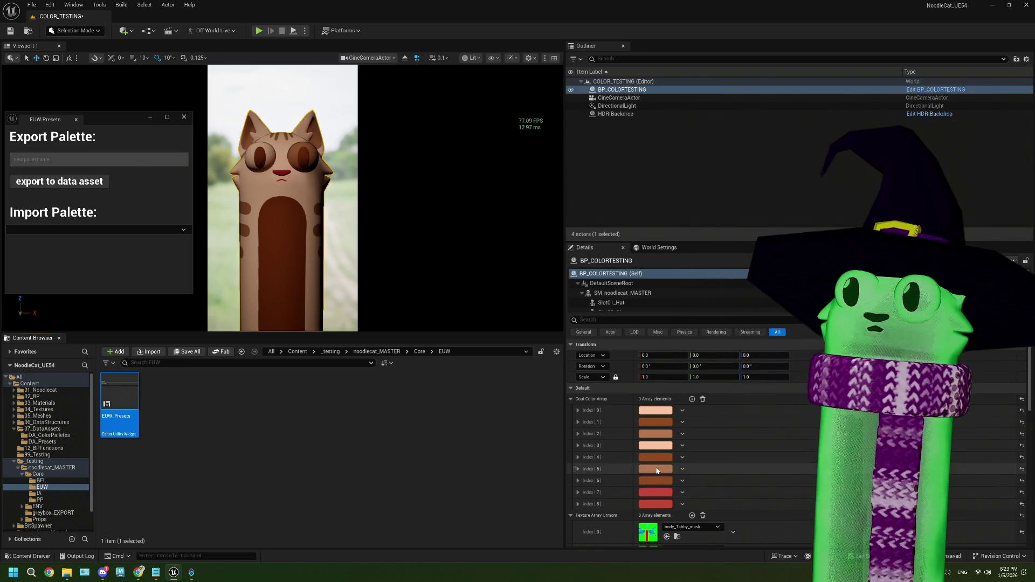
# - Desaturate the peach swatch, resample Index 5 to match Index 3's peach, then bring up ThePlan.txt
pyautogui.click(656, 469)
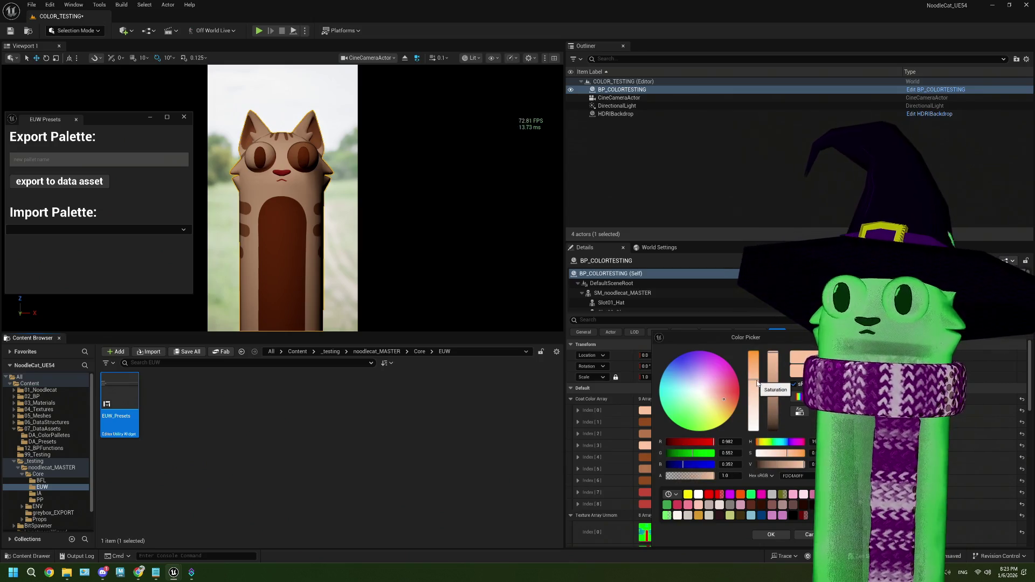
pyautogui.moveTo(755, 383)
pyautogui.mouseDown()
pyautogui.moveTo(754, 392)
pyautogui.moveTo(753, 376)
pyautogui.moveTo(772, 365)
pyautogui.mouseUp()
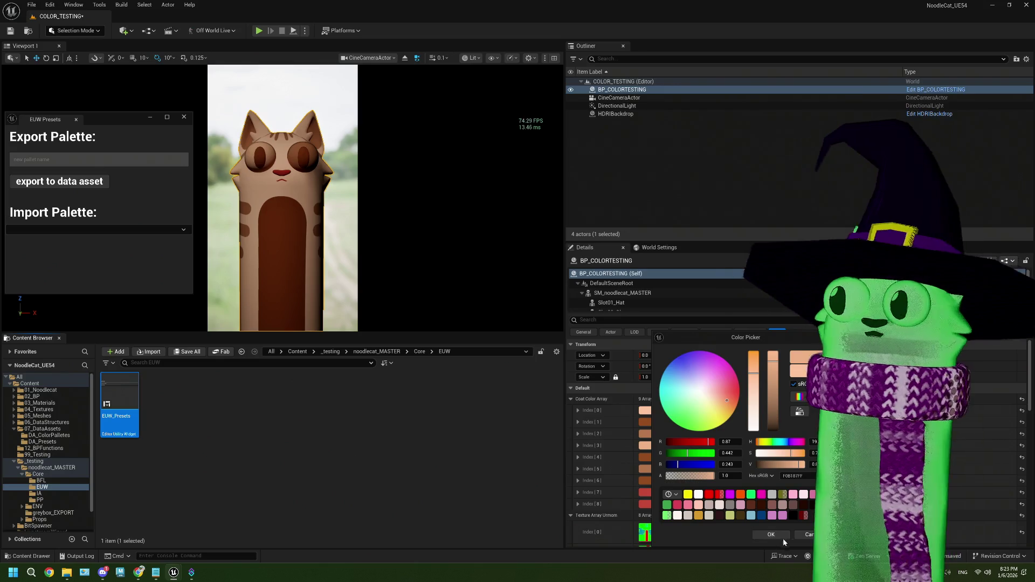
pyautogui.click(773, 534)
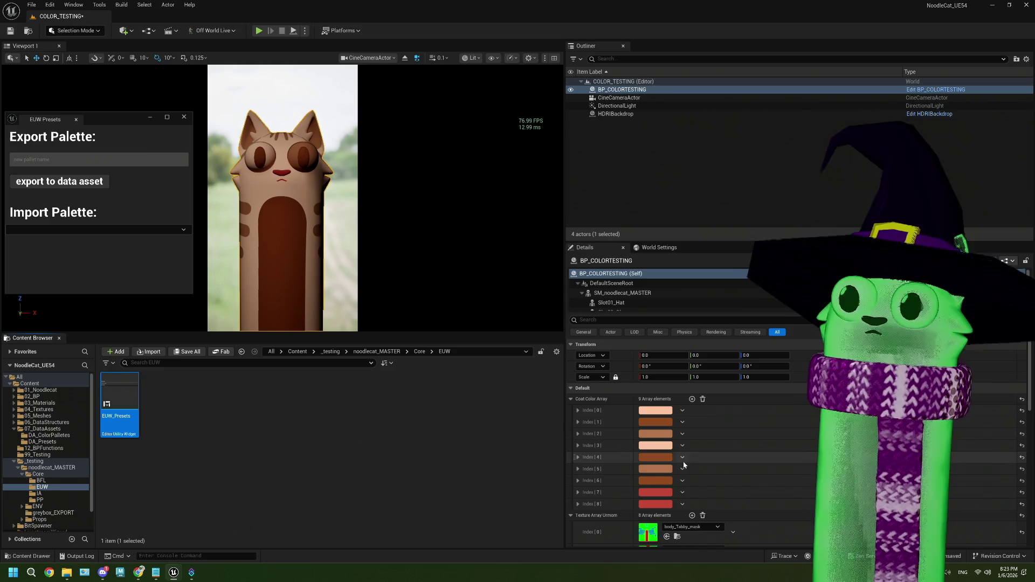
pyautogui.click(661, 469)
pyautogui.click(808, 412)
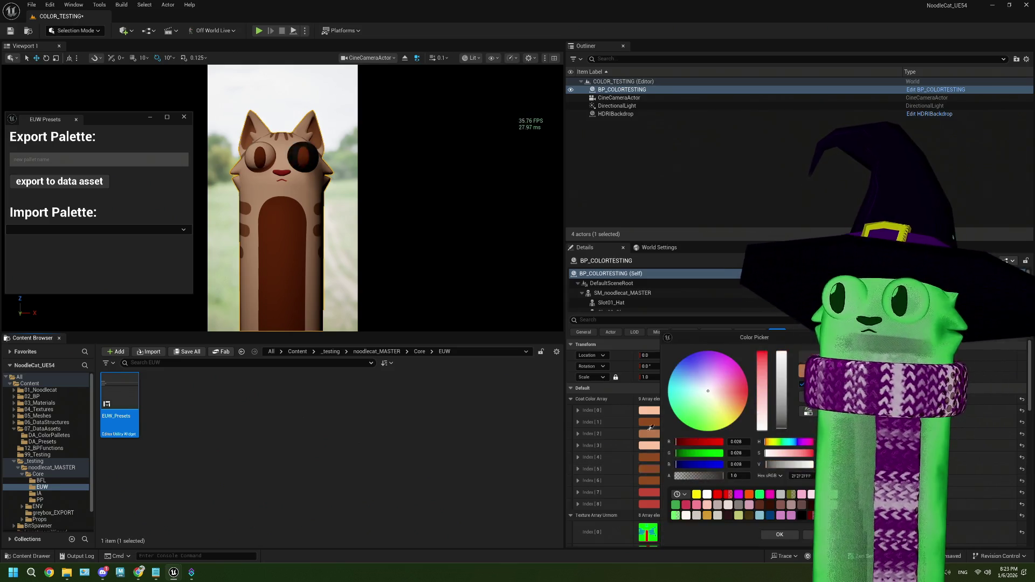
pyautogui.click(650, 444)
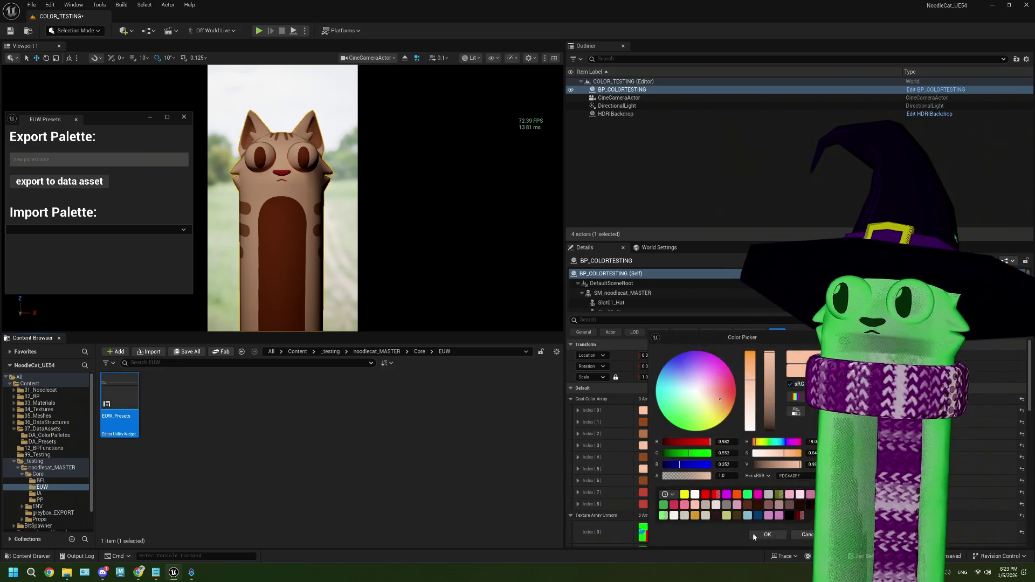
pyautogui.click(778, 538)
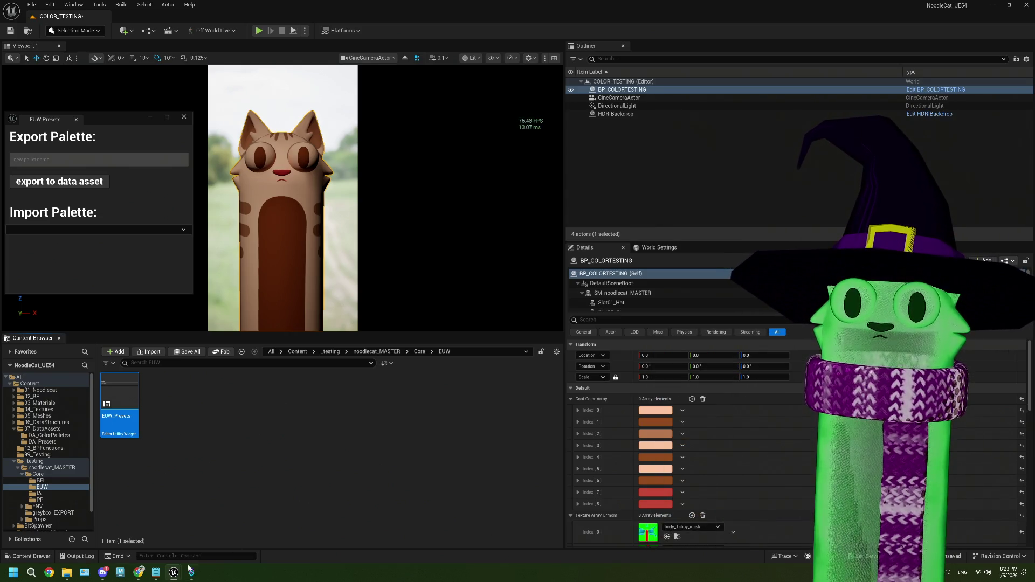
pyautogui.moveTo(163, 576)
pyautogui.click(160, 550)
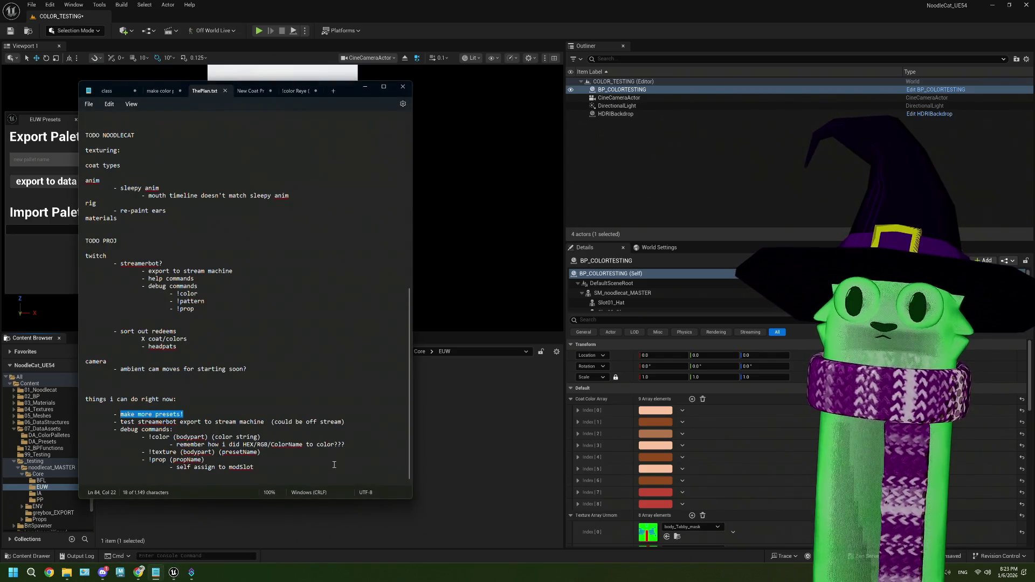
# - Shrink the ThePlan.txt window from its top edge and scroll to the end of the notes
pyautogui.moveTo(345, 81)
pyautogui.mouseDown()
pyautogui.moveTo(345, 341)
pyautogui.moveTo(345, 320)
pyautogui.mouseUp()
pyautogui.scroll(-5, 314, 391)
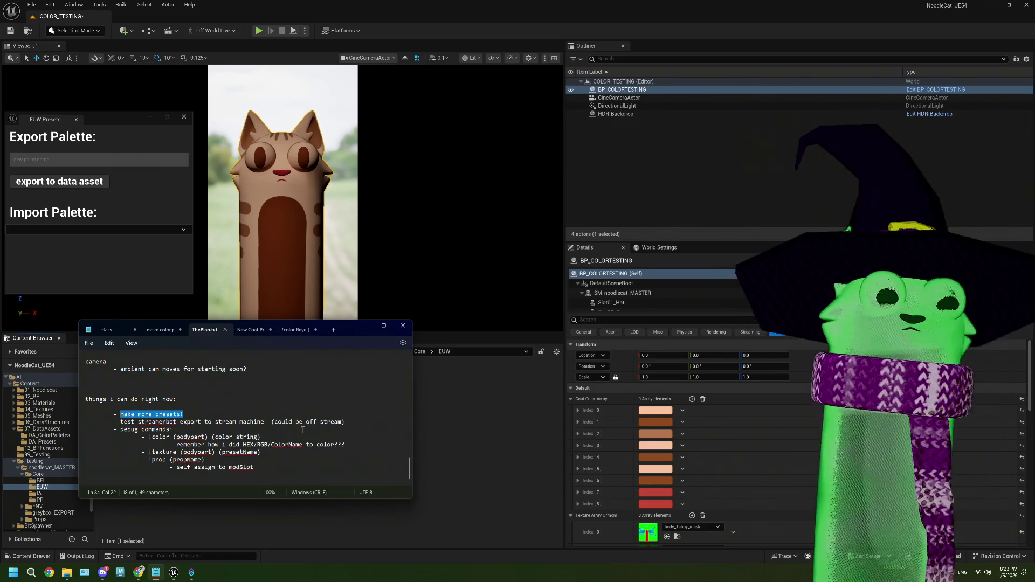
pyautogui.click(512, 475)
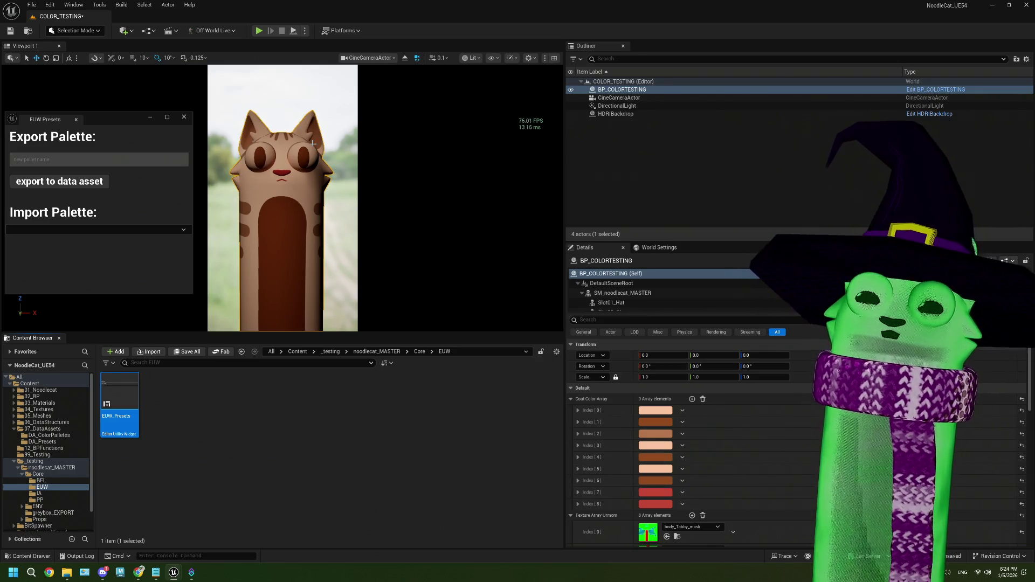
# - Deepen the peach coat colour's saturation slightly and fine-tune its brightness
pyautogui.click(655, 445)
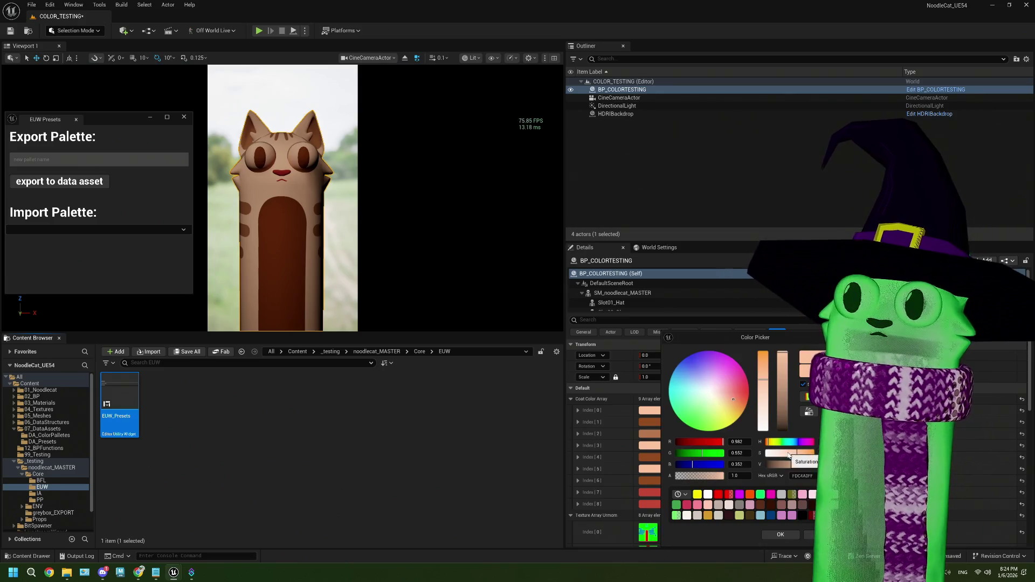
pyautogui.click(762, 376)
pyautogui.moveTo(764, 371); pyautogui.dragTo(764, 369)
pyautogui.click(764, 371)
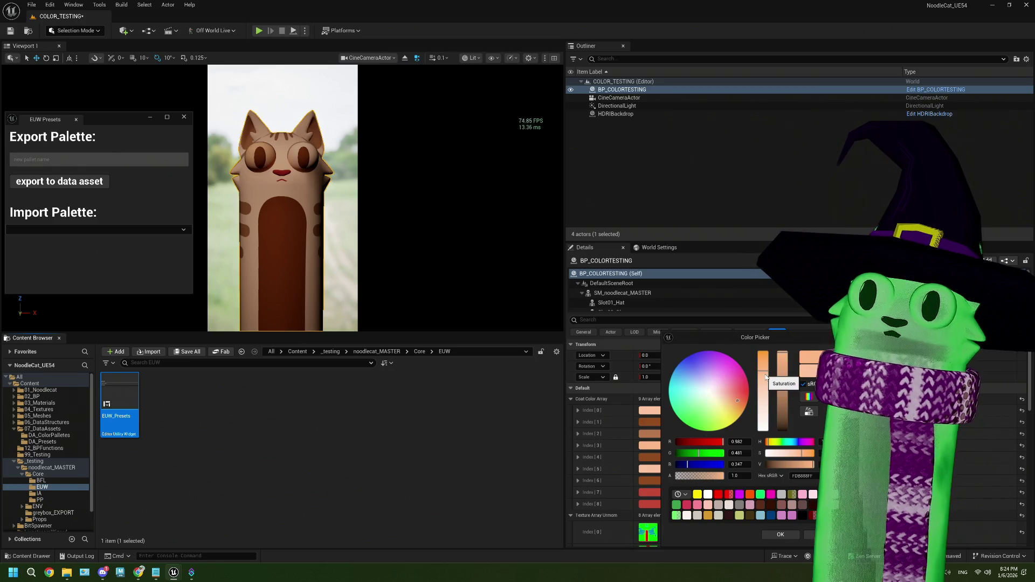
pyautogui.click(785, 365)
pyautogui.click(785, 364)
pyautogui.click(766, 382)
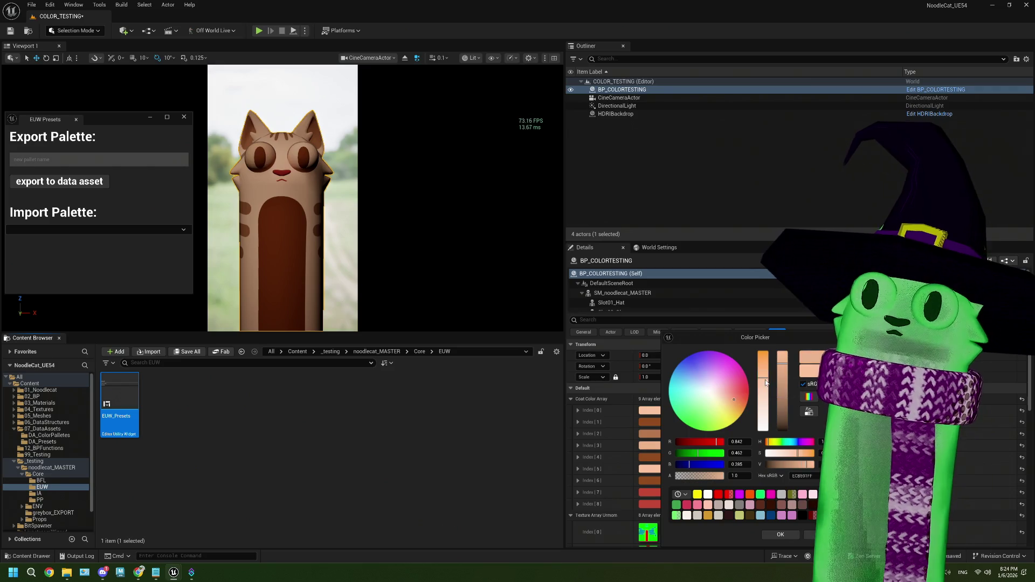
pyautogui.click(492, 420)
# - Export the palette as 'wood', overwriting DA_Preset_wood, and close the EUW Presets panel
pyautogui.click(91, 163)
pyautogui.write('wood')
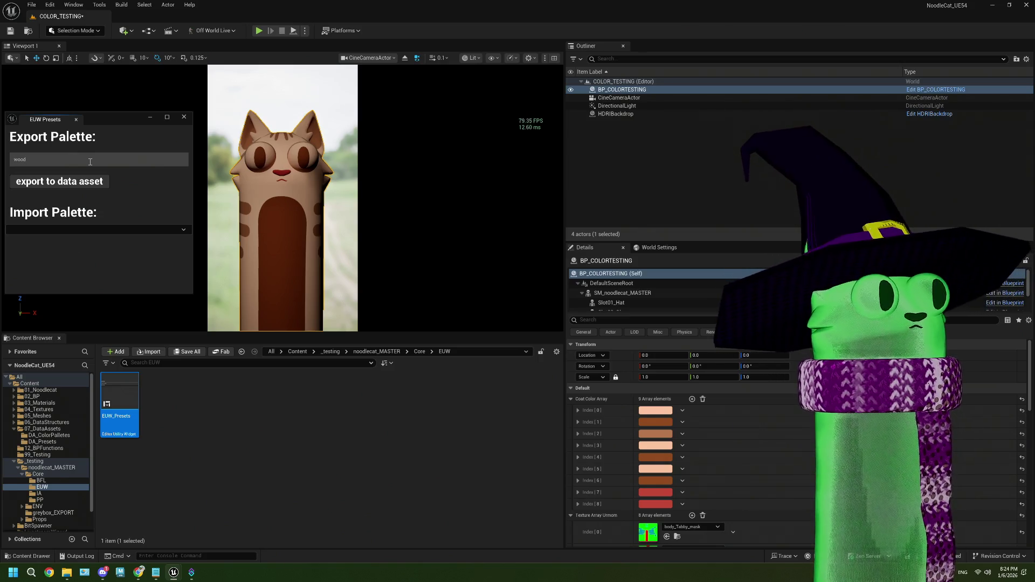
pyautogui.click(86, 182)
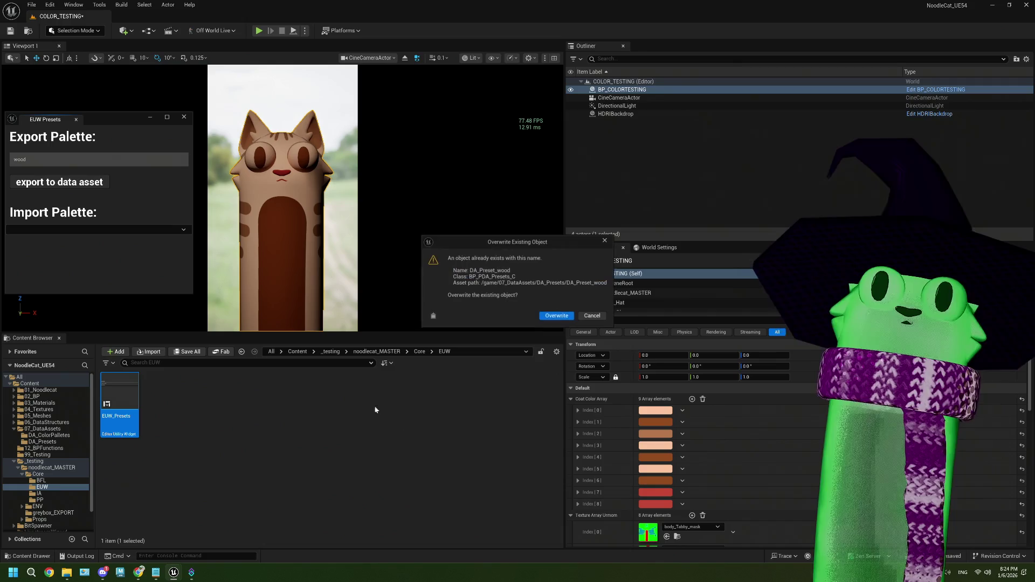
pyautogui.click(555, 316)
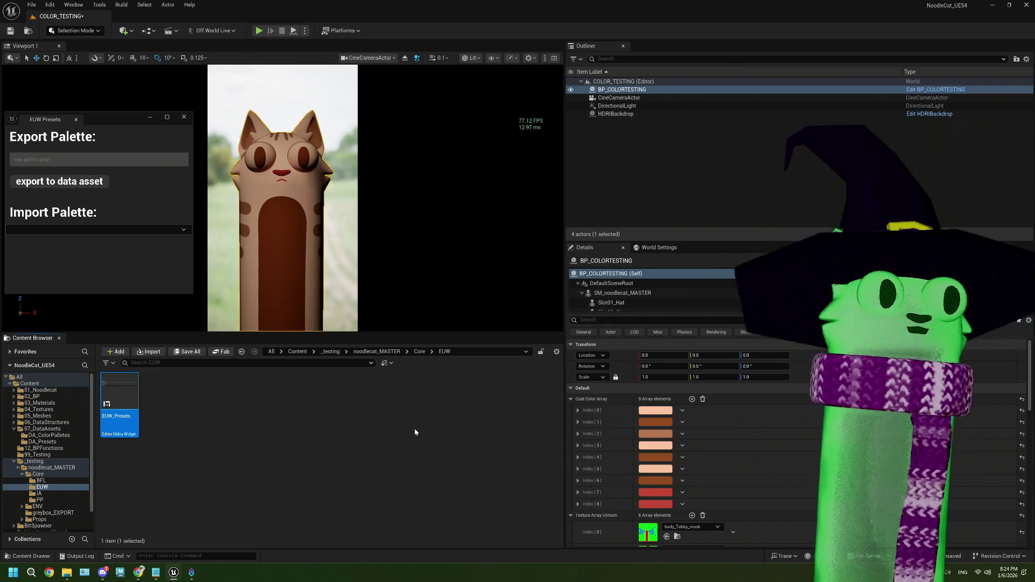
pyautogui.click(183, 117)
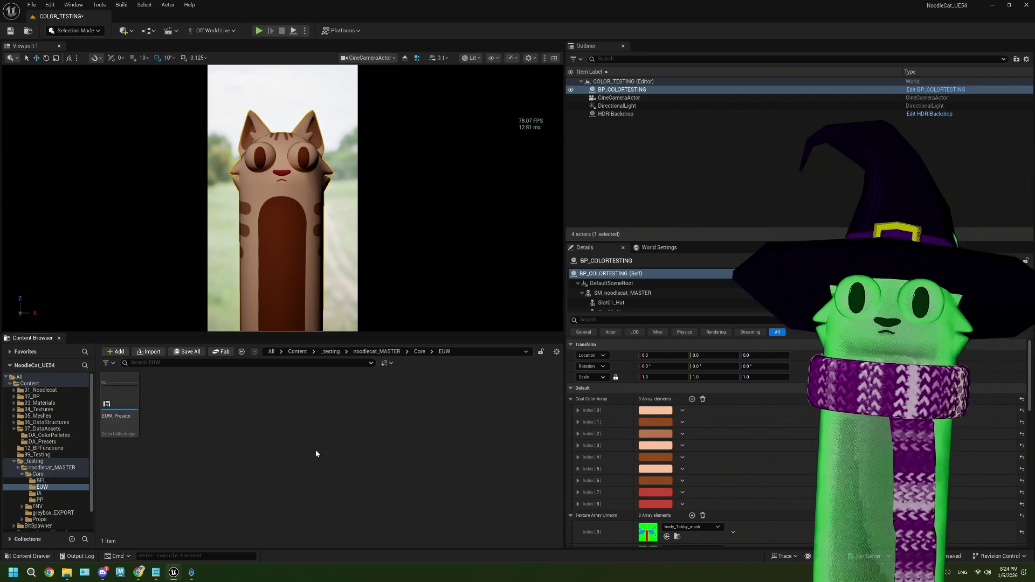
pyautogui.click(316, 453)
pyautogui.click(29, 384)
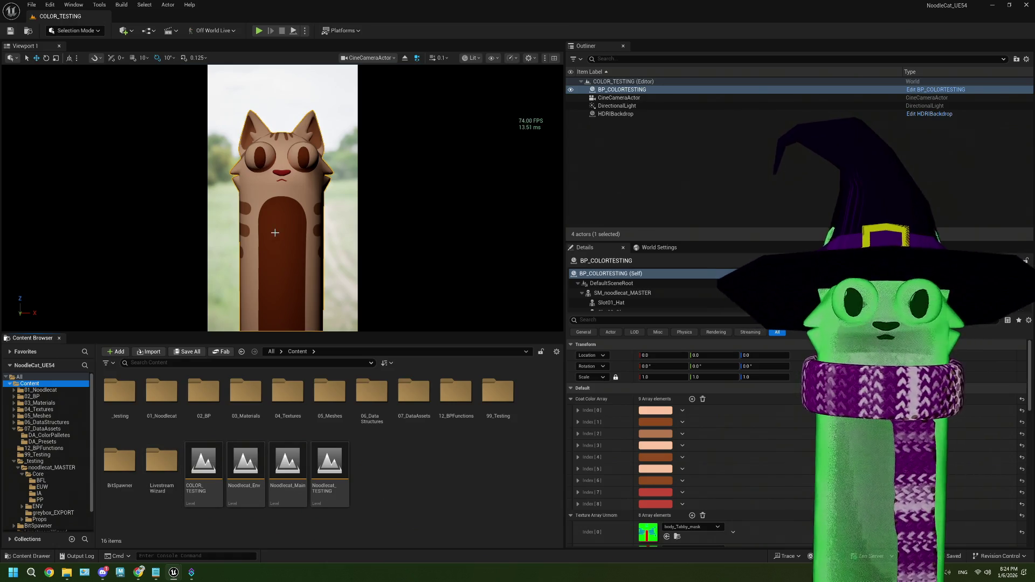
# - Open the BP_COLORTESTING blueprint from 02_BP and pan to its Set Colors section
pyautogui.click(68, 397)
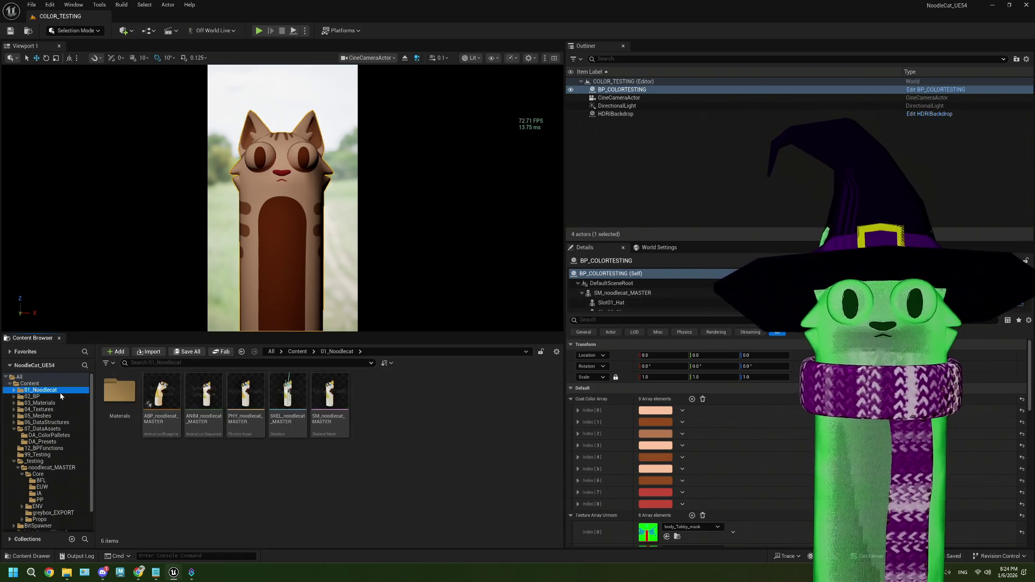
pyautogui.doubleClick(161, 399)
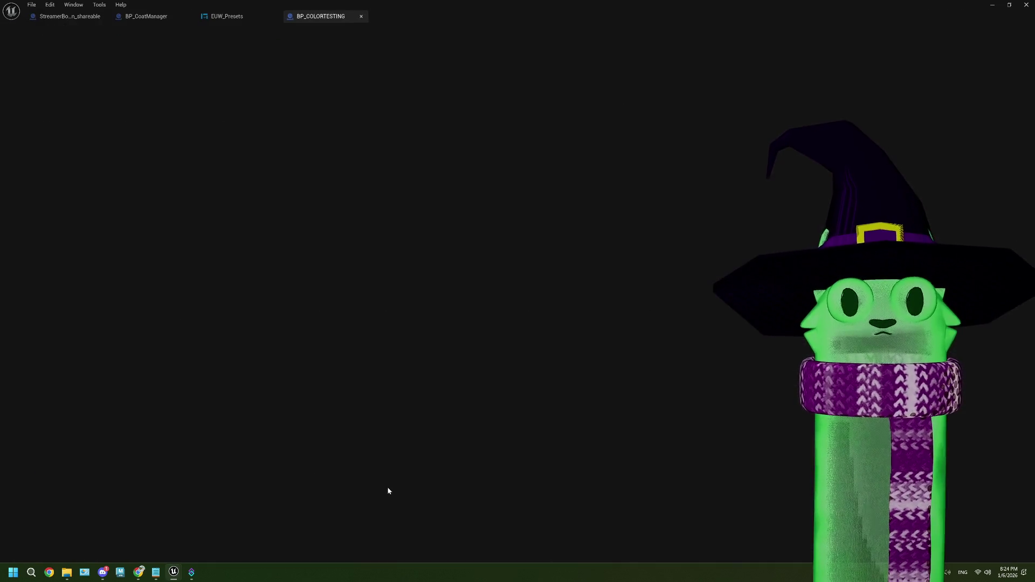
pyautogui.scroll(4, 418, 369)
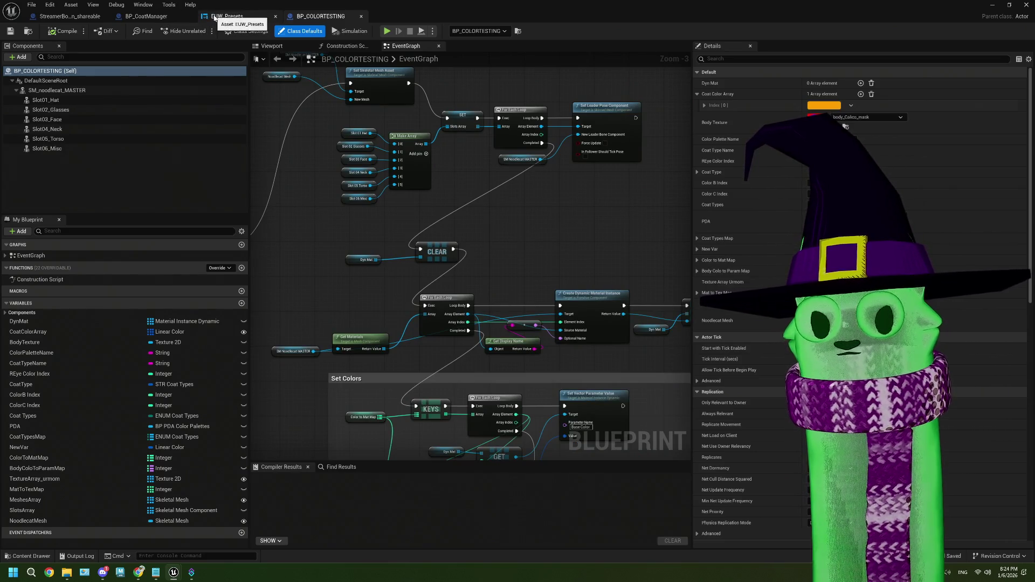
pyautogui.scroll(-4, 398, 198)
pyautogui.scroll(3, 399, 198)
pyautogui.moveTo(399, 199)
pyautogui.mouseDown()
pyautogui.moveTo(320, 225)
pyautogui.moveTo(379, 249)
pyautogui.mouseUp()
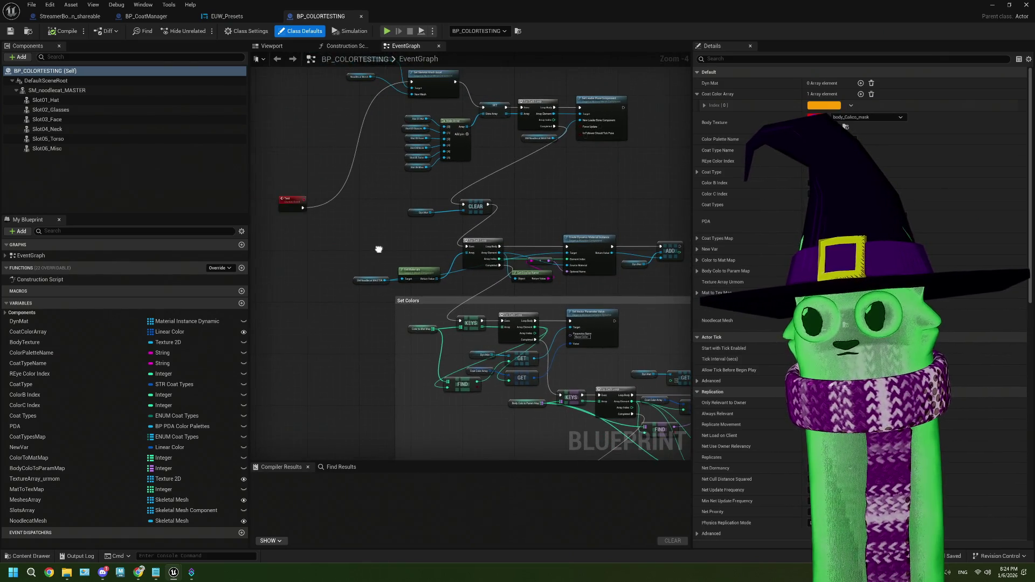
# - Minimize the blueprint editor and load the Noodlecat_Env level from the Content folder
pyautogui.click(991, 8)
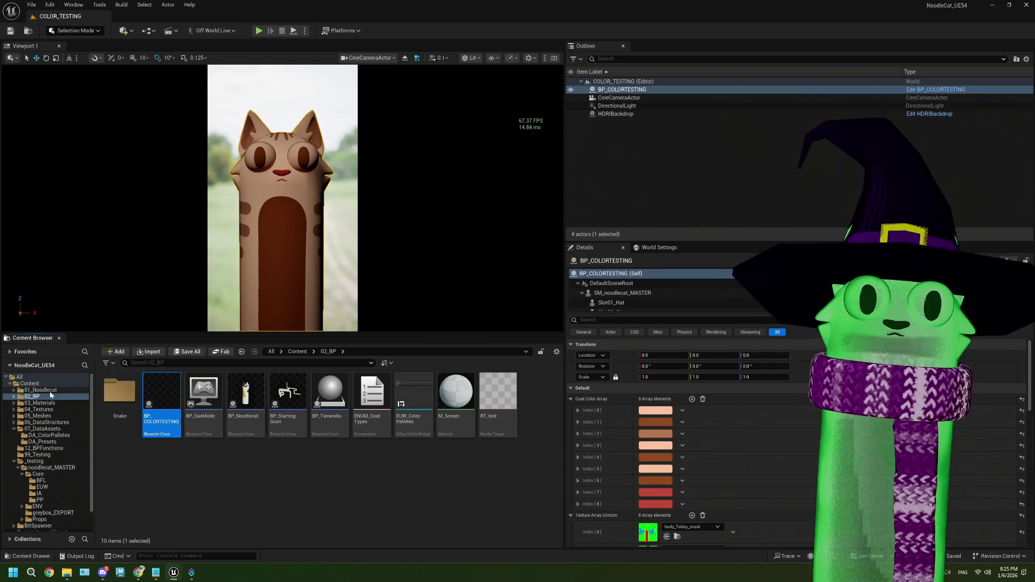
pyautogui.click(30, 383)
pyautogui.doubleClick(245, 469)
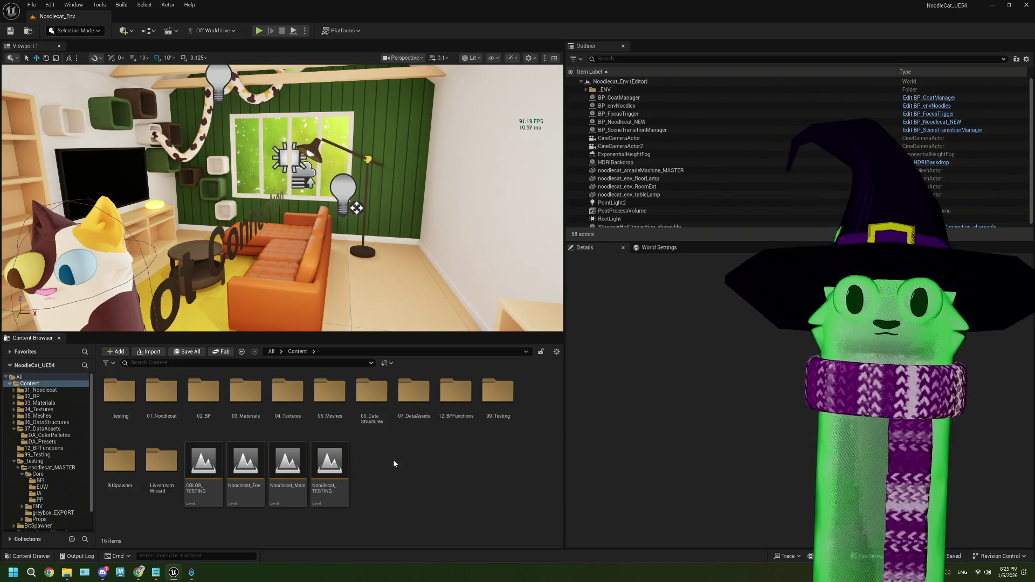
pyautogui.click(258, 31)
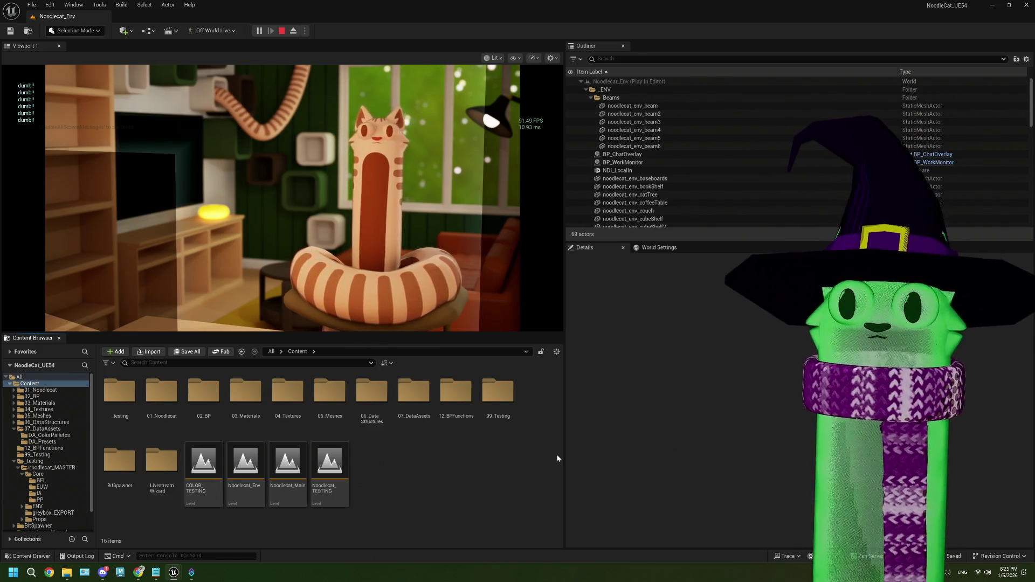
pyautogui.press('0')
pyautogui.press('3')
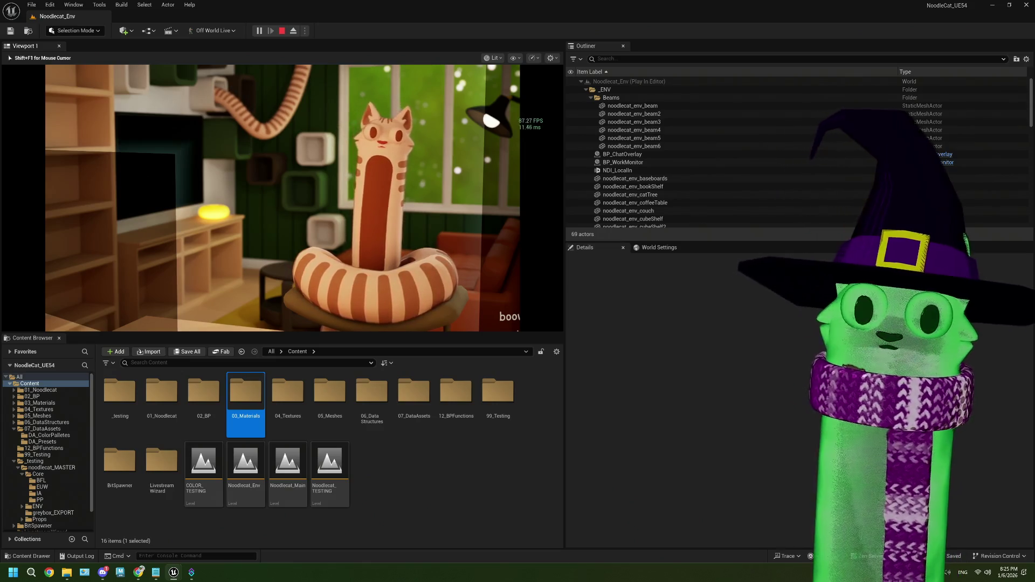
pyautogui.press('Escape')
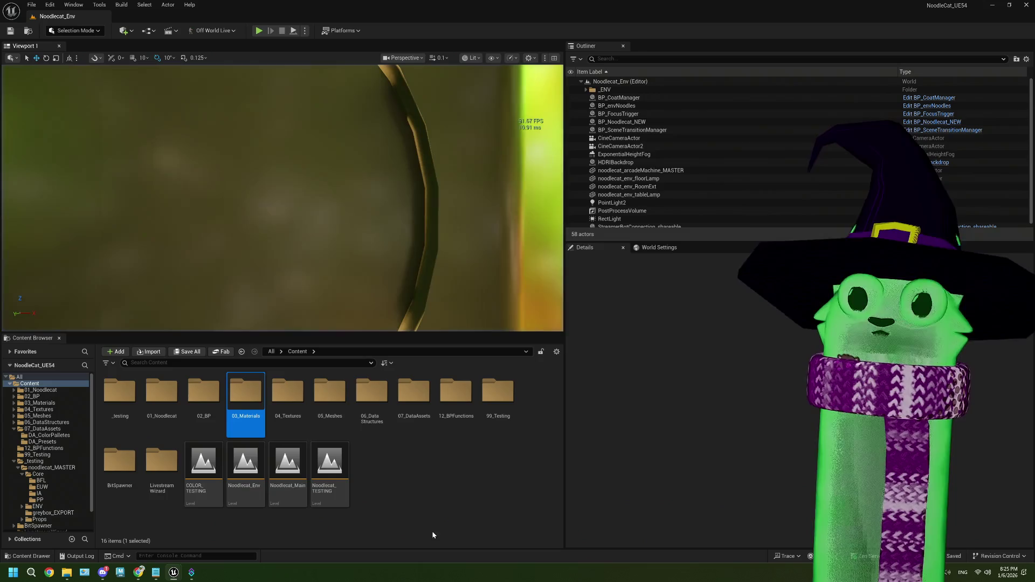
pyautogui.click(425, 489)
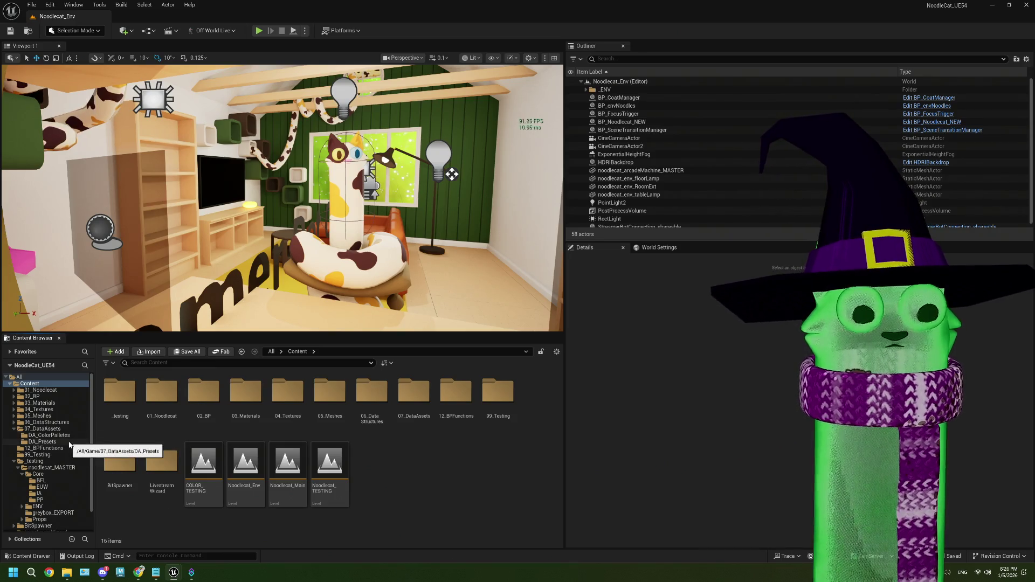
pyautogui.scroll(-2, 66, 465)
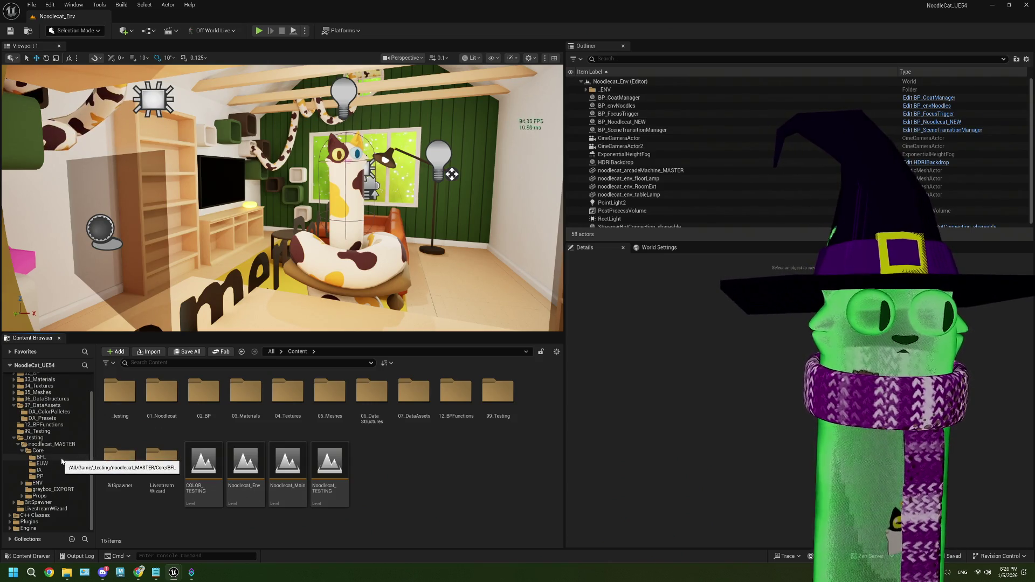
pyautogui.click(154, 574)
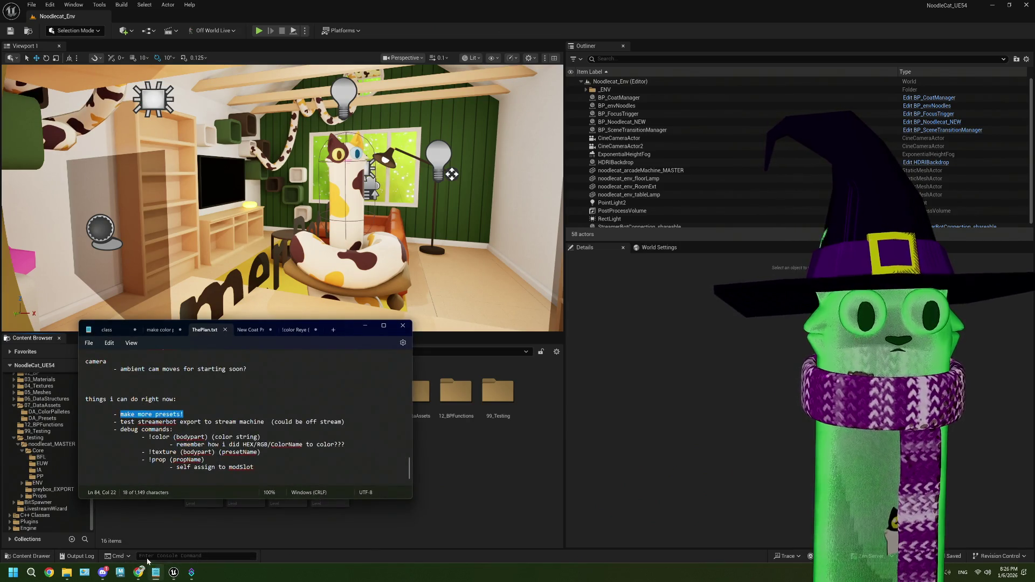
pyautogui.click(179, 445)
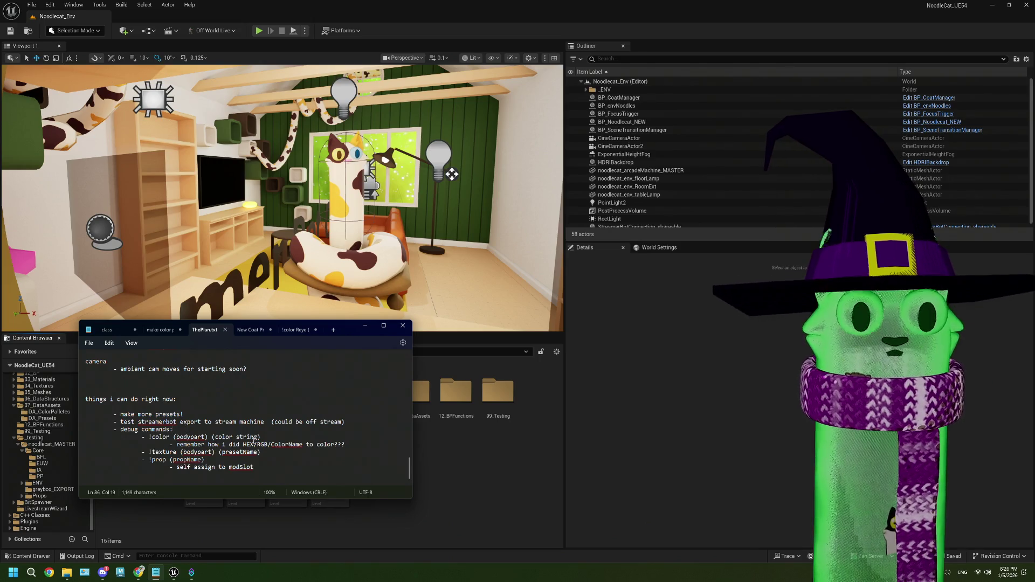
pyautogui.moveTo(169, 444); pyautogui.dragTo(344, 444)
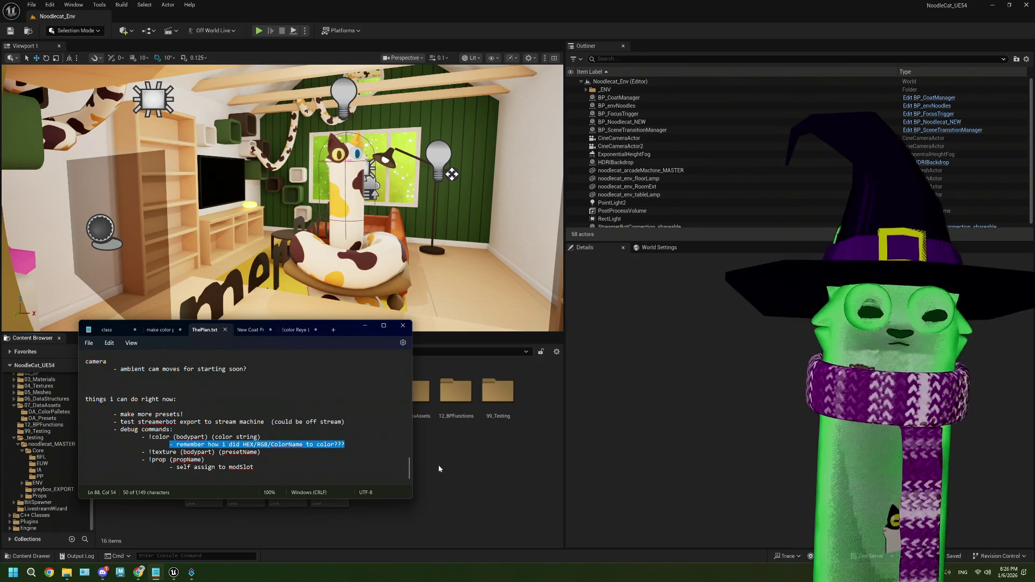
pyautogui.click(438, 465)
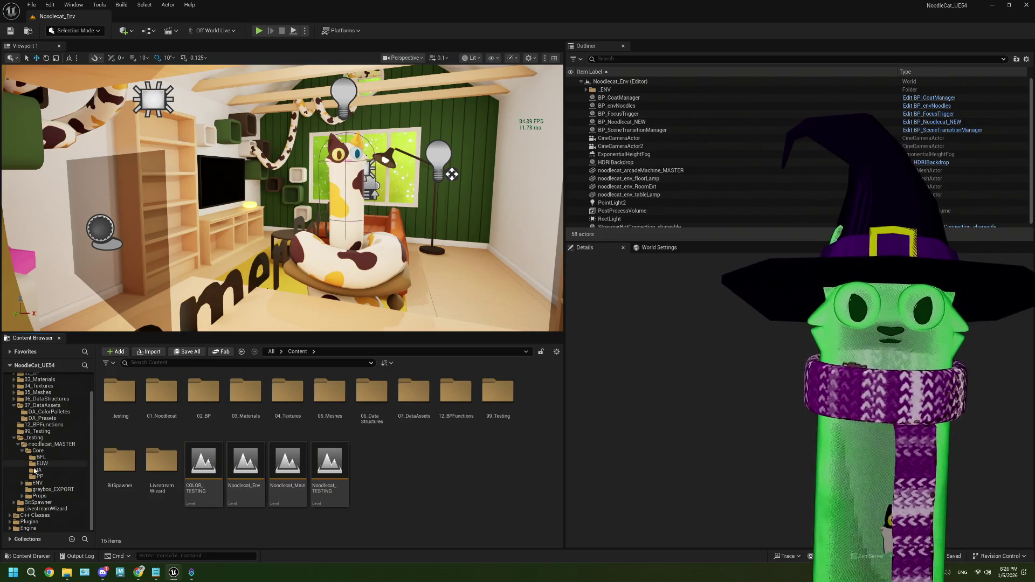
# - Open BP_CoatManager from noodlecat_MASTER and align the Command Preset and SB Manager nodes
pyautogui.click(84, 445)
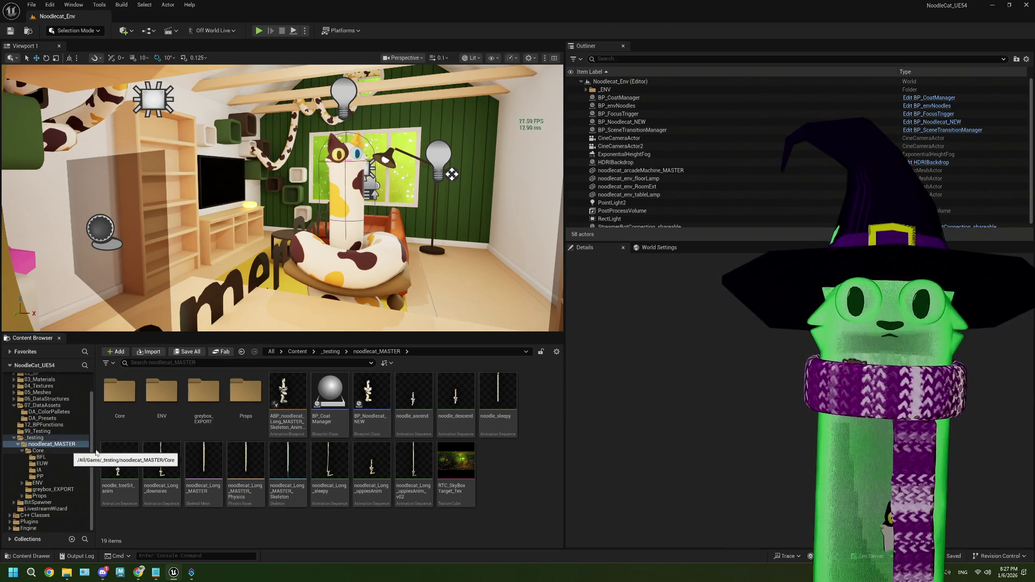
pyautogui.doubleClick(345, 414)
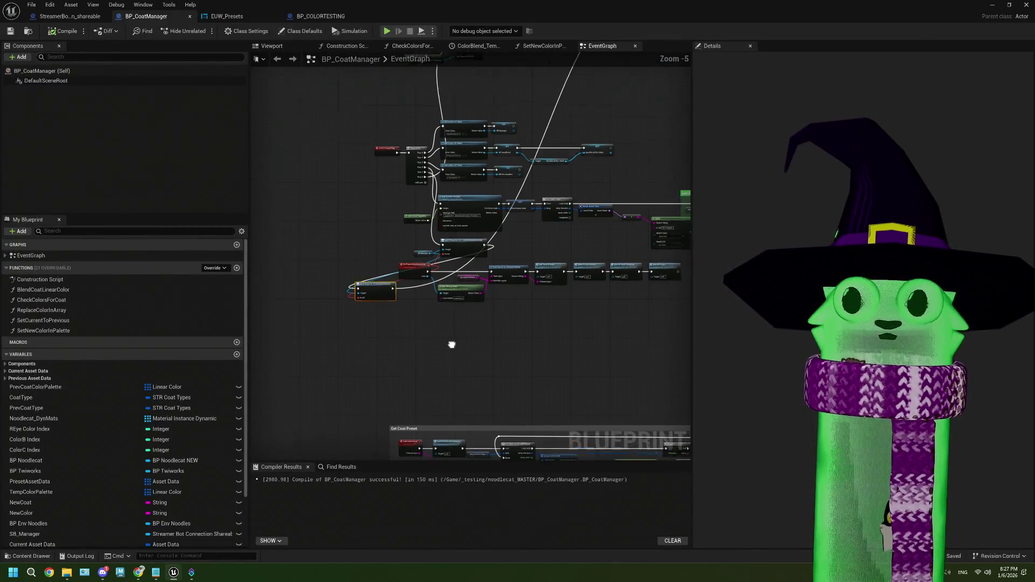
pyautogui.moveTo(467, 277); pyautogui.dragTo(291, 258)
pyautogui.scroll(3, 480, 280)
pyautogui.moveTo(364, 271)
pyautogui.mouseDown()
pyautogui.moveTo(259, 266)
pyautogui.moveTo(400, 266)
pyautogui.mouseUp()
pyautogui.click(619, 270)
# - Center the event graph view on the red REVISIT comment box
pyautogui.scroll(-2, 548, 276)
pyautogui.scroll(-2, 484, 264)
pyautogui.moveTo(483, 264)
pyautogui.mouseDown()
pyautogui.moveTo(394, 342)
pyautogui.moveTo(437, 302)
pyautogui.mouseUp()
pyautogui.scroll(1, 436, 302)
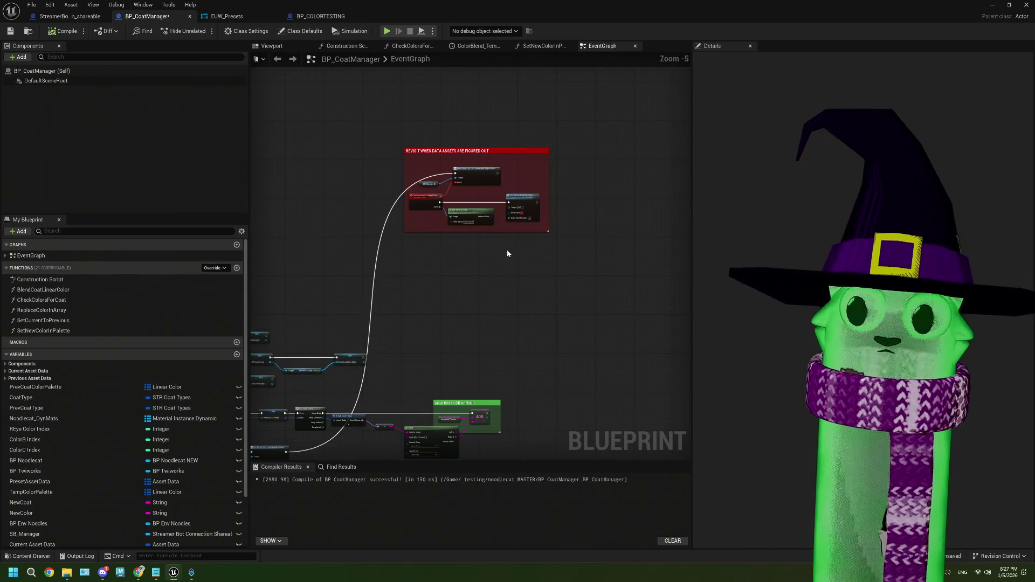
pyautogui.moveTo(507, 250); pyautogui.dragTo(496, 287)
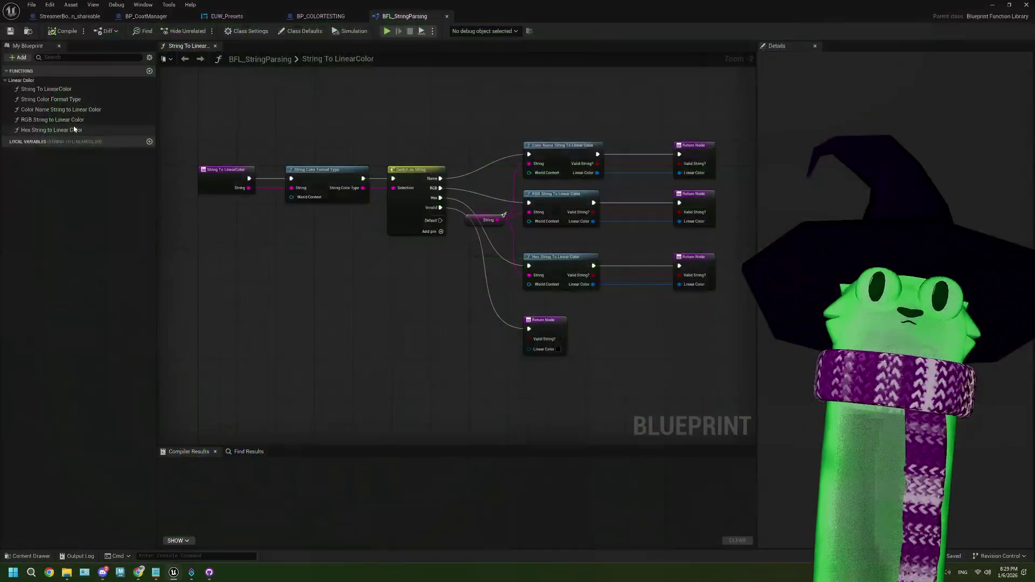
# - Open Color Name String to Linear Color and inspect the Names of Linear Colors map entries
pyautogui.moveTo(74, 572)
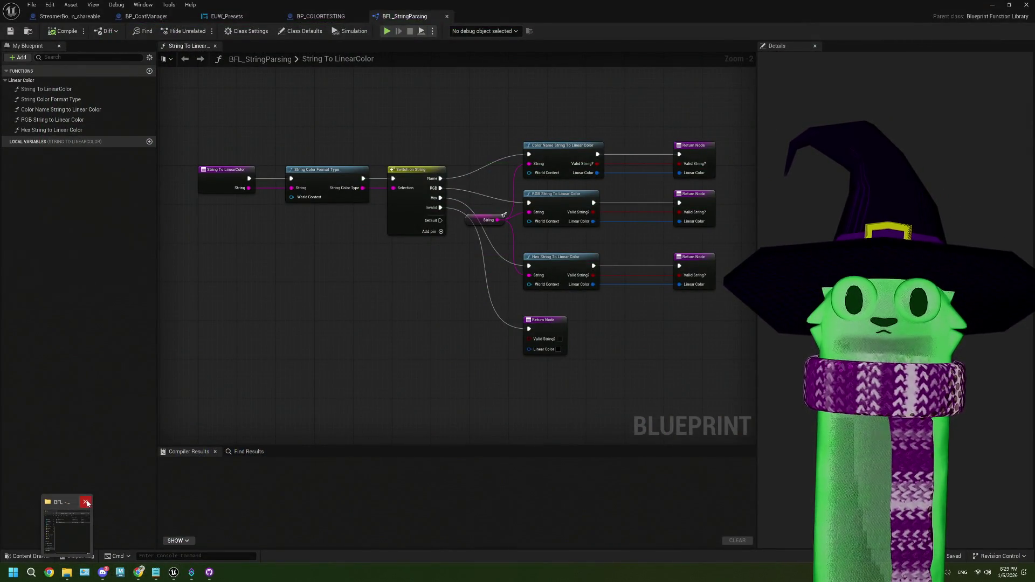
pyautogui.click(86, 503)
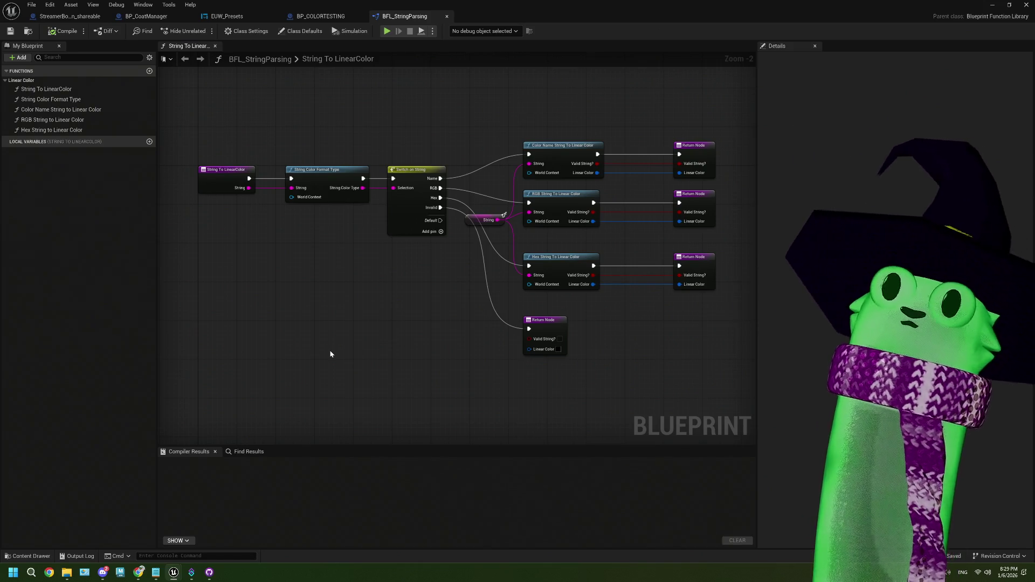
pyautogui.doubleClick(90, 110)
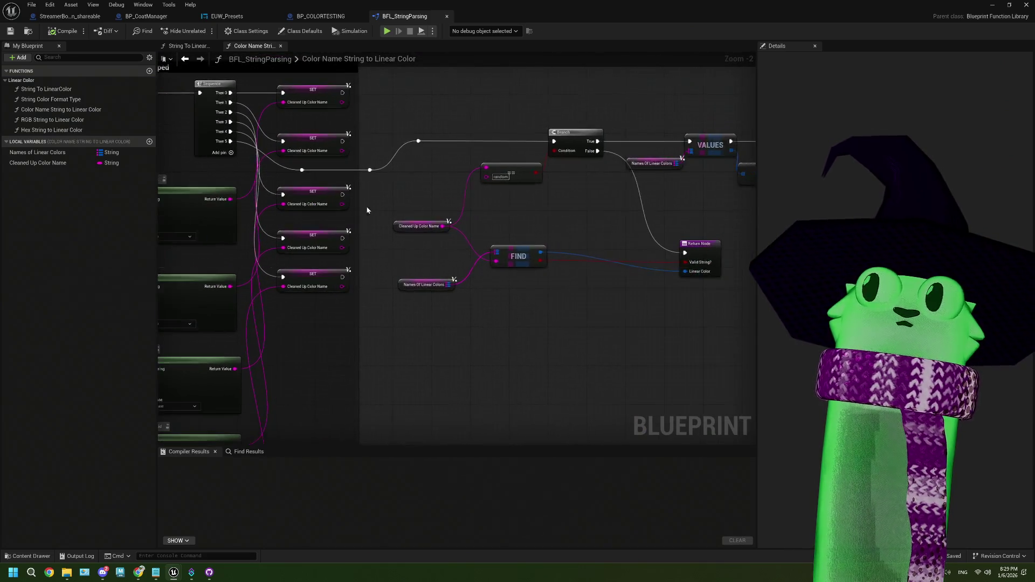
pyautogui.scroll(1, 557, 271)
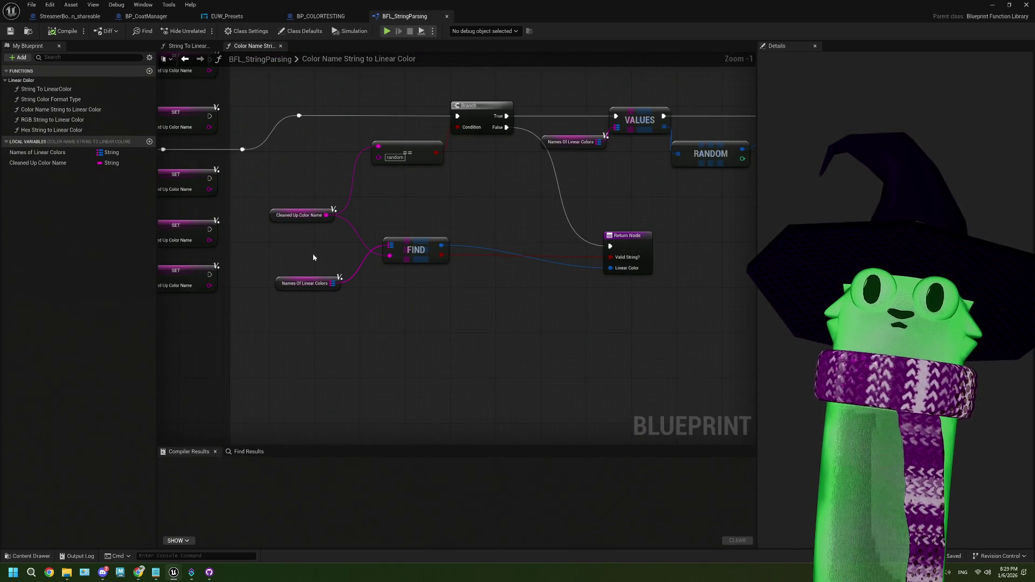
pyautogui.moveTo(318, 316); pyautogui.dragTo(318, 316)
pyautogui.click(37, 152)
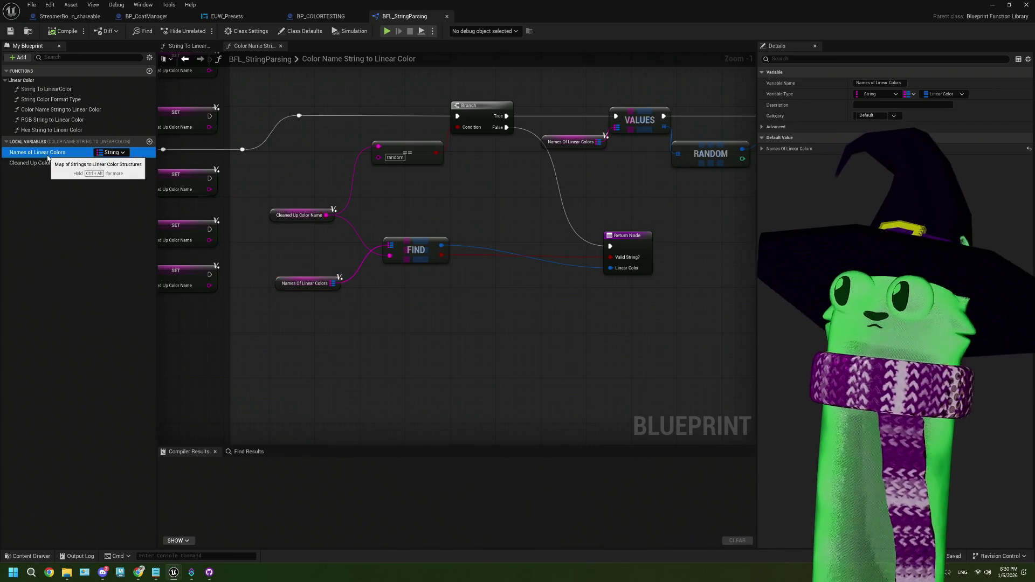
pyautogui.click(762, 148)
pyautogui.scroll(-5, 797, 216)
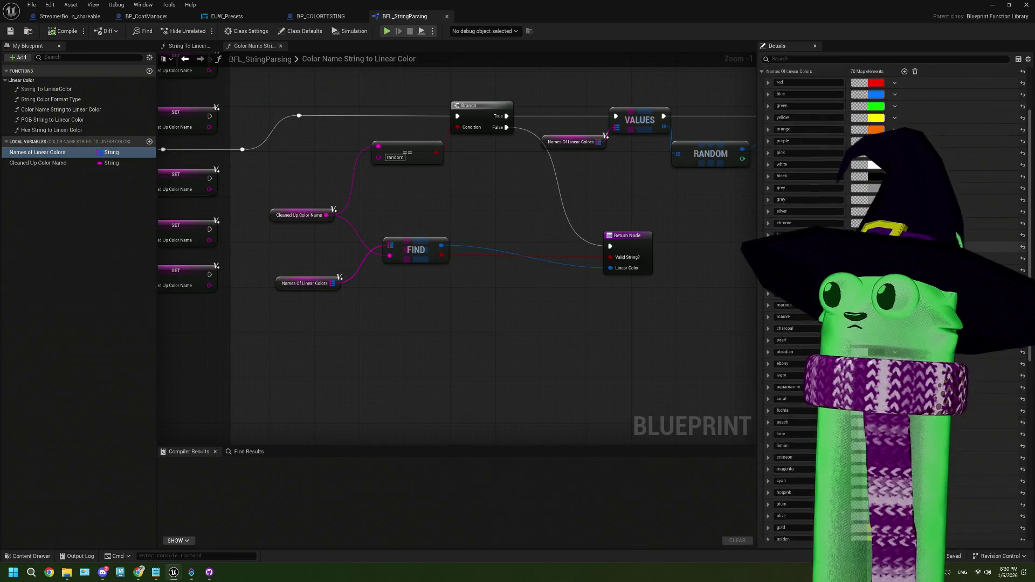
pyautogui.scroll(-3, 797, 216)
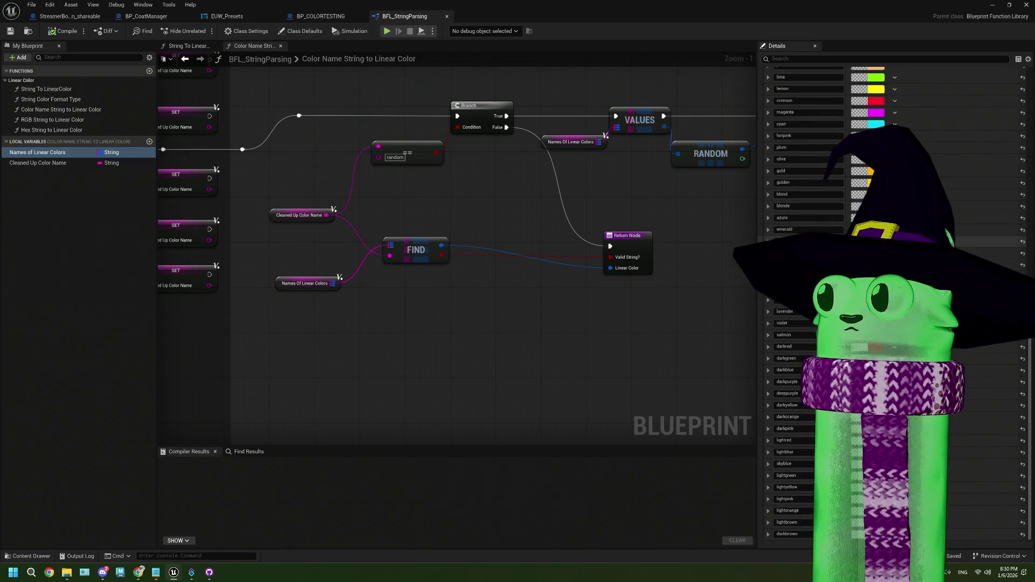
pyautogui.scroll(15, 797, 302)
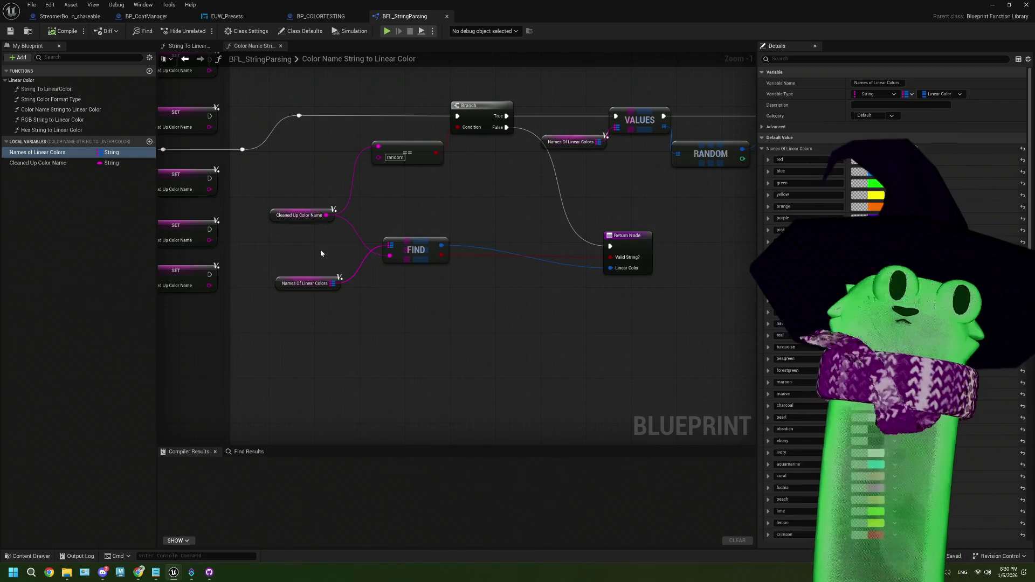
pyautogui.scroll(-1, 599, 277)
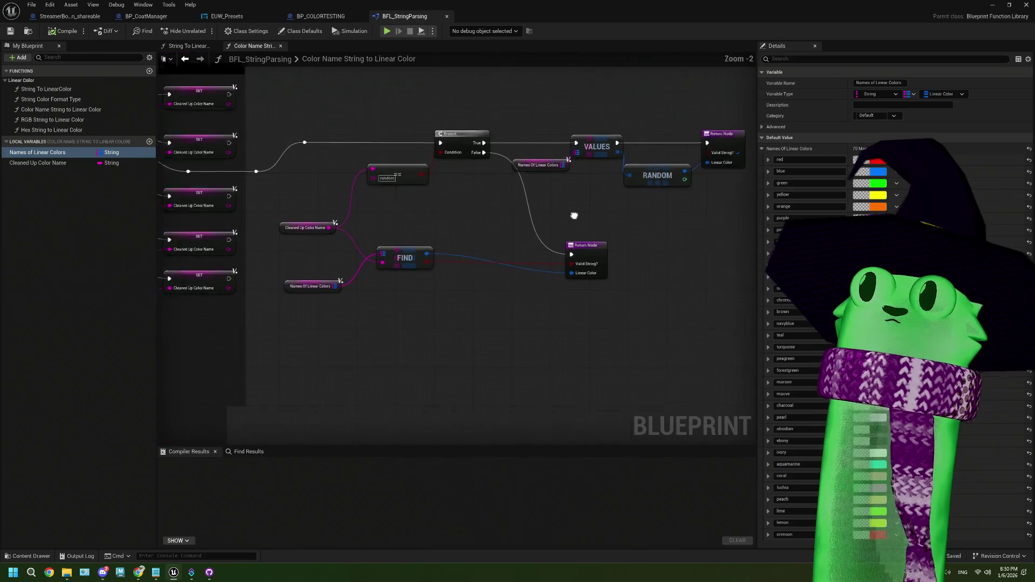
# - Shift the VALUES, RANDOM and map nodes slightly left, then review the function
pyautogui.moveTo(606, 207); pyautogui.dragTo(488, 231)
pyautogui.moveTo(421, 143)
pyautogui.mouseDown()
pyautogui.moveTo(576, 211)
pyautogui.moveTo(570, 193)
pyautogui.mouseUp()
pyautogui.click(564, 227)
pyautogui.scroll(-2, 392, 247)
pyautogui.moveTo(391, 247)
pyautogui.mouseDown()
pyautogui.moveTo(469, 261)
pyautogui.moveTo(539, 244)
pyautogui.mouseUp()
pyautogui.scroll(1, 454, 254)
pyautogui.moveTo(386, 188); pyautogui.dragTo(470, 201)
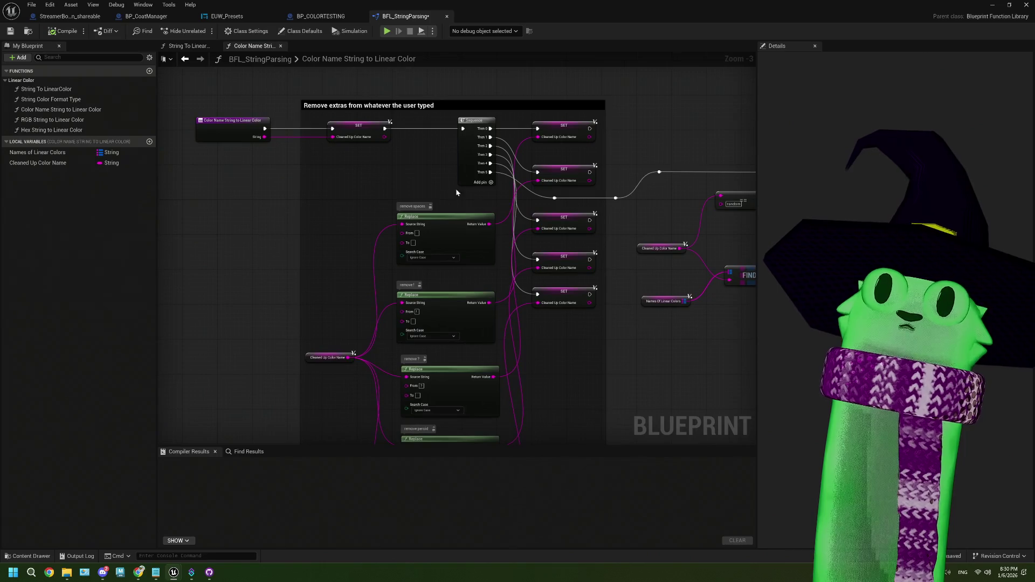
# - Return to String To LinearColor, save BFL_StringParsing, and switch to BP_CoatManager's EventGraph
pyautogui.doubleClick(44, 89)
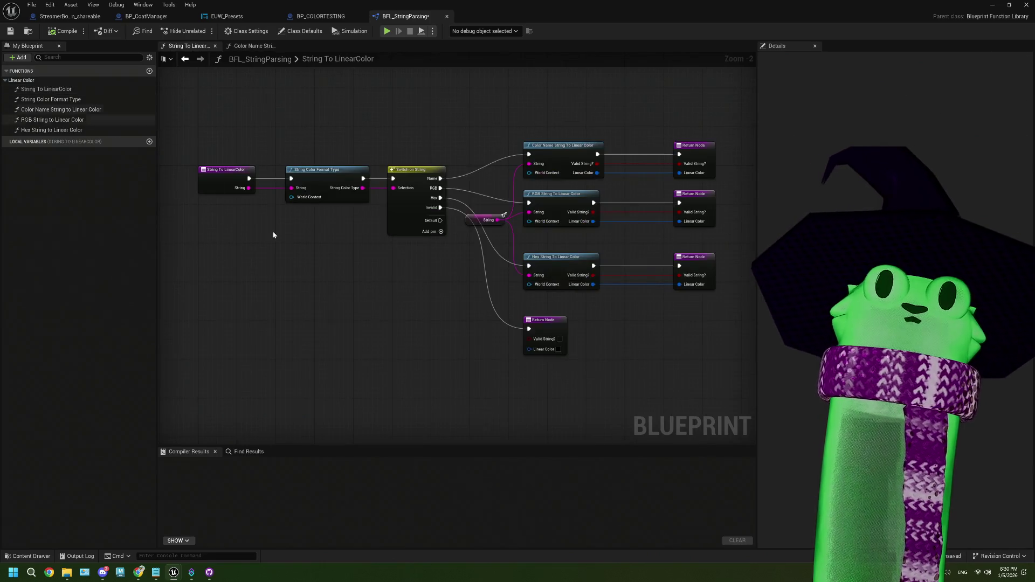
pyautogui.scroll(2, 398, 284)
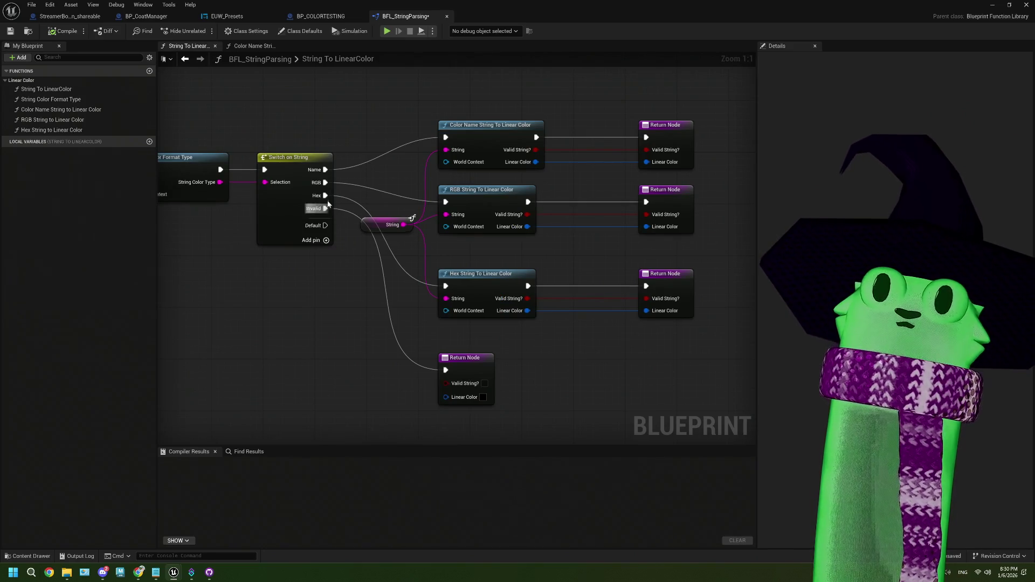
pyautogui.moveTo(431, 384); pyautogui.dragTo(395, 363)
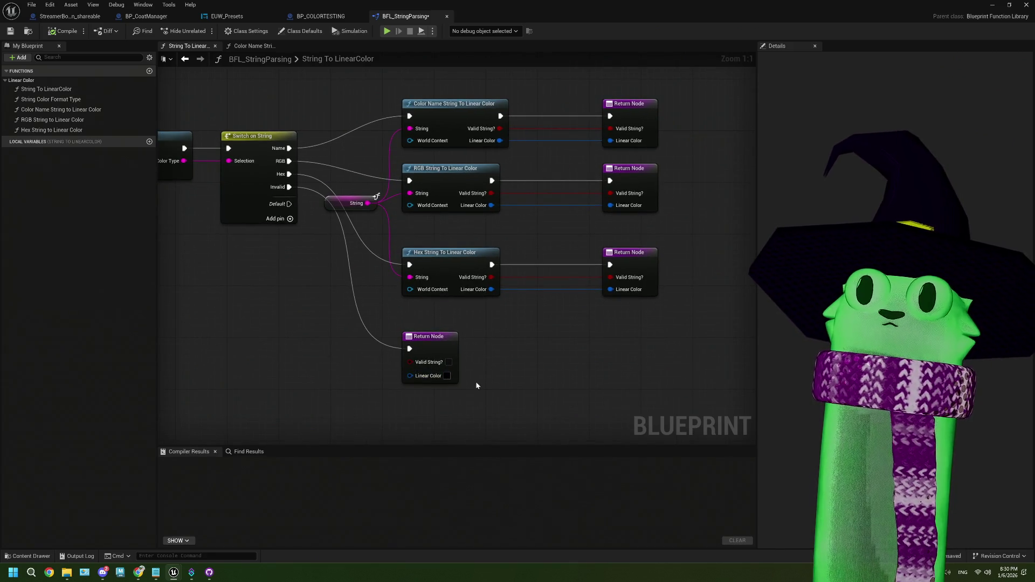
pyautogui.hotkey('ctrl', 's')
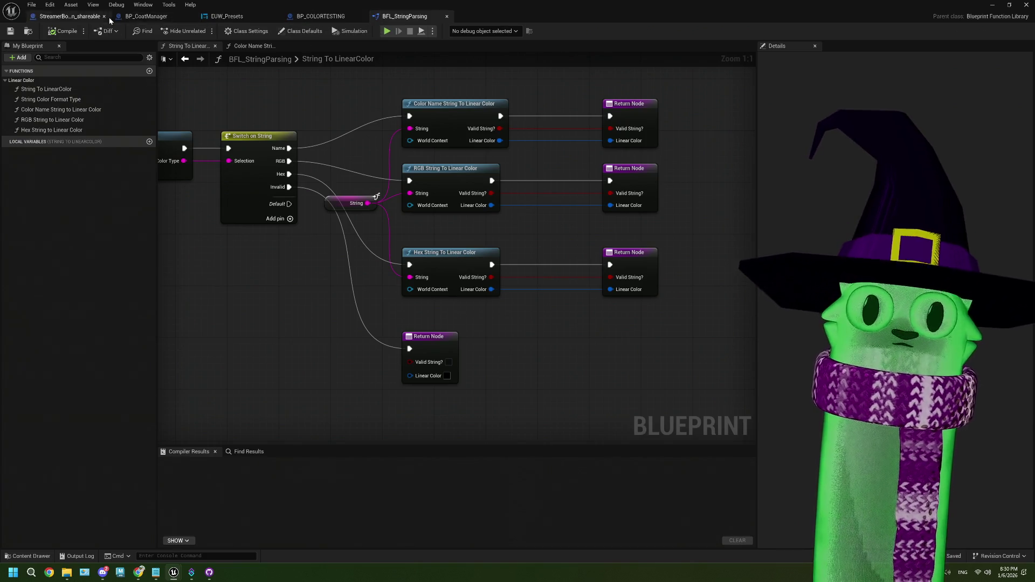
pyautogui.click(147, 16)
# - Add a String to Linear Color node fed by the raw input string
pyautogui.scroll(-2, 460, 283)
pyautogui.scroll(4, 439, 328)
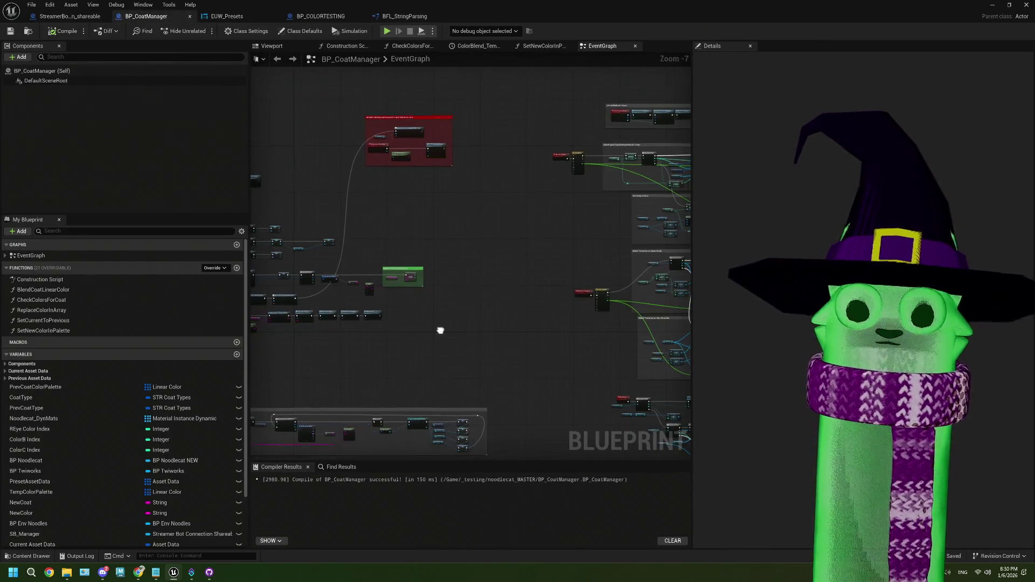
pyautogui.scroll(2, 421, 297)
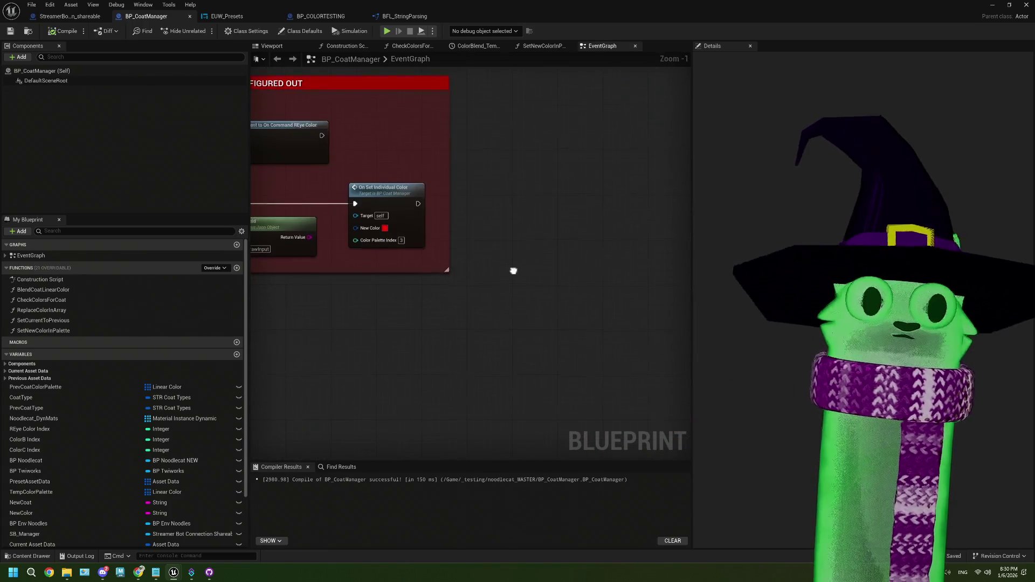
pyautogui.rightClick(406, 326)
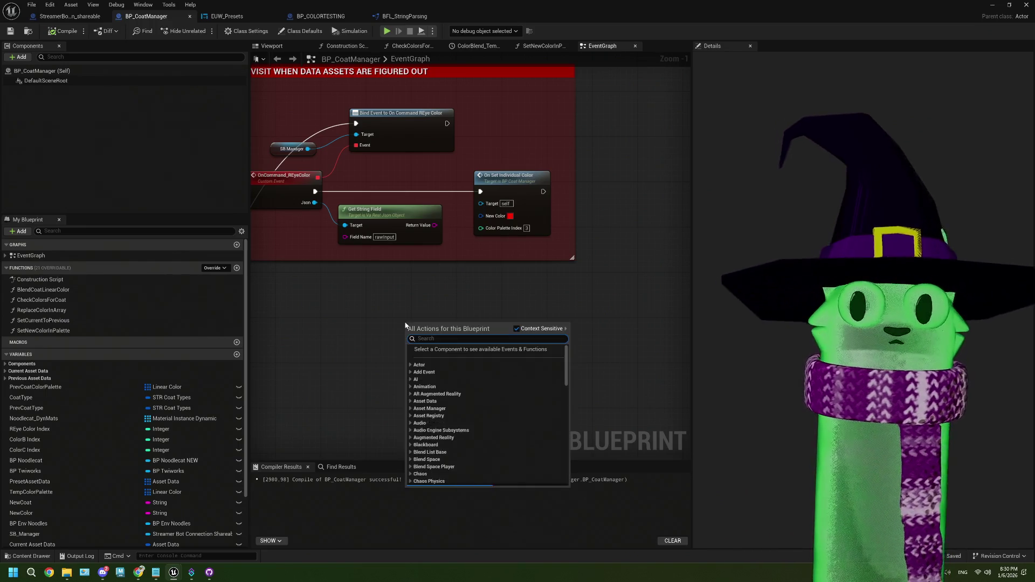
pyautogui.write('string to lin')
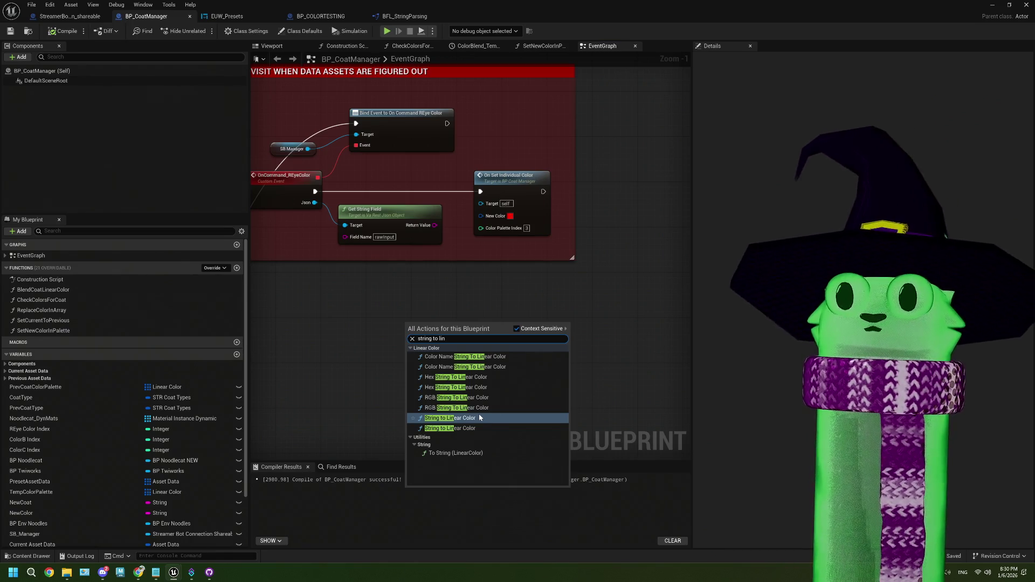
pyautogui.click(476, 426)
pyautogui.scroll(1, 474, 399)
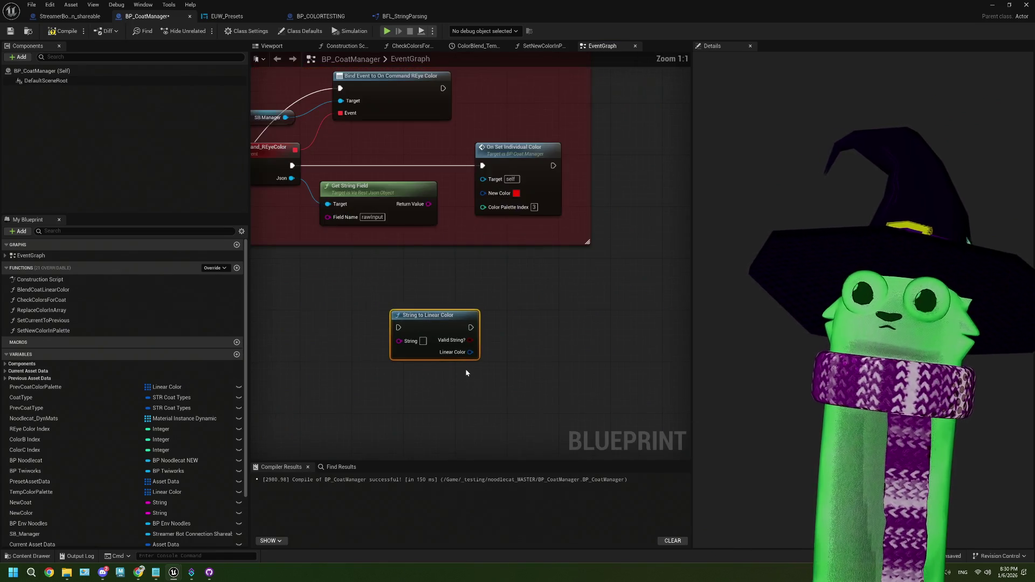
pyautogui.moveTo(430, 328); pyautogui.dragTo(457, 295)
pyautogui.moveTo(429, 204)
pyautogui.mouseDown()
pyautogui.moveTo(425, 308)
pyautogui.moveTo(523, 258)
pyautogui.moveTo(507, 263)
pyautogui.mouseUp()
pyautogui.moveTo(508, 203); pyautogui.dragTo(636, 203)
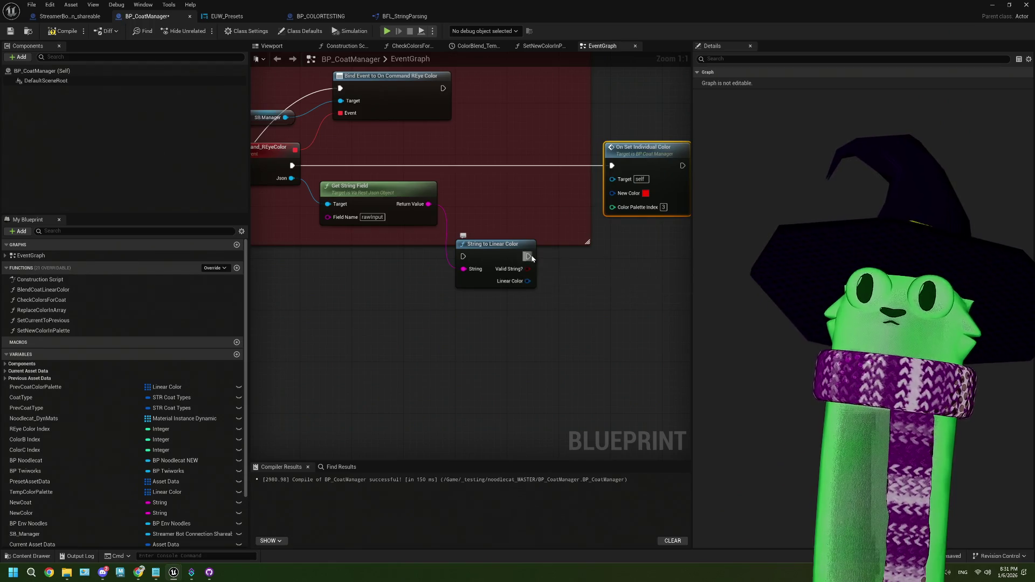
# - Add a Branch on Valid String? whose True runs On Set Individual Color
pyautogui.moveTo(532, 259); pyautogui.dragTo(545, 215)
pyautogui.write('branch')
pyautogui.press('Return')
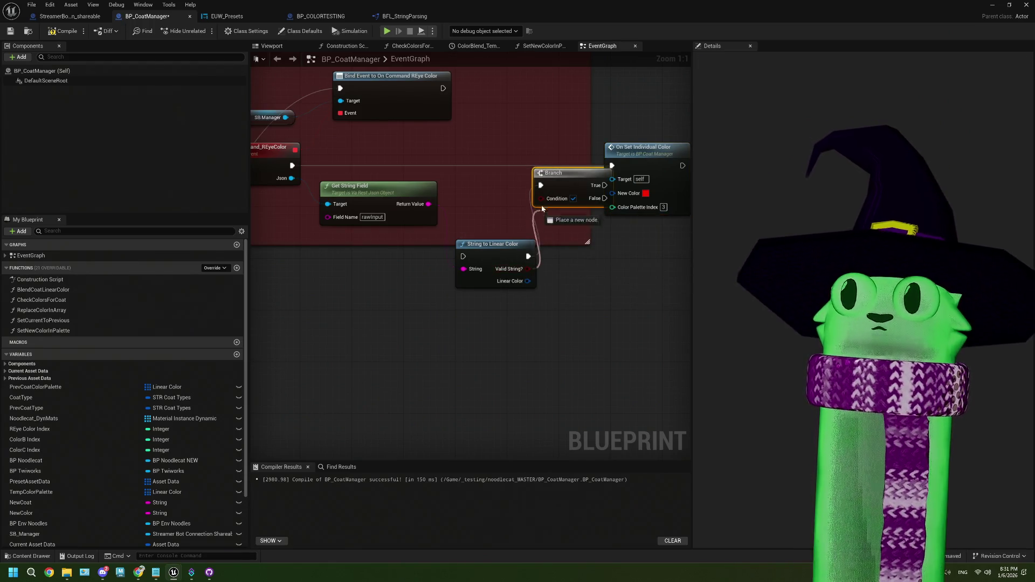
pyautogui.moveTo(527, 269); pyautogui.dragTo(540, 199)
pyautogui.moveTo(605, 184)
pyautogui.mouseDown()
pyautogui.moveTo(612, 165)
pyautogui.moveTo(663, 164)
pyautogui.mouseUp()
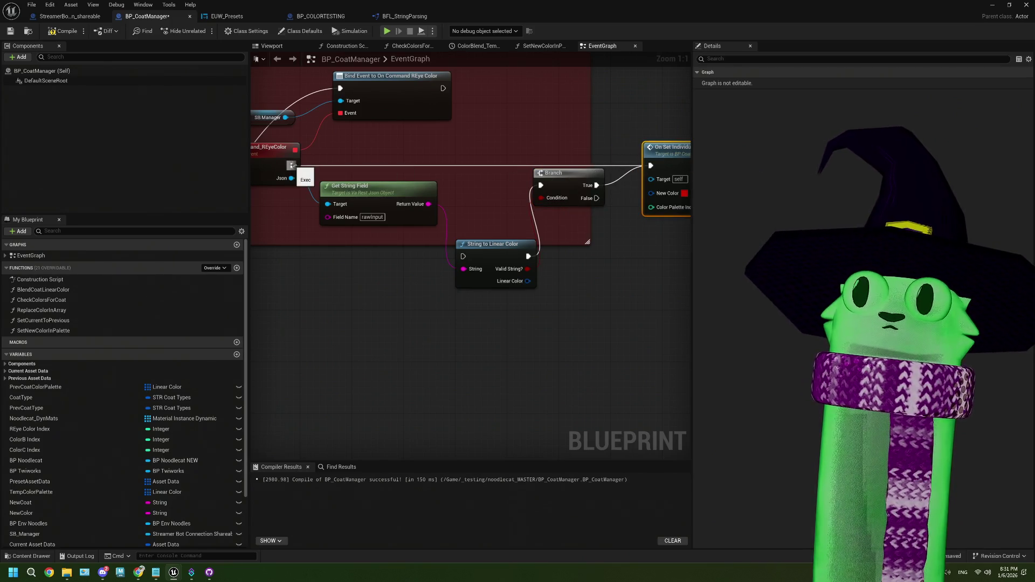
# - Wire OnCommand_REyeColor's execution into String to Linear Color and select the conversion chain
pyautogui.rightClick(294, 168)
pyautogui.click(306, 182)
pyautogui.moveTo(291, 166)
pyautogui.mouseDown()
pyautogui.moveTo(463, 256)
pyautogui.moveTo(480, 172)
pyautogui.mouseUp()
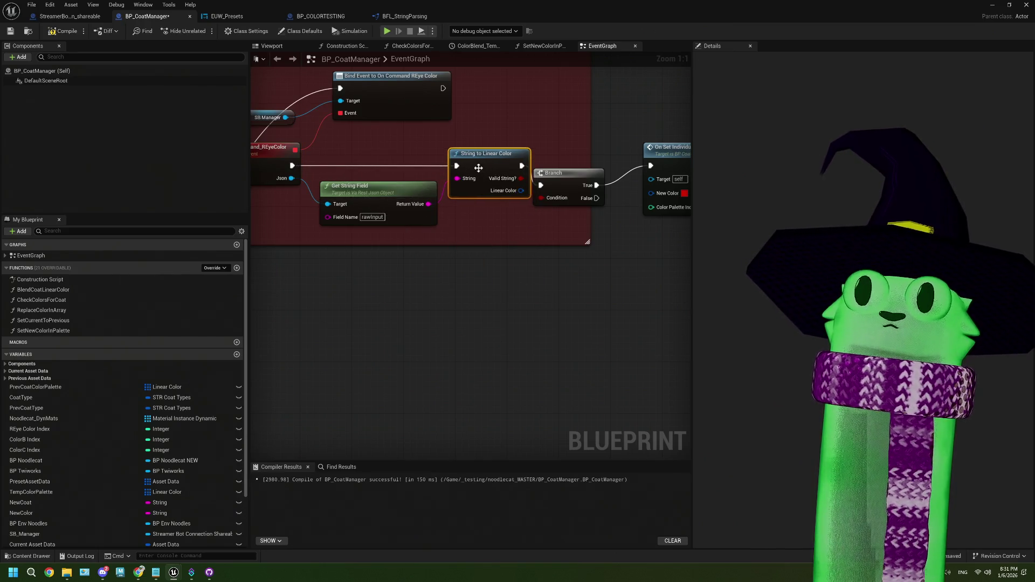
pyautogui.scroll(-1, 479, 168)
pyautogui.click(435, 184)
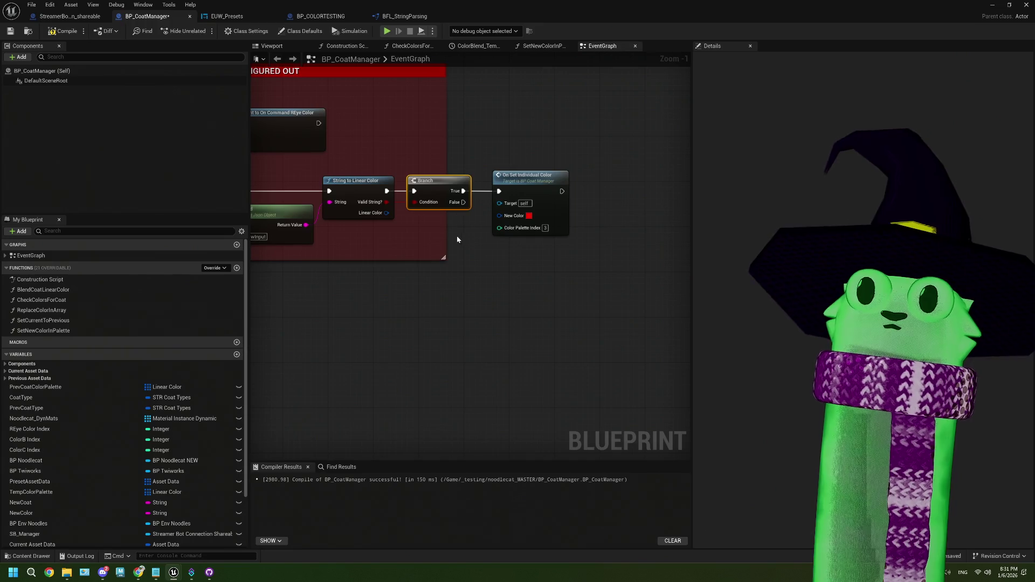
pyautogui.moveTo(460, 236); pyautogui.dragTo(504, 257)
pyautogui.keyDown('ctrl'); pyautogui.click(435, 200); pyautogui.keyUp('ctrl')
# - Break the Return Value link and move the conversion, Branch and On Set nodes outside the comment
pyautogui.press('f')
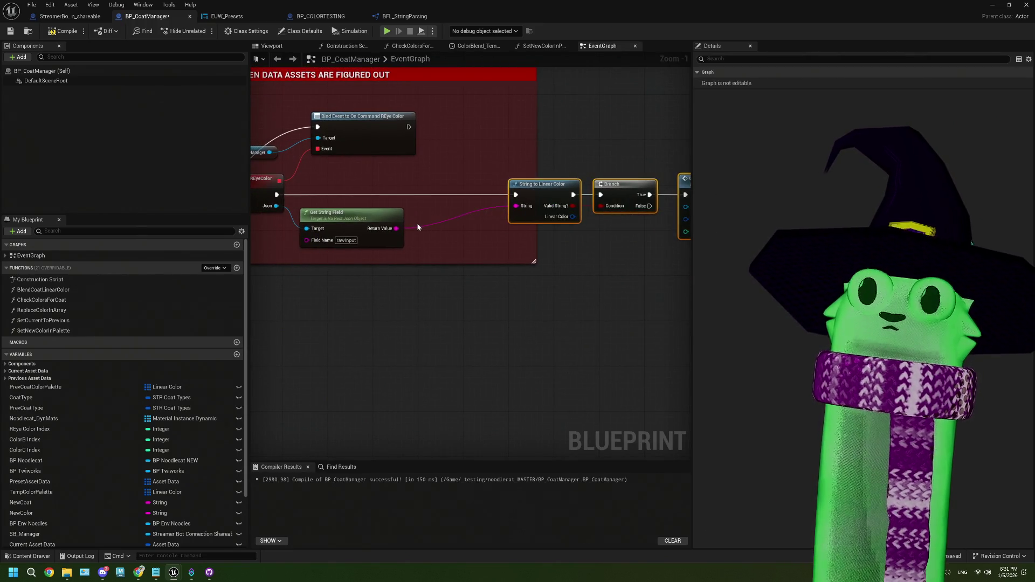
pyautogui.rightClick(395, 229)
pyautogui.rightClick(395, 229)
pyautogui.click(414, 255)
pyautogui.moveTo(468, 151); pyautogui.dragTo(627, 239)
pyautogui.moveTo(394, 216)
pyautogui.mouseDown()
pyautogui.moveTo(501, 216)
pyautogui.moveTo(418, 215)
pyautogui.mouseUp()
pyautogui.moveTo(352, 235)
pyautogui.mouseDown()
pyautogui.moveTo(523, 235)
pyautogui.moveTo(506, 237)
pyautogui.mouseUp()
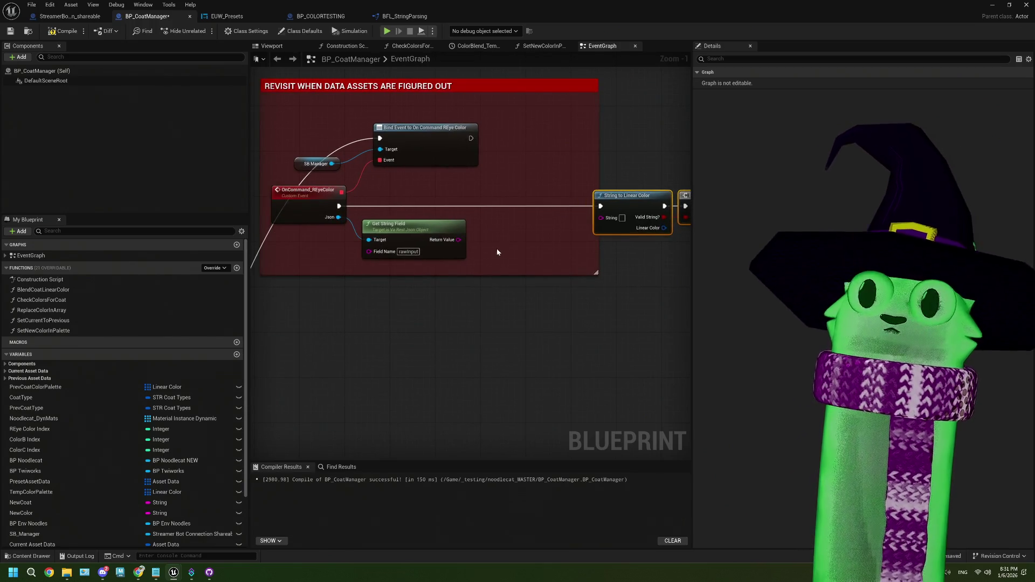
# - Connect String to Linear Color's Linear Color output to On Set Individual Color's New Color
pyautogui.scroll(-5, 516, 296)
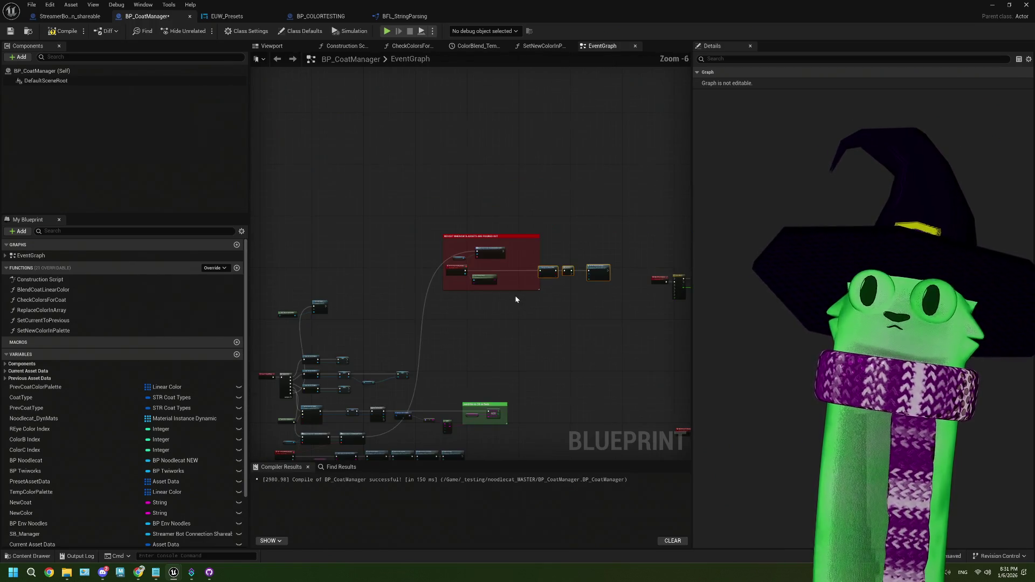
pyautogui.moveTo(515, 296); pyautogui.dragTo(462, 234)
pyautogui.scroll(4, 463, 235)
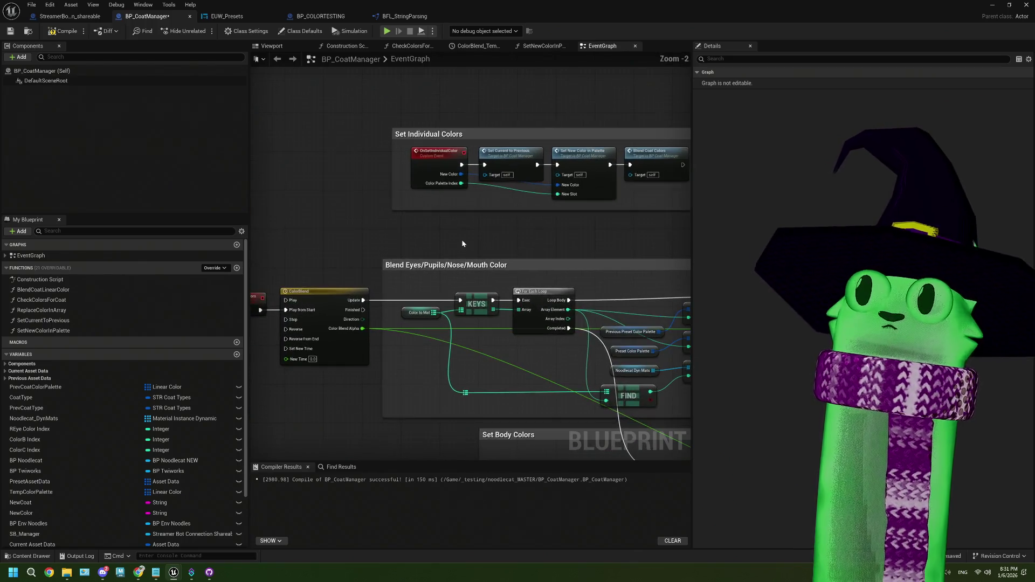
pyautogui.moveTo(450, 149)
pyautogui.mouseDown()
pyautogui.moveTo(450, 225)
pyautogui.moveTo(420, 254)
pyautogui.moveTo(388, 261)
pyautogui.moveTo(426, 287)
pyautogui.mouseUp()
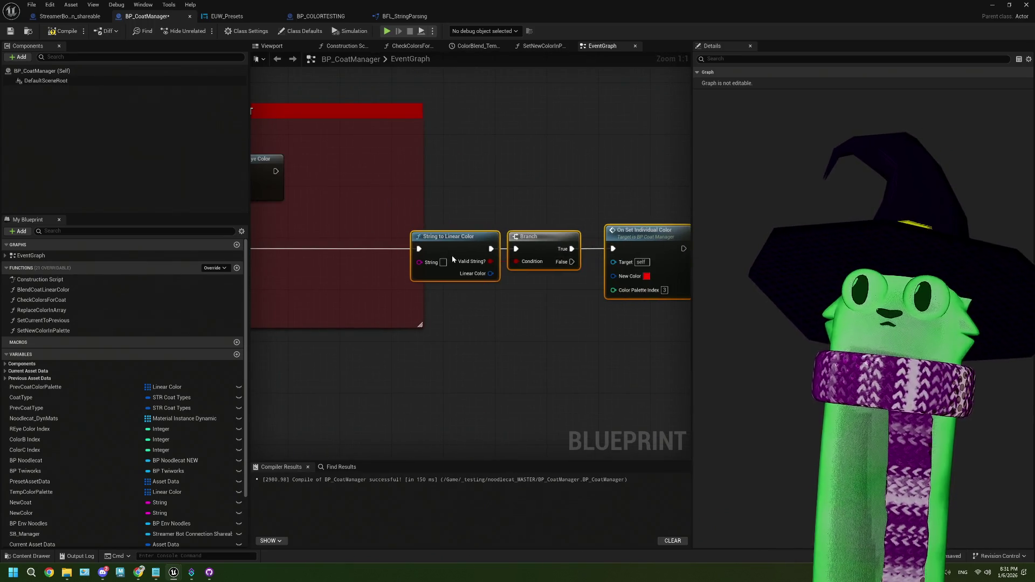
pyautogui.moveTo(491, 273)
pyautogui.mouseDown()
pyautogui.moveTo(557, 294)
pyautogui.moveTo(646, 276)
pyautogui.mouseUp()
pyautogui.click(493, 248)
pyautogui.scroll(-1, 483, 325)
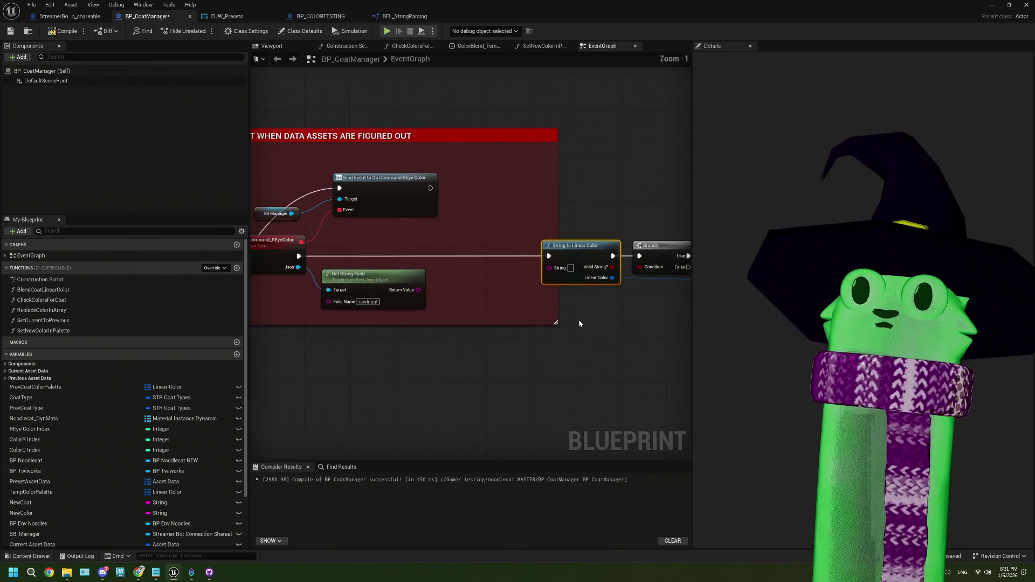
pyautogui.moveTo(520, 125); pyautogui.dragTo(520, 139)
# - Delete the REVISIT comment box and leave the OnCommand_REyeColor event name unchanged
pyautogui.click(523, 143)
pyautogui.press('Delete')
pyautogui.click(347, 263)
pyautogui.press('F2')
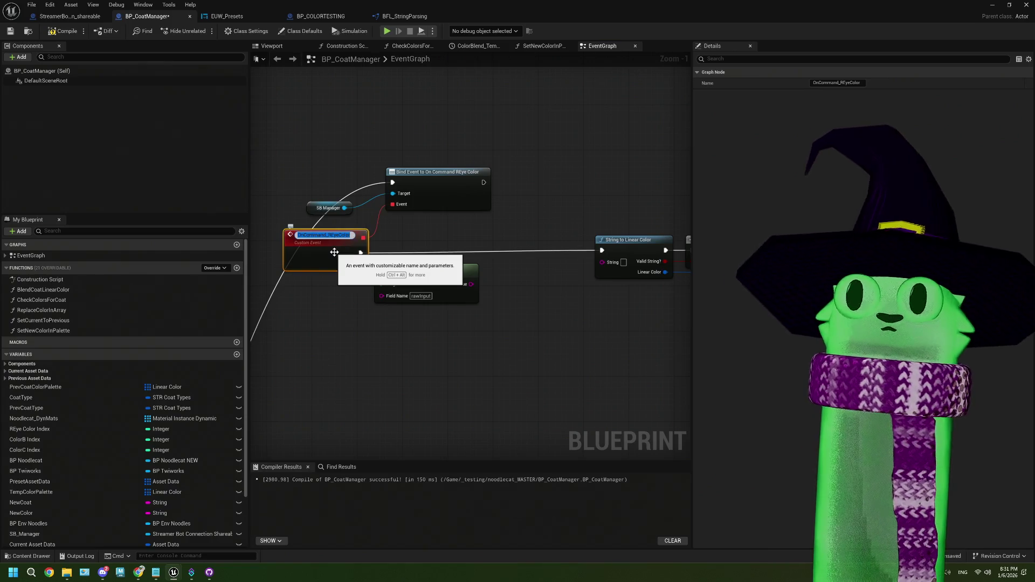
pyautogui.press('Escape')
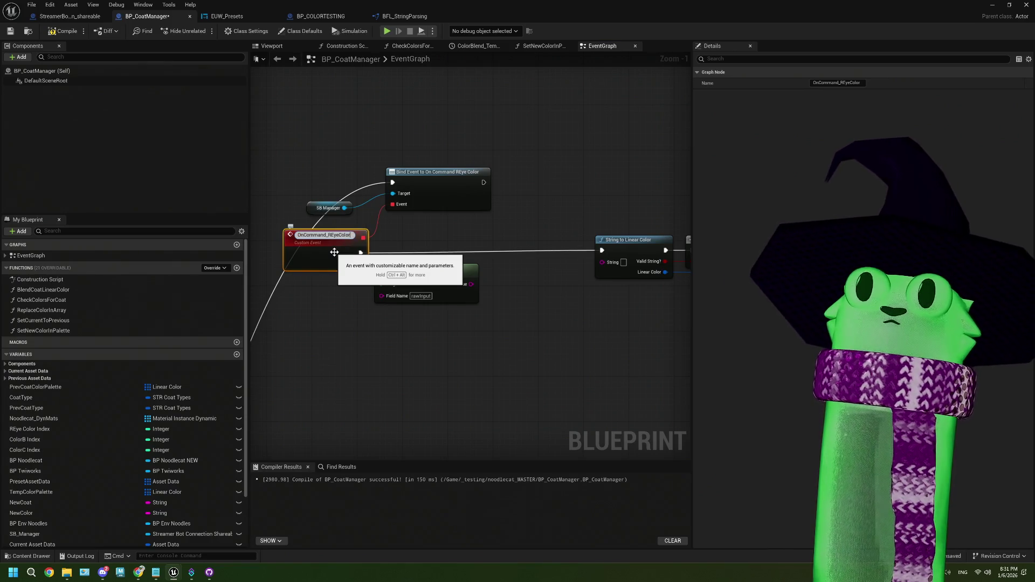
pyautogui.press('BackSpace')
pyautogui.press('BackSpace')
pyautogui.press('BackSpace')
pyautogui.press('BackSpace')
pyautogui.press('BackSpace')
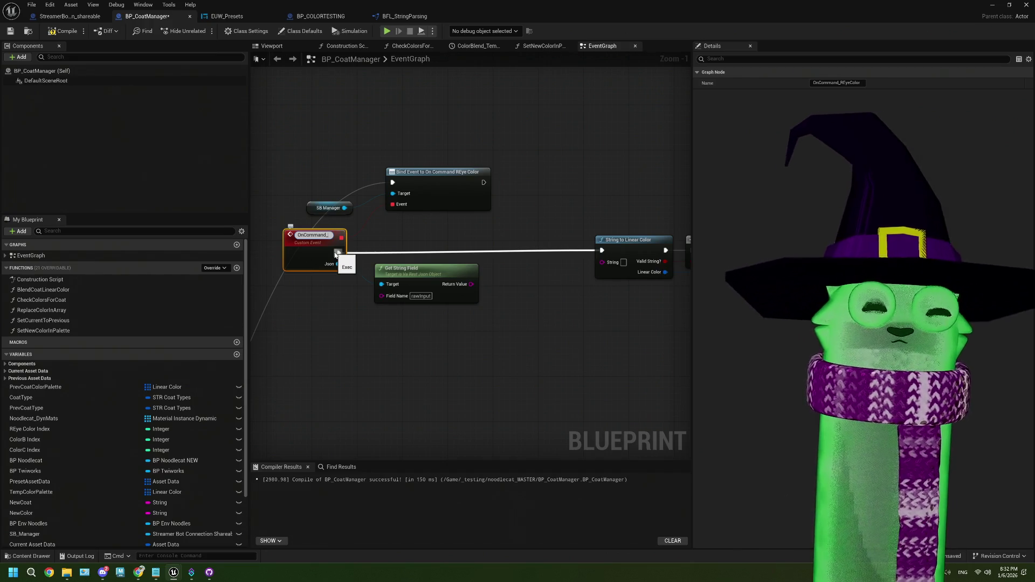
pyautogui.press('Escape')
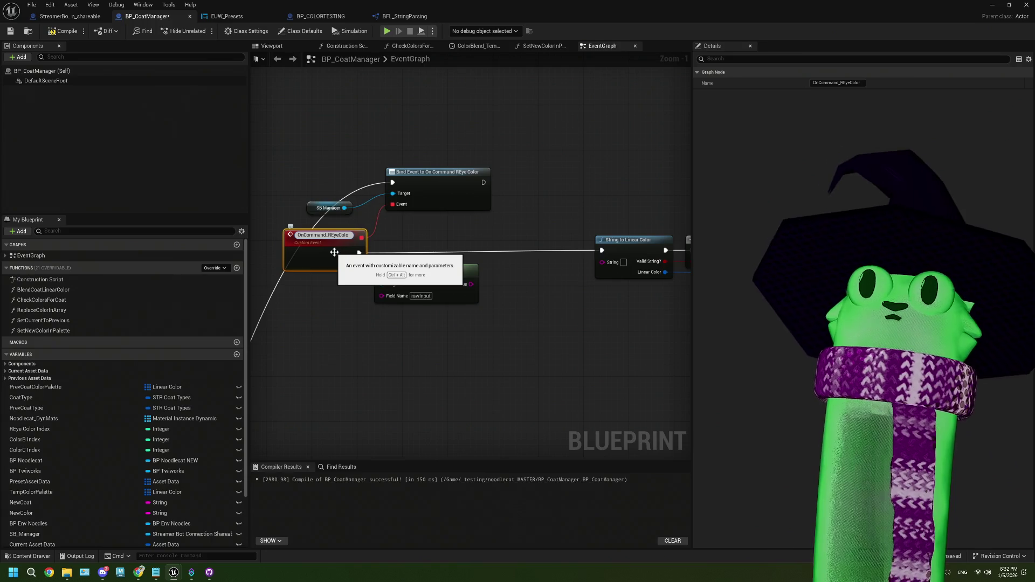
pyautogui.click(426, 315)
pyautogui.scroll(-3, 425, 316)
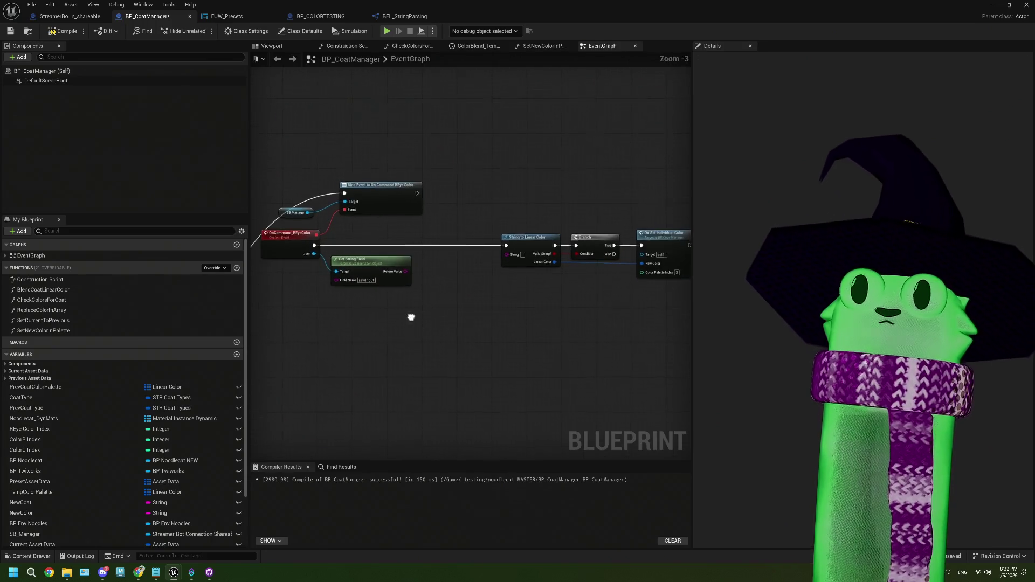
# - Break OnCommand_REyeColor's execution link to the String to Linear Color node
pyautogui.scroll(2, 430, 309)
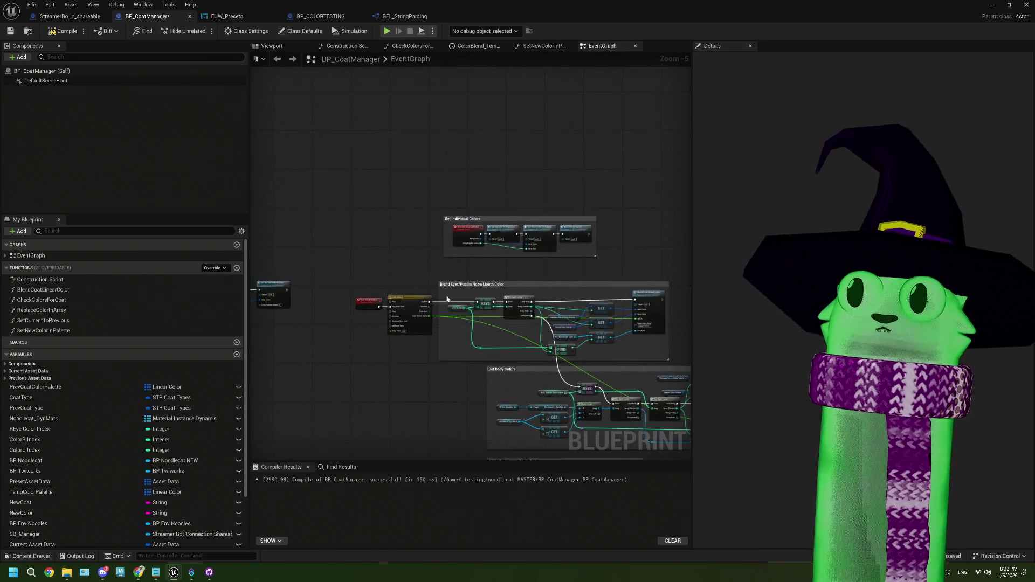
pyautogui.scroll(-1, 393, 283)
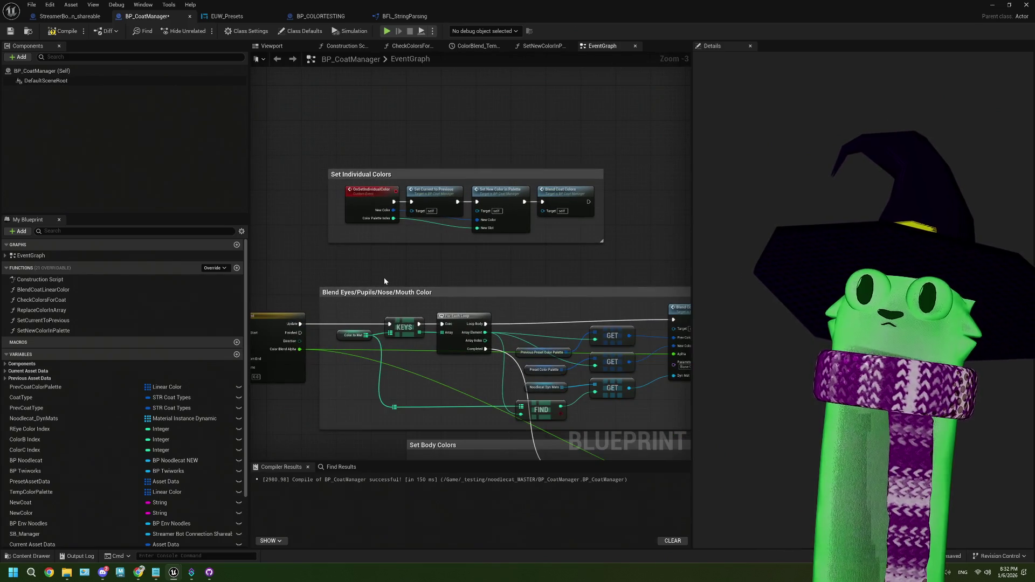
pyautogui.moveTo(380, 280)
pyautogui.mouseDown()
pyautogui.moveTo(550, 261)
pyautogui.moveTo(404, 331)
pyautogui.mouseUp()
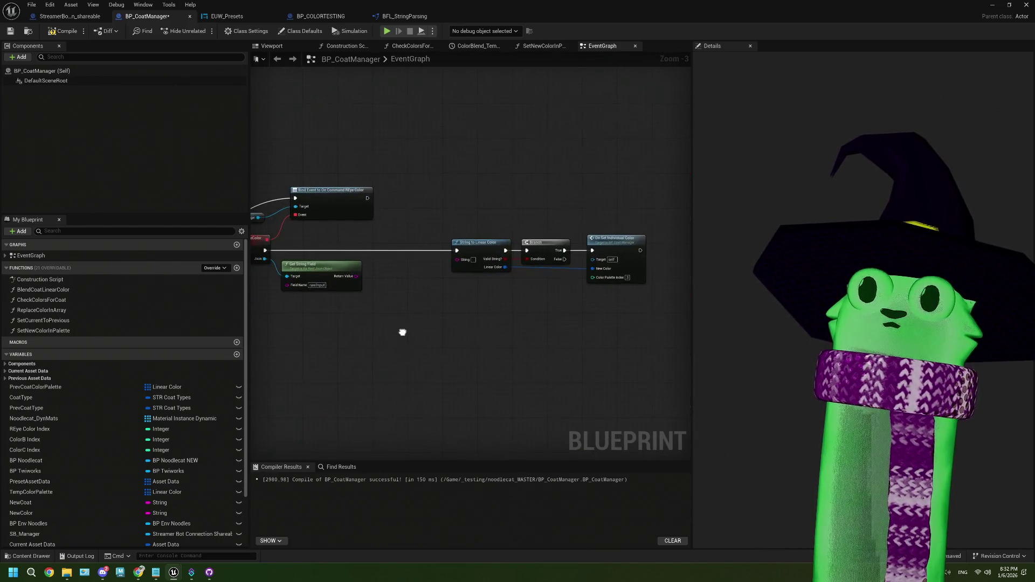
pyautogui.scroll(3, 404, 322)
pyautogui.click(415, 223)
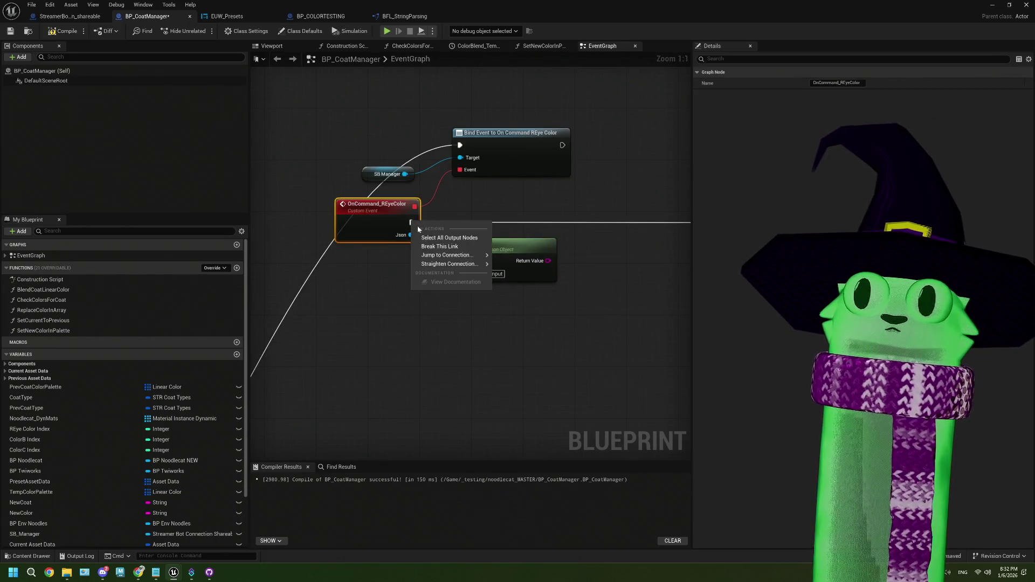
pyautogui.moveTo(424, 245)
pyautogui.mouseDown()
pyautogui.moveTo(499, 303)
pyautogui.moveTo(436, 316)
pyautogui.mouseUp()
pyautogui.scroll(-3, 434, 318)
pyautogui.rightClick(332, 254)
pyautogui.click(485, 325)
# - Review the event nodes, then bring the ThePlan.txt notes to the front
pyautogui.scroll(-2, 464, 332)
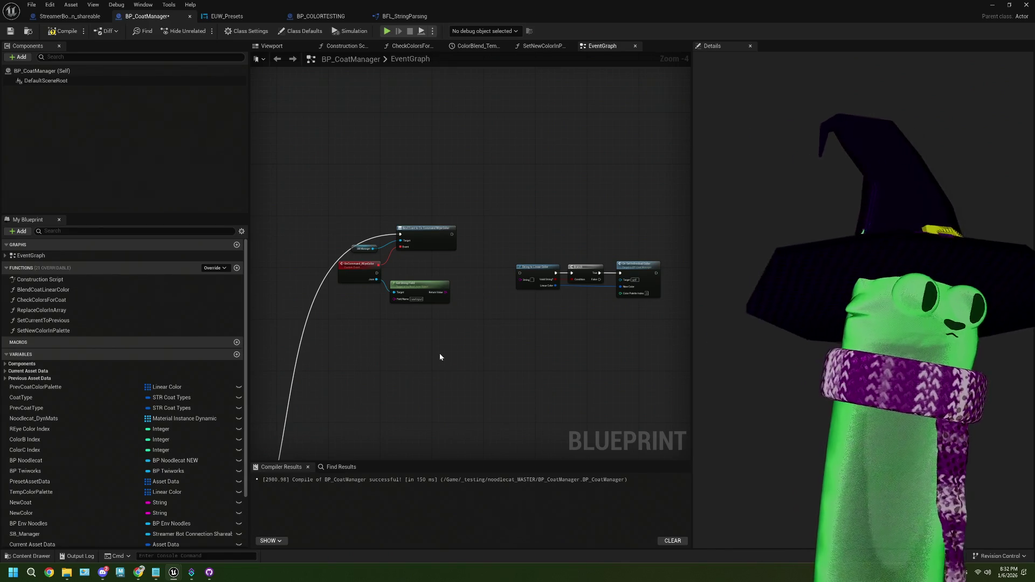
pyautogui.scroll(2, 439, 353)
pyautogui.moveTo(431, 334)
pyautogui.mouseDown()
pyautogui.moveTo(383, 330)
pyautogui.moveTo(478, 340)
pyautogui.moveTo(499, 321)
pyautogui.moveTo(420, 323)
pyautogui.mouseUp()
pyautogui.scroll(2, 382, 330)
pyautogui.scroll(-3, 522, 317)
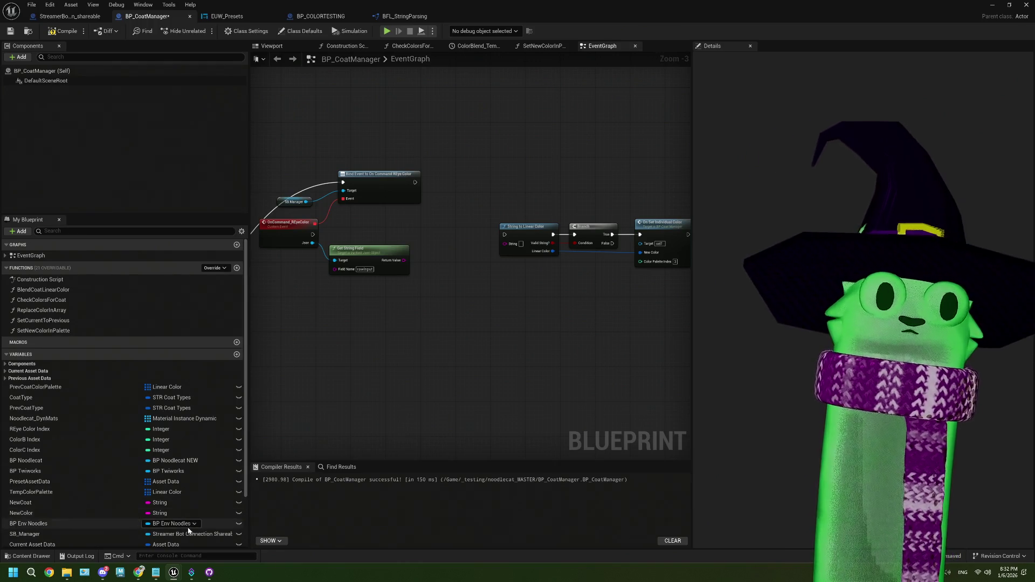
pyautogui.moveTo(155, 572)
pyautogui.click(154, 546)
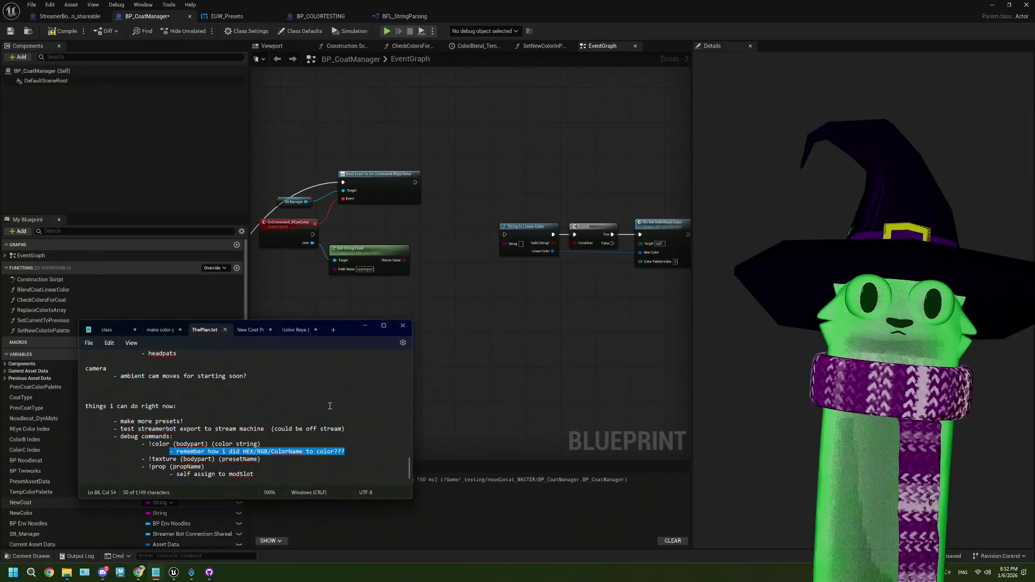
# - Select 'bodypart' in the notes, then return to the REyeColor command nodes in the graph
pyautogui.doubleClick(191, 444)
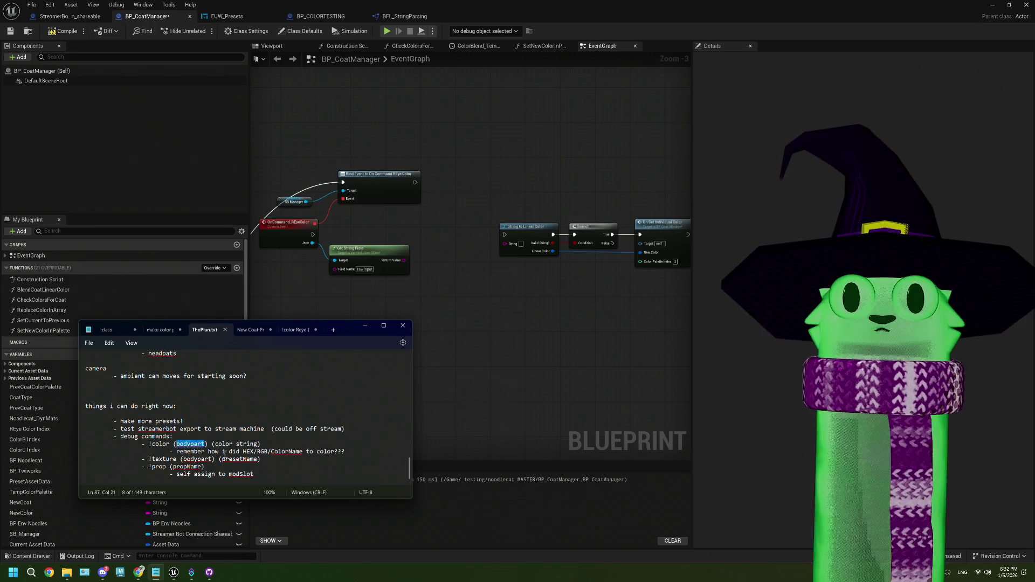
pyautogui.scroll(3, 466, 390)
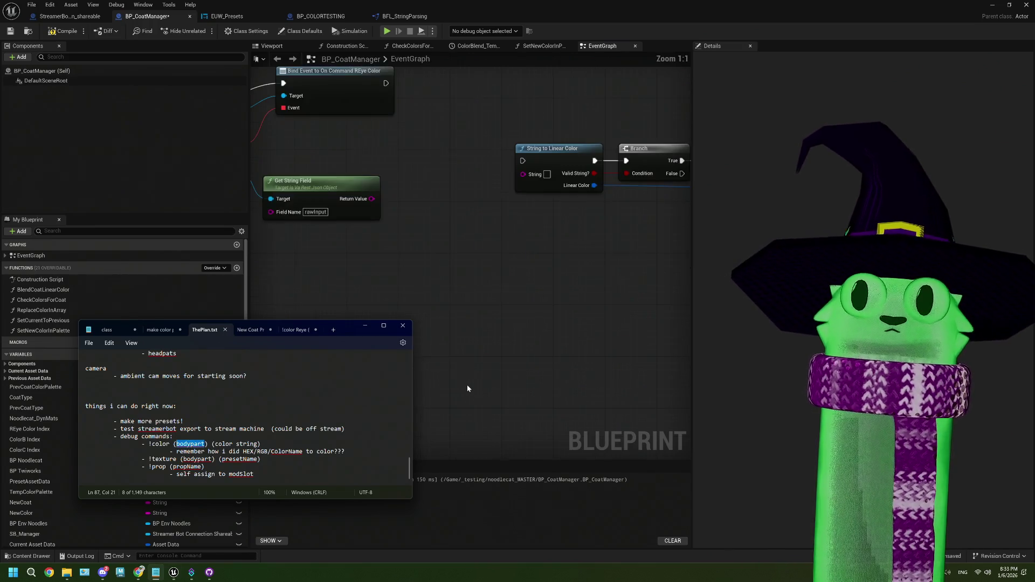
pyautogui.moveTo(374, 300); pyautogui.dragTo(431, 356)
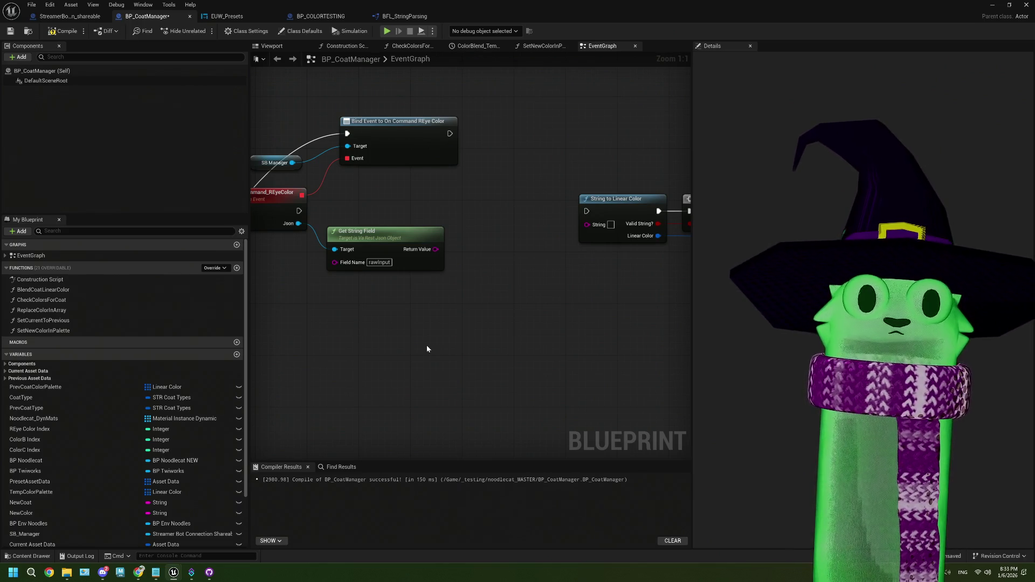
pyautogui.moveTo(188, 572)
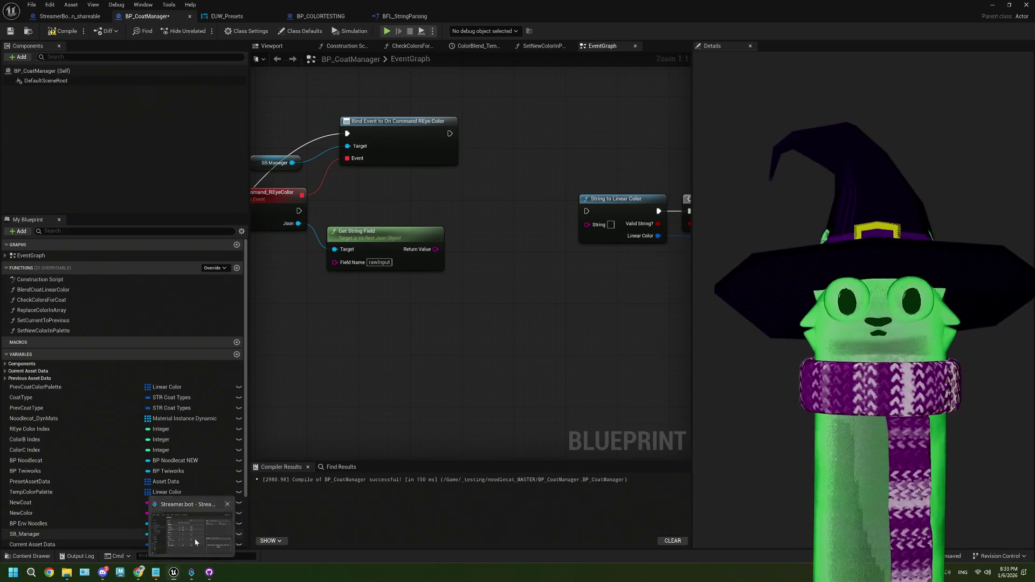
pyautogui.click(191, 531)
pyautogui.click(100, 236)
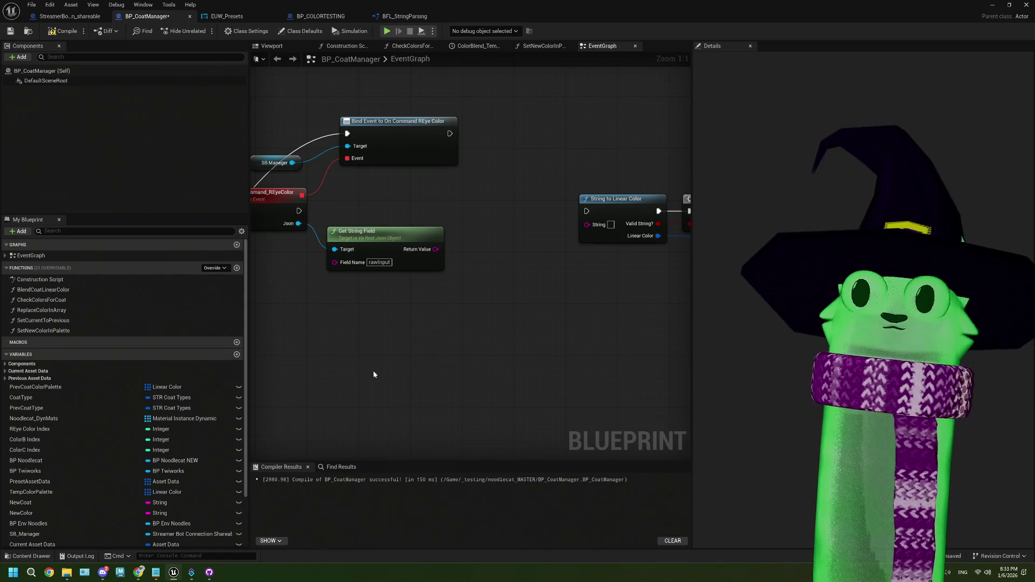
# - Change the Get String Field node's field name from rawInput to input0
pyautogui.moveTo(371, 371); pyautogui.dragTo(363, 360)
pyautogui.click(372, 263)
pyautogui.write('input')
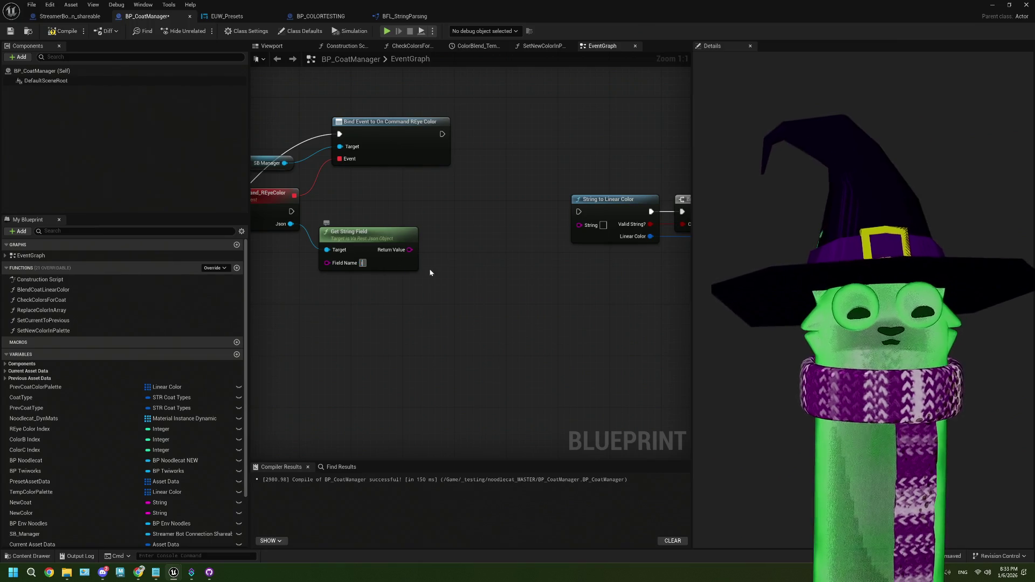
pyautogui.write('0')
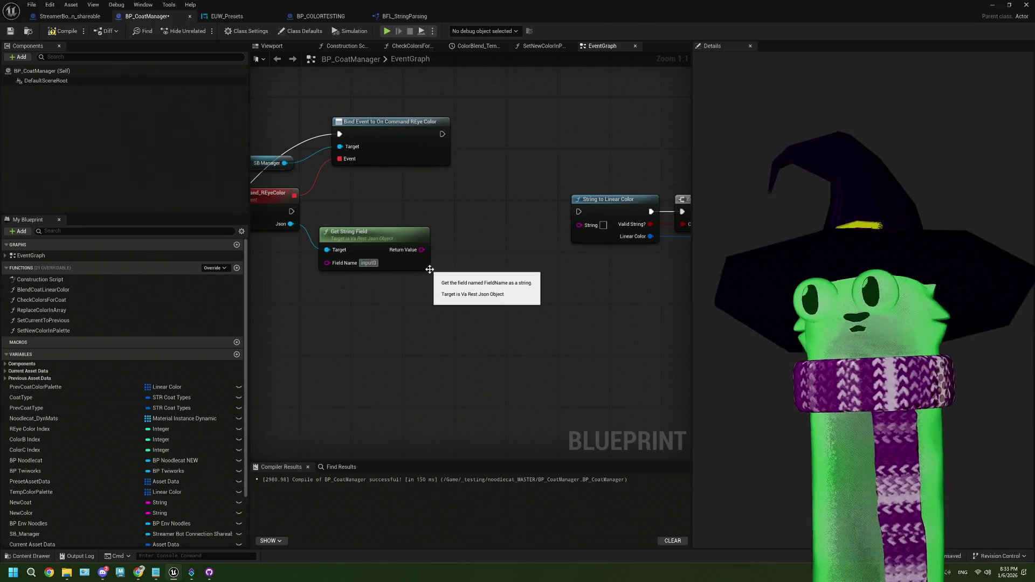
pyautogui.click(423, 365)
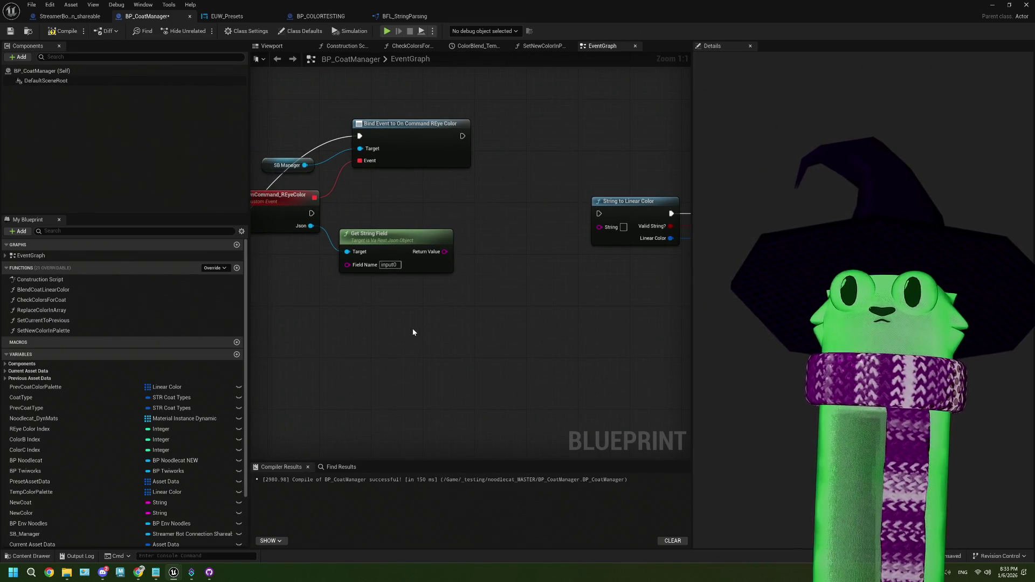
pyautogui.moveTo(484, 285); pyautogui.dragTo(438, 292)
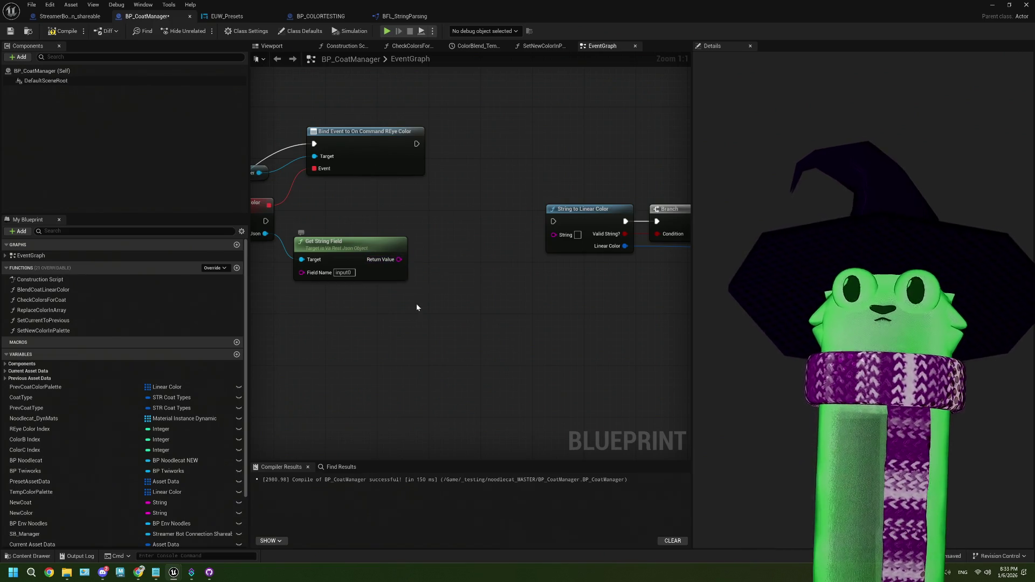
pyautogui.scroll(-3, 178, 428)
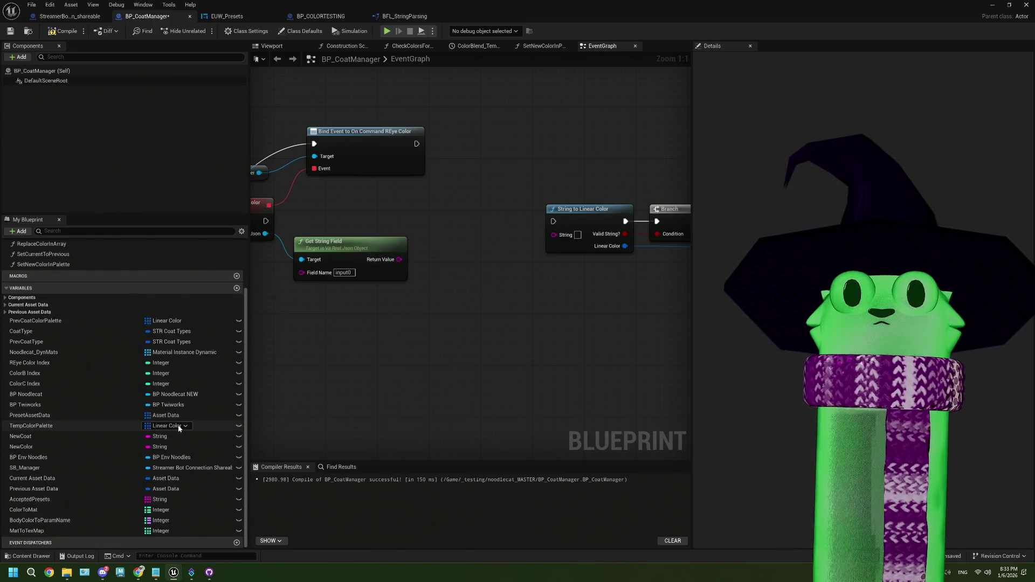
# - Add a variable BodyPartStringToMatIndex typed as a String-to-Integer map
pyautogui.click(236, 288)
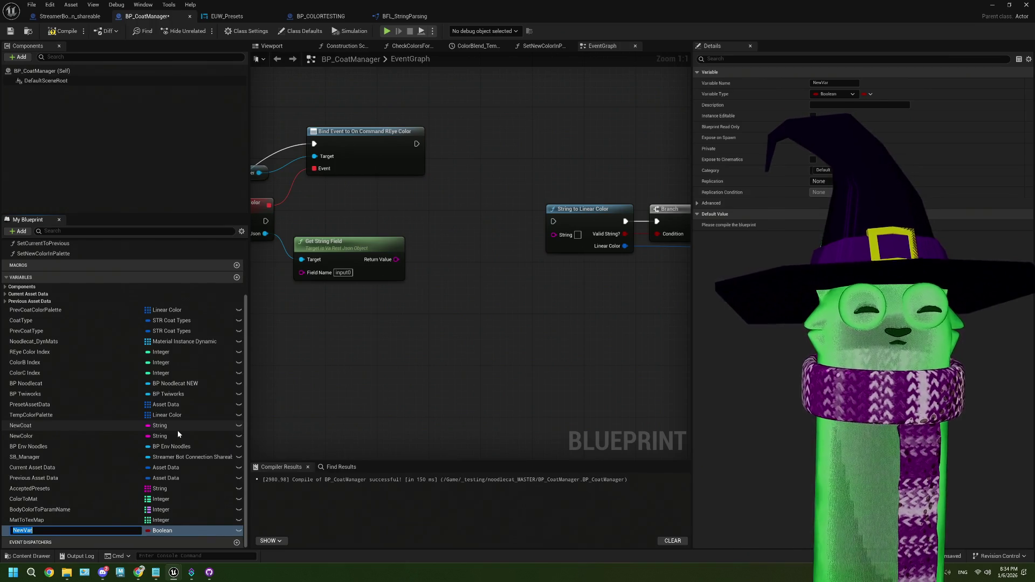
pyautogui.write('BodyPartSt')
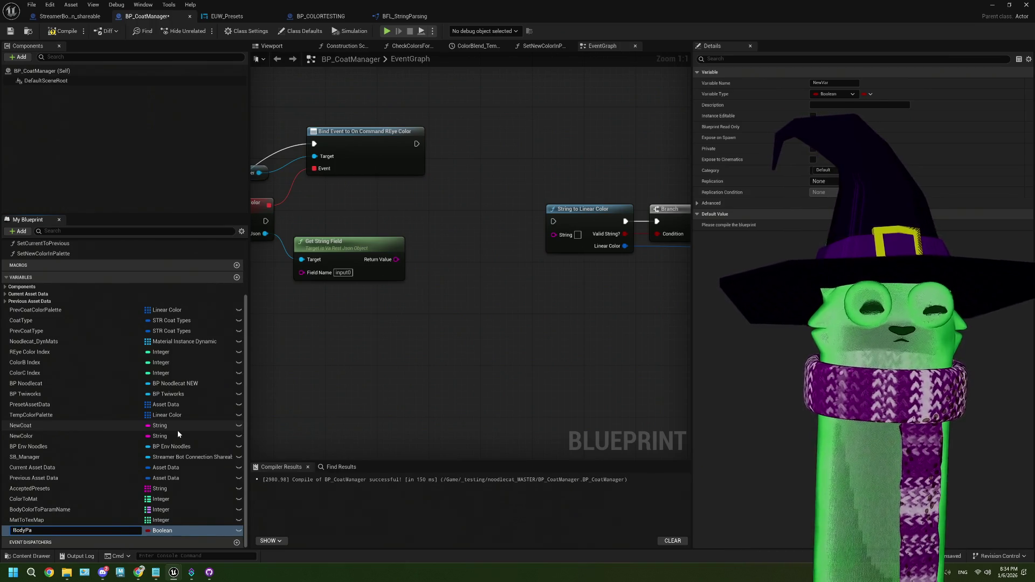
pyautogui.write('ring')
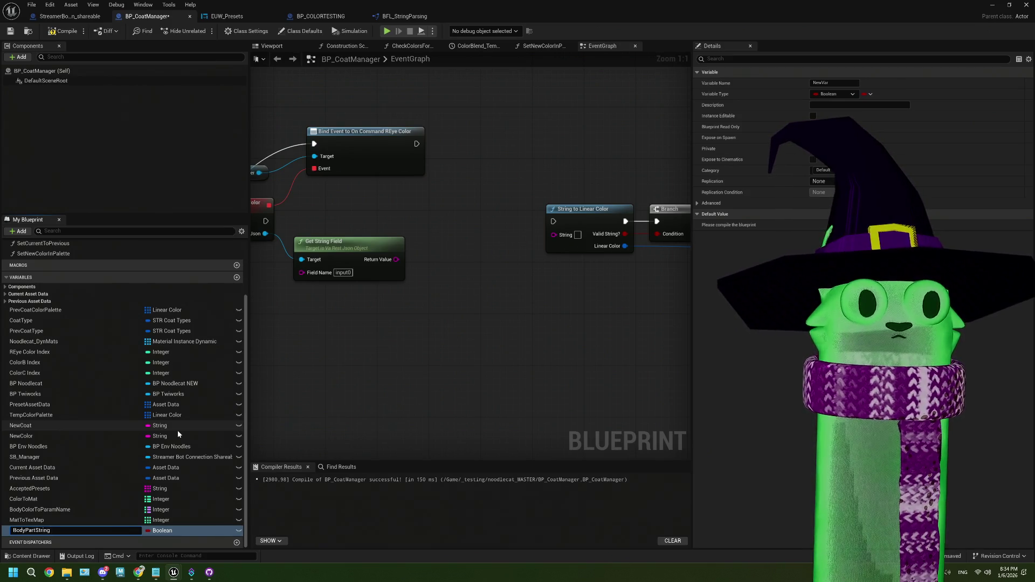
pyautogui.write('To')
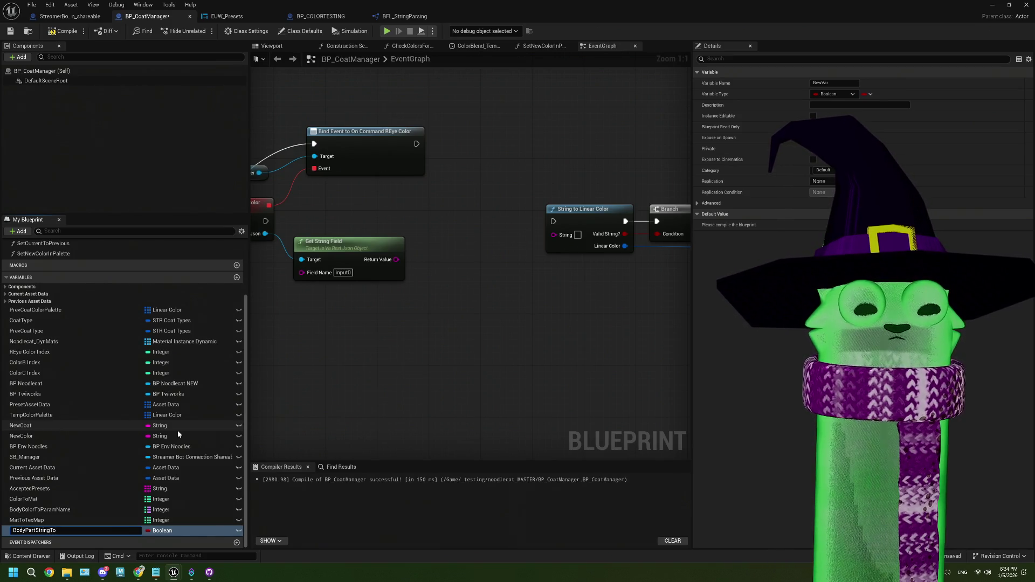
pyautogui.write('MatIndex')
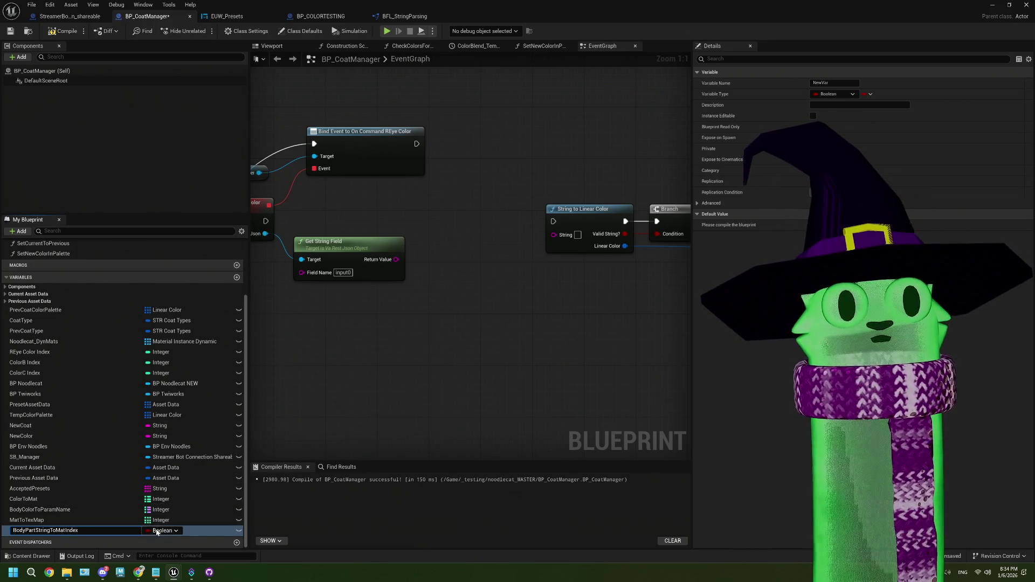
pyautogui.click(162, 531)
pyautogui.click(164, 426)
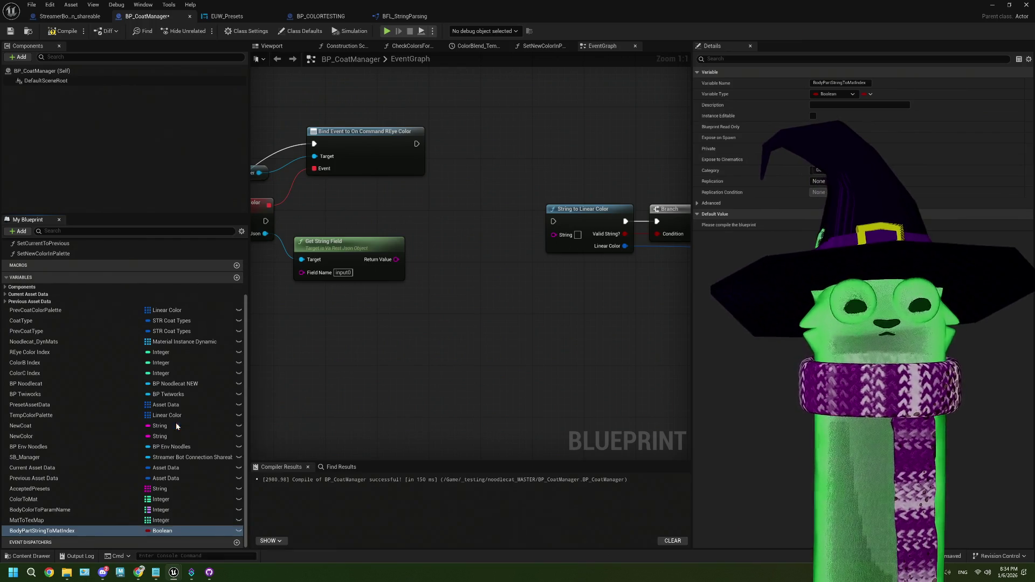
pyautogui.click(864, 94)
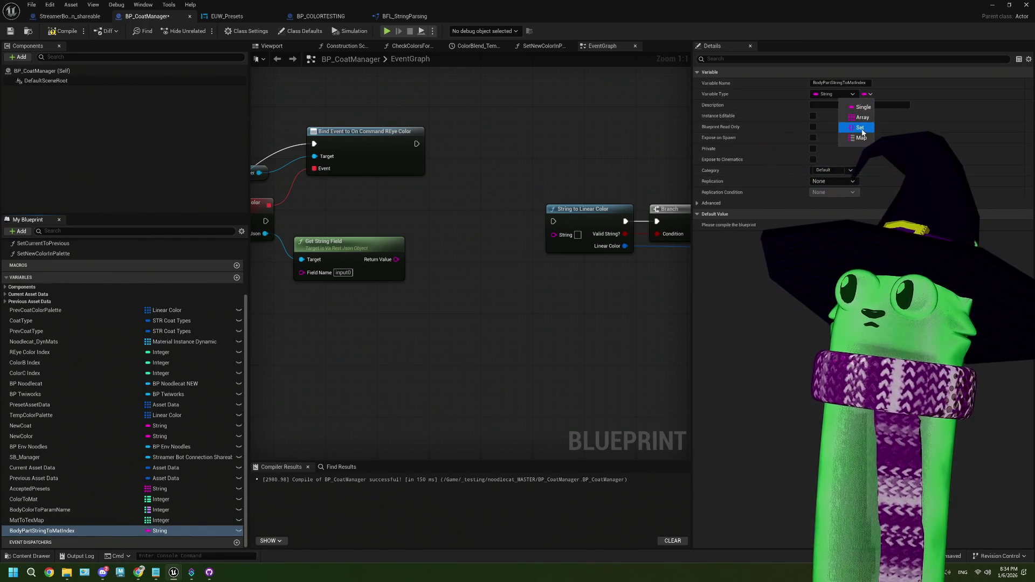
pyautogui.click(865, 128)
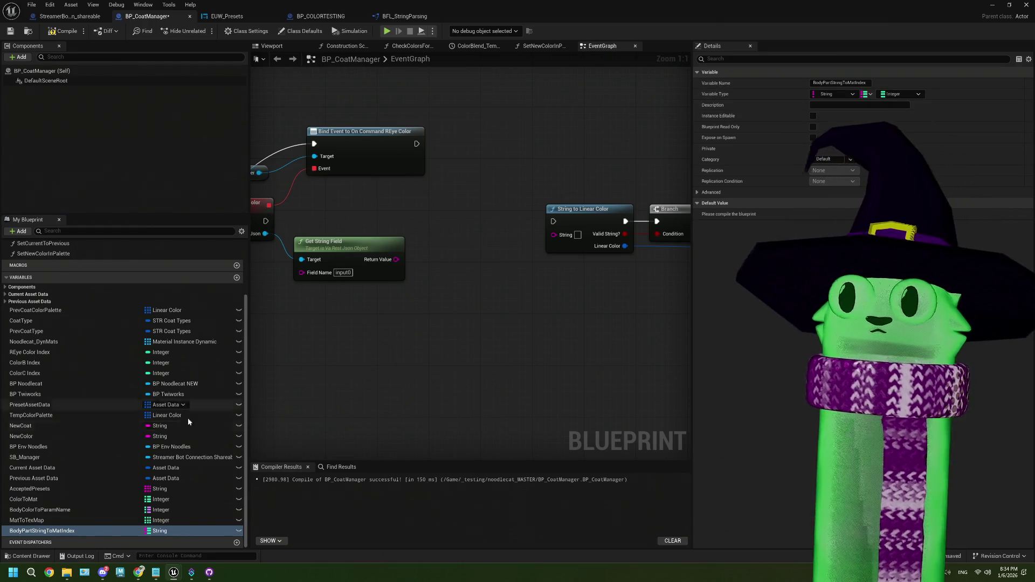
# - Compile and save the blueprint, then select the new BodyPartStringToMatIndex variable
pyautogui.press('F7')
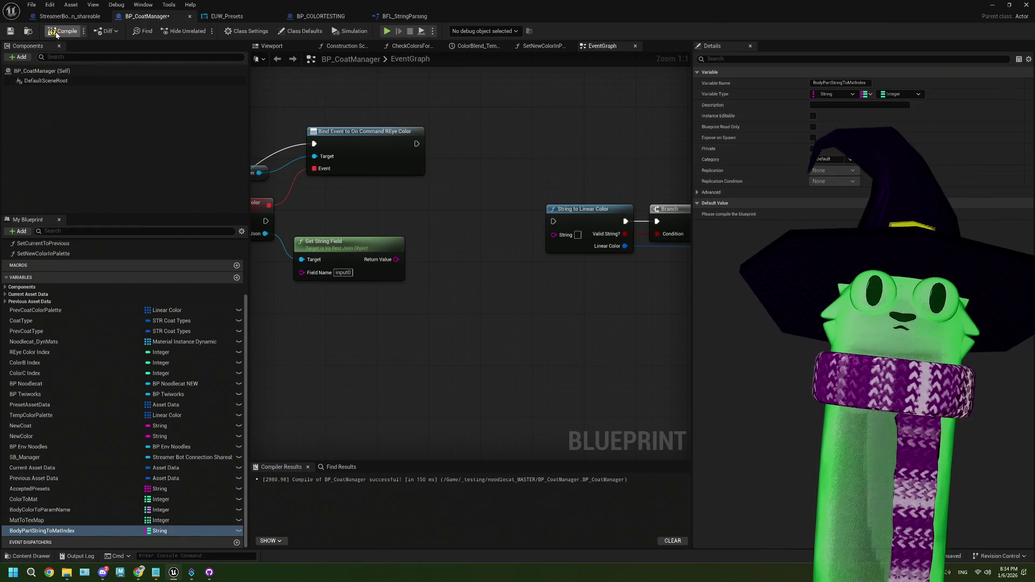
pyautogui.hotkey('ctrl', 's')
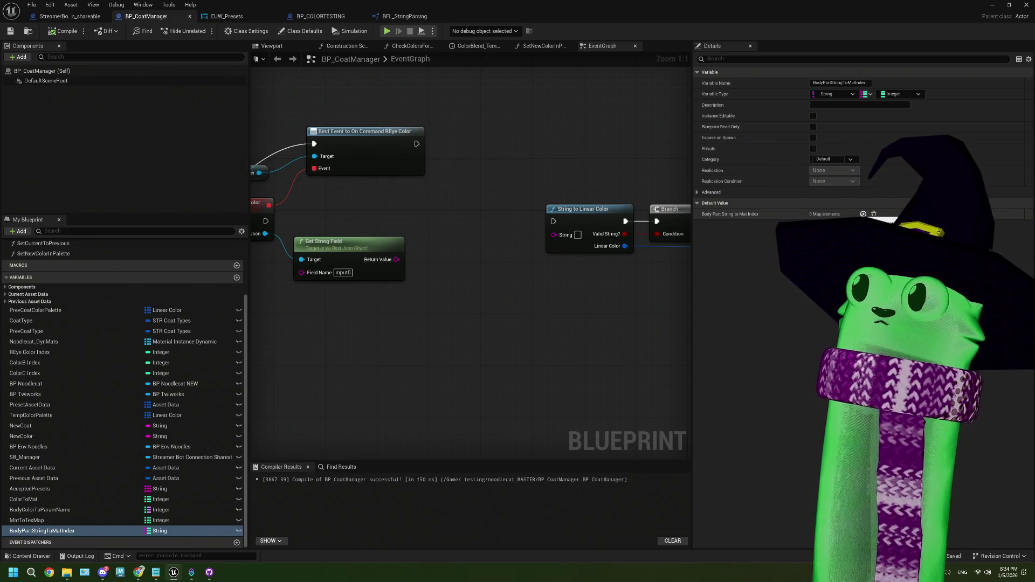
pyautogui.scroll(-3, 417, 316)
pyautogui.scroll(2, 450, 329)
pyautogui.moveTo(322, 422); pyautogui.dragTo(344, 436)
pyautogui.click(65, 531)
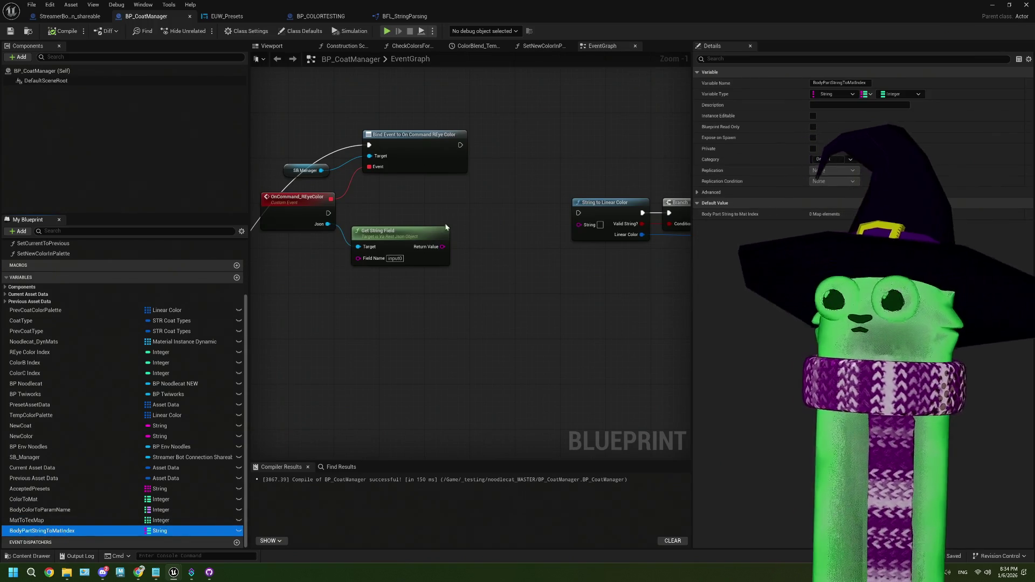
# - Rename the map variable from BodyPartStringToMatIndex to BodyPartStringToColorIndex
pyautogui.rightClick(89, 530)
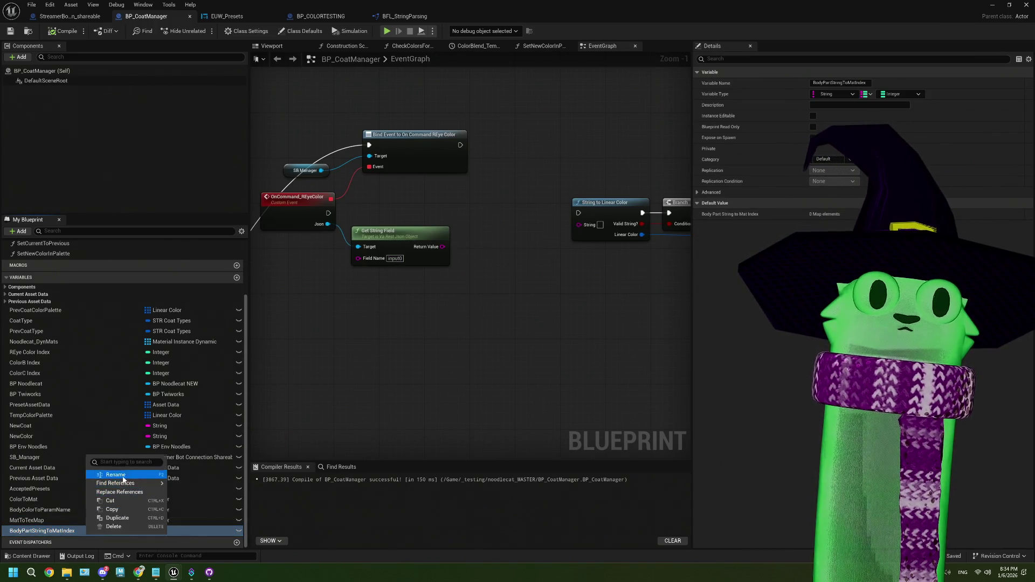
pyautogui.click(114, 474)
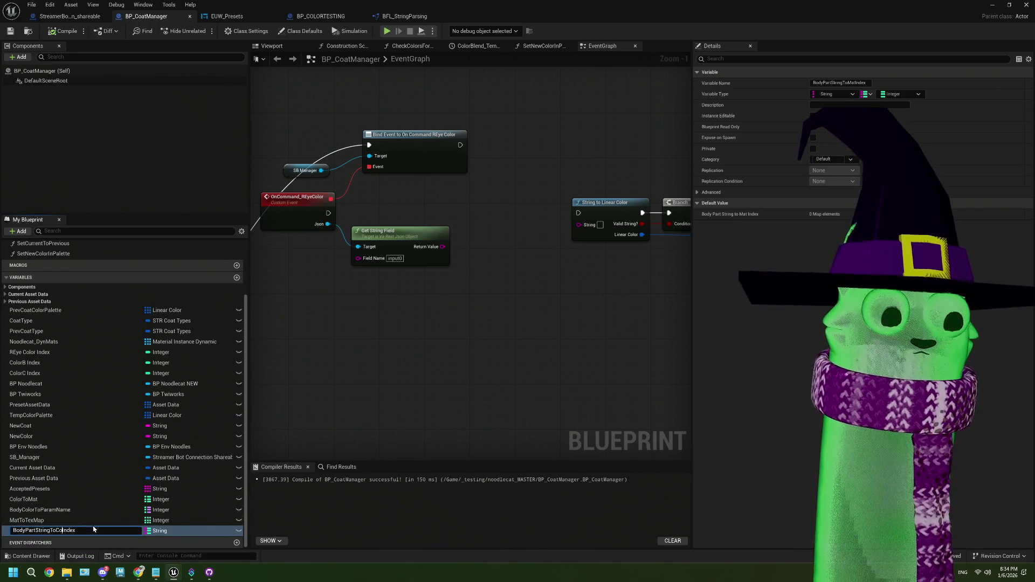
pyautogui.write('Color')
pyautogui.press('Return')
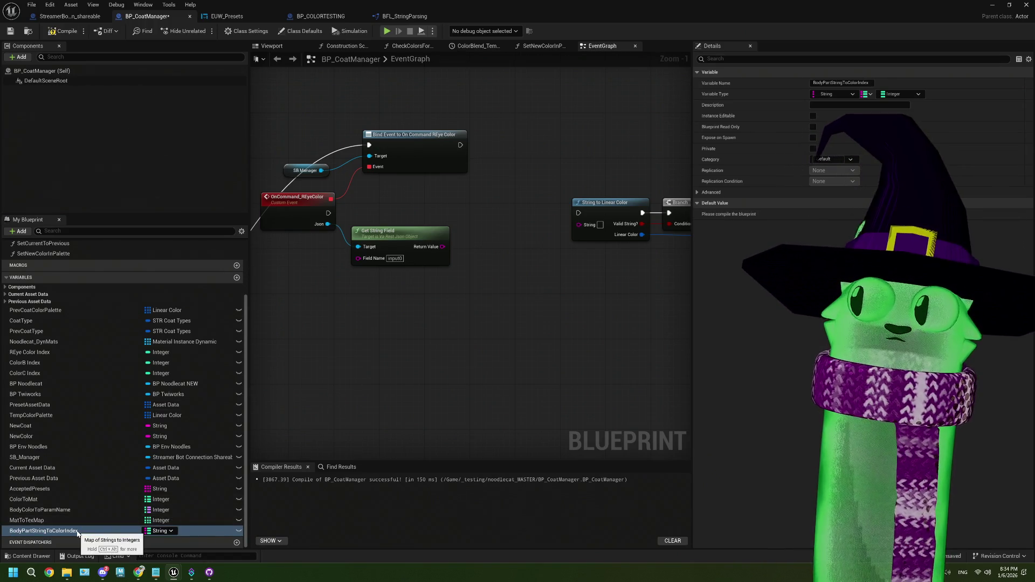
pyautogui.moveTo(497, 353); pyautogui.dragTo(438, 389)
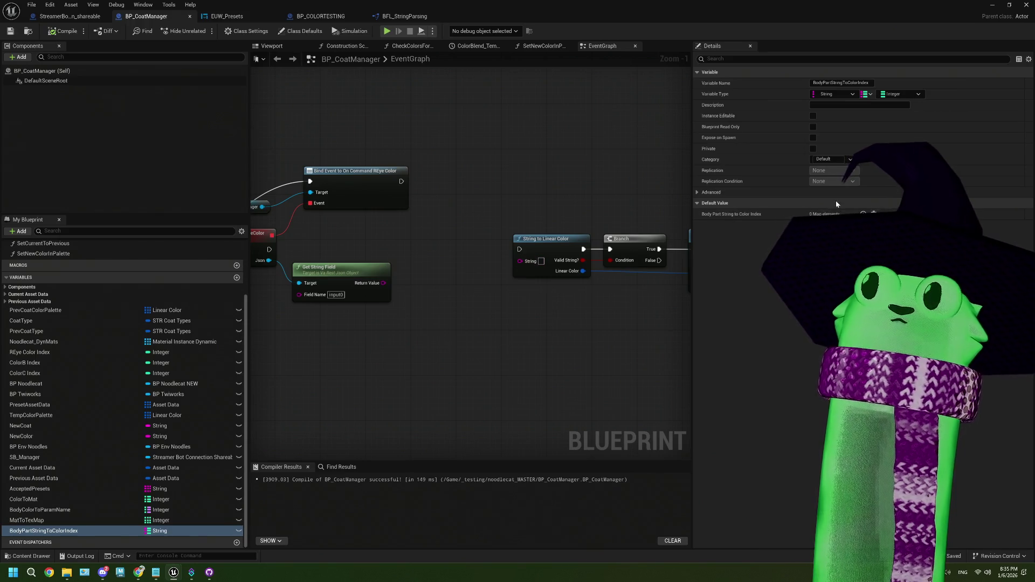
# - Add map entries with keys body1, body2 and body3
pyautogui.click(863, 214)
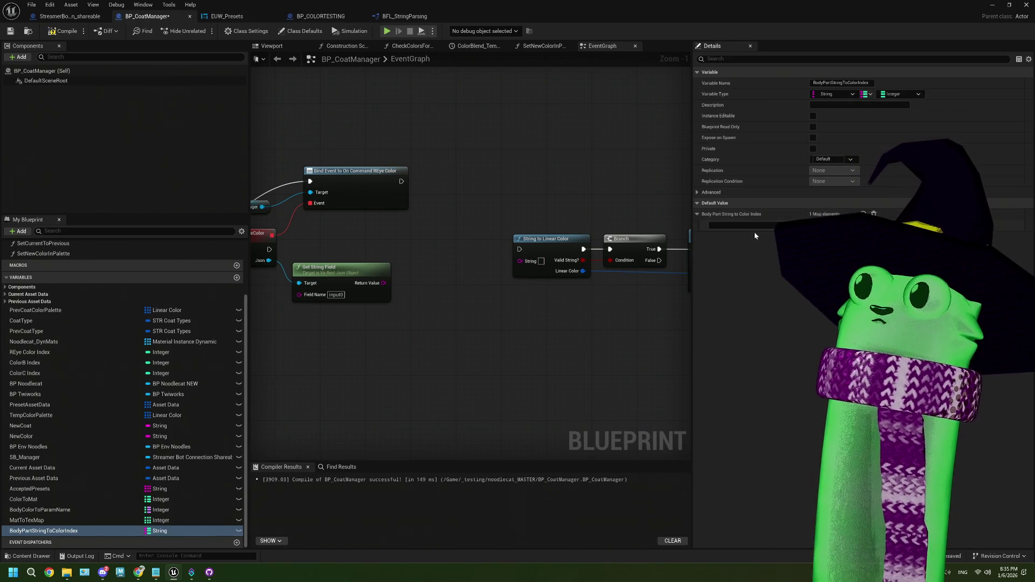
pyautogui.write('B')
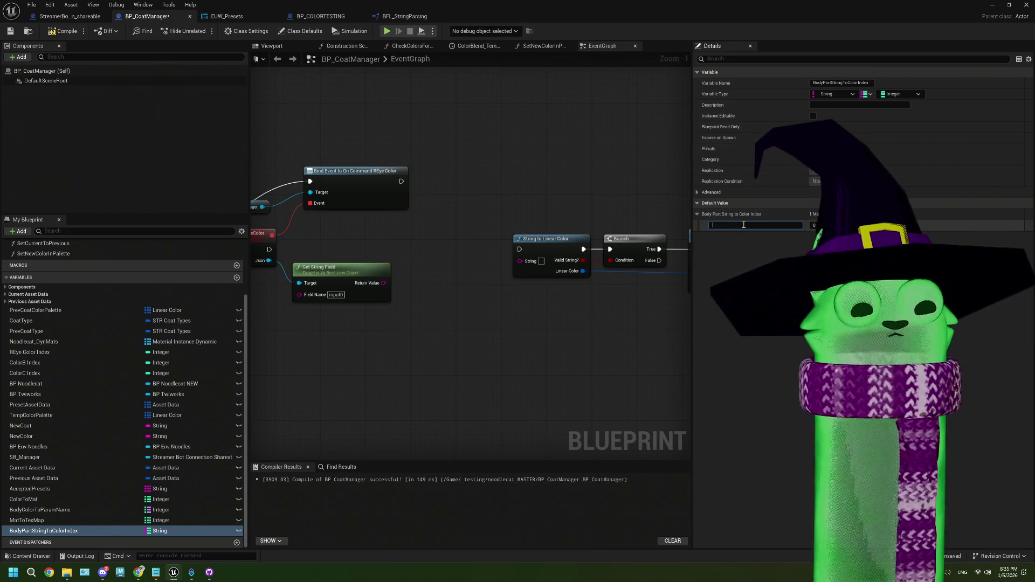
pyautogui.write('o')
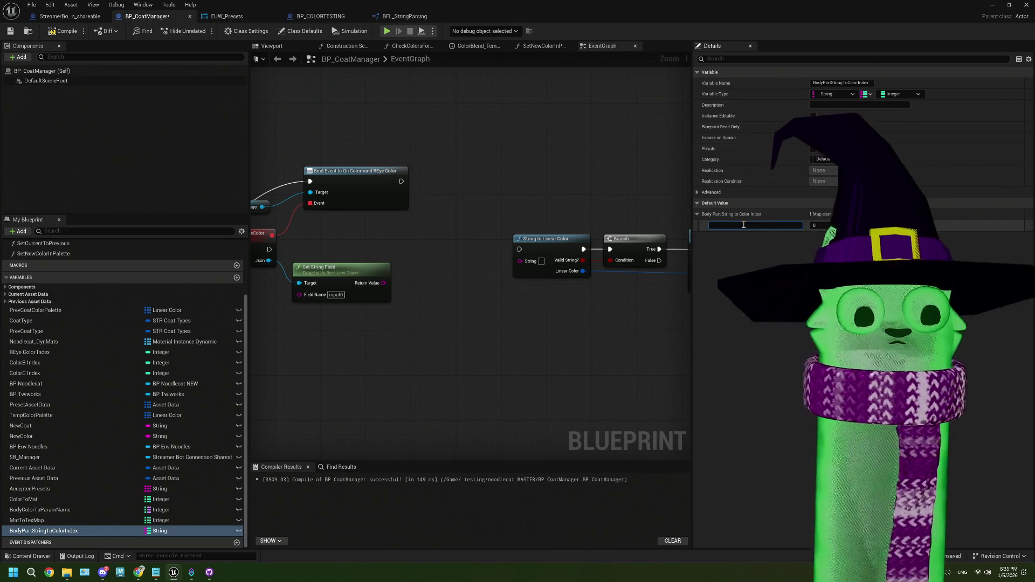
pyautogui.write('1')
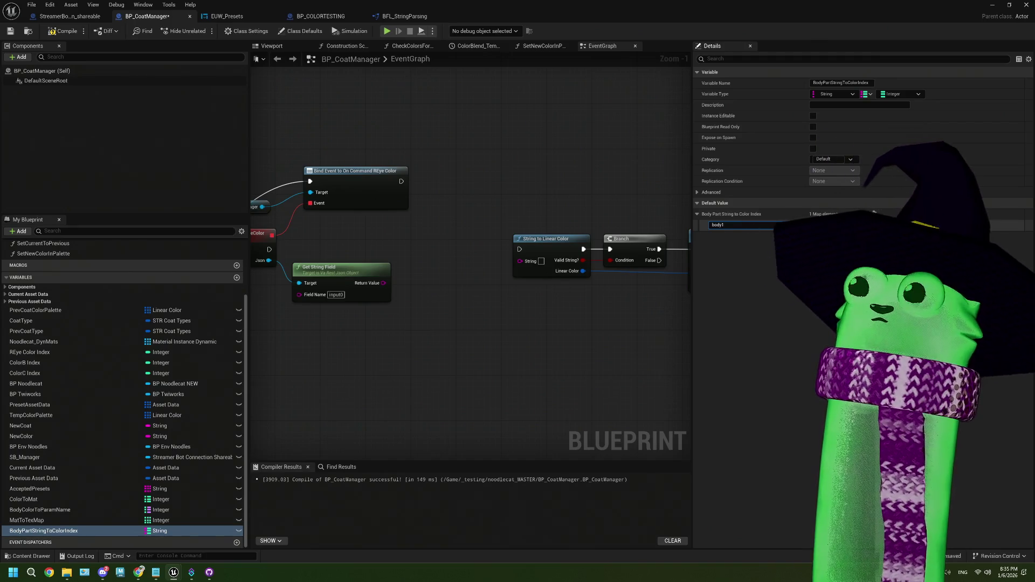
pyautogui.click(857, 214)
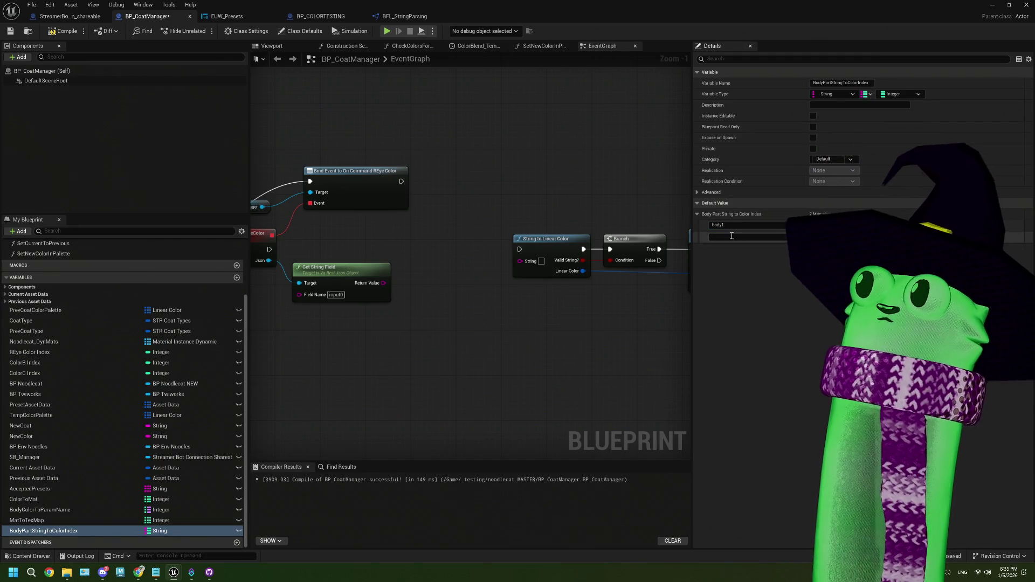
pyautogui.click(730, 237)
pyautogui.write('Body2')
pyautogui.press('Return')
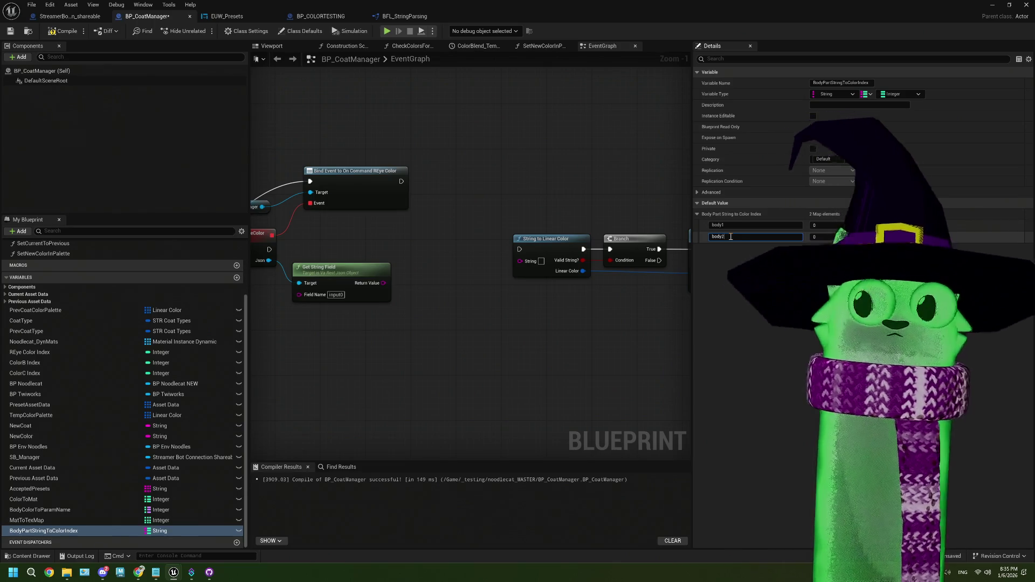
pyautogui.click(873, 213)
pyautogui.click(738, 249)
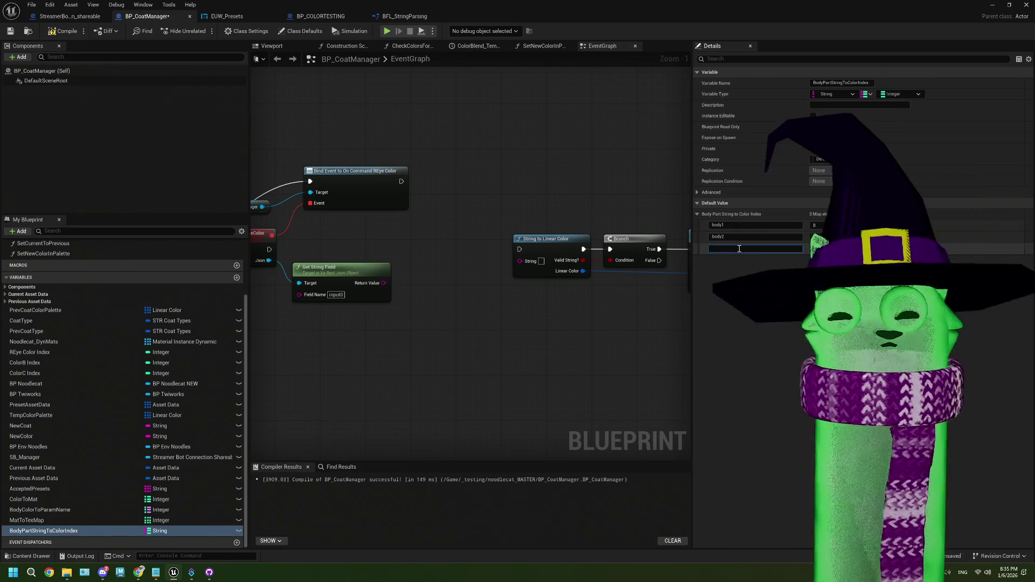
pyautogui.write('body3')
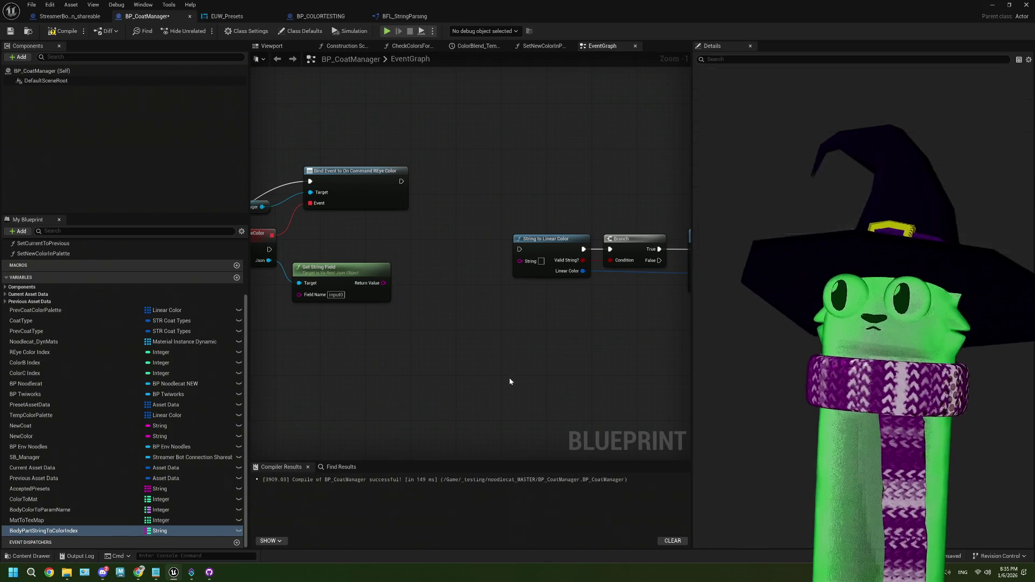
# - Check the coat preset notes, then add keys reye and rpupil
pyautogui.click(156, 571)
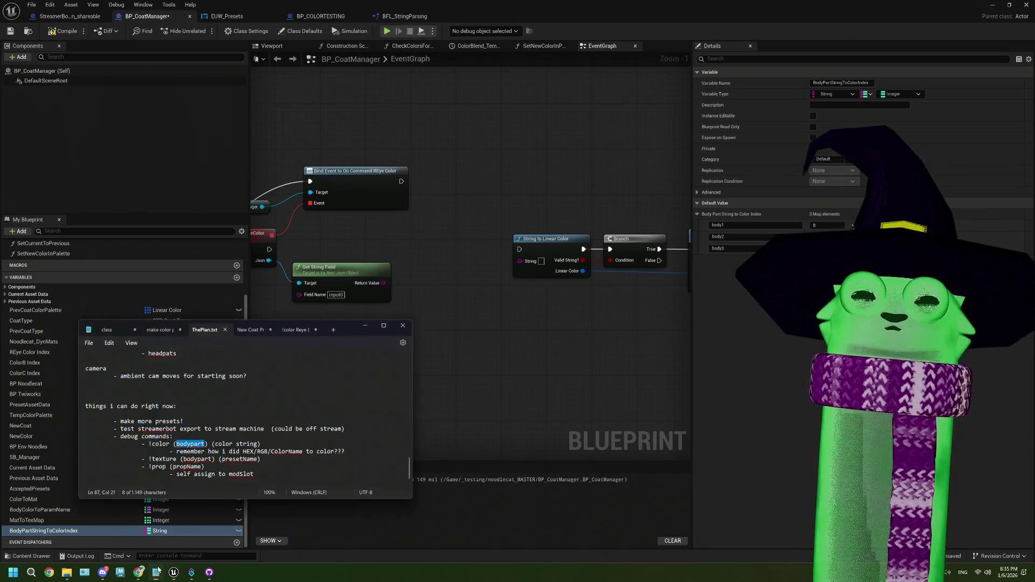
pyautogui.click(267, 326)
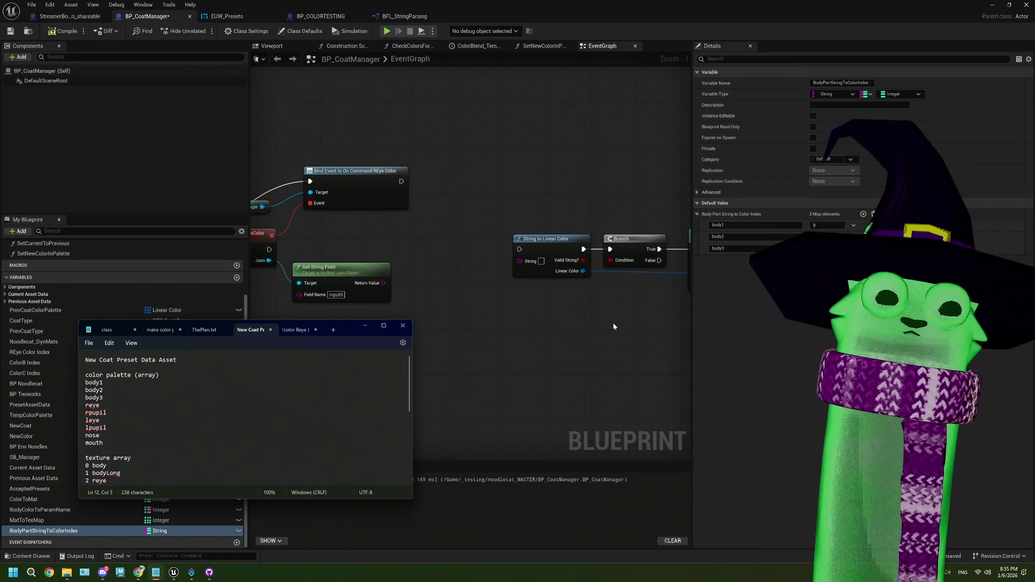
pyautogui.click(863, 214)
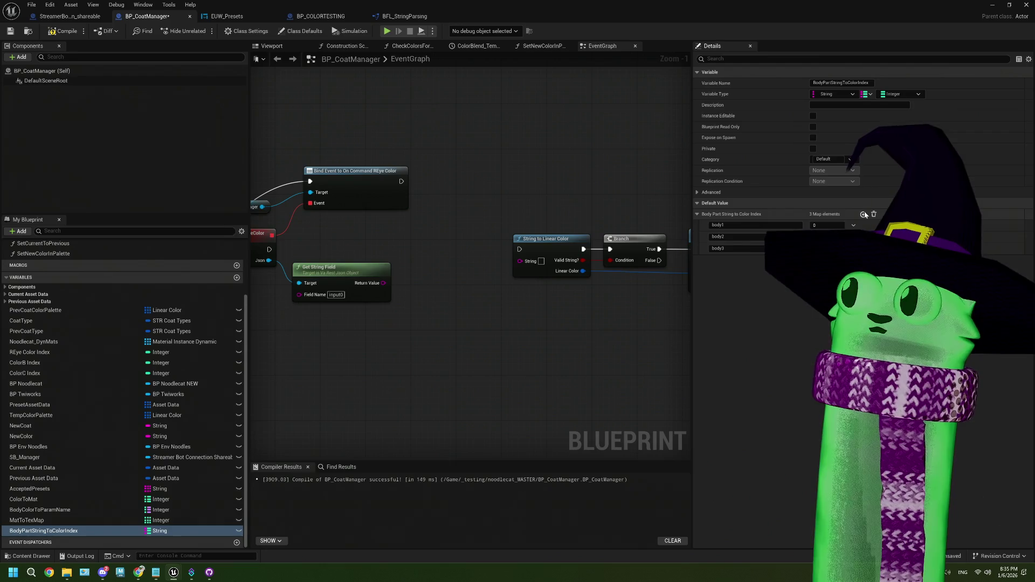
pyautogui.click(729, 261)
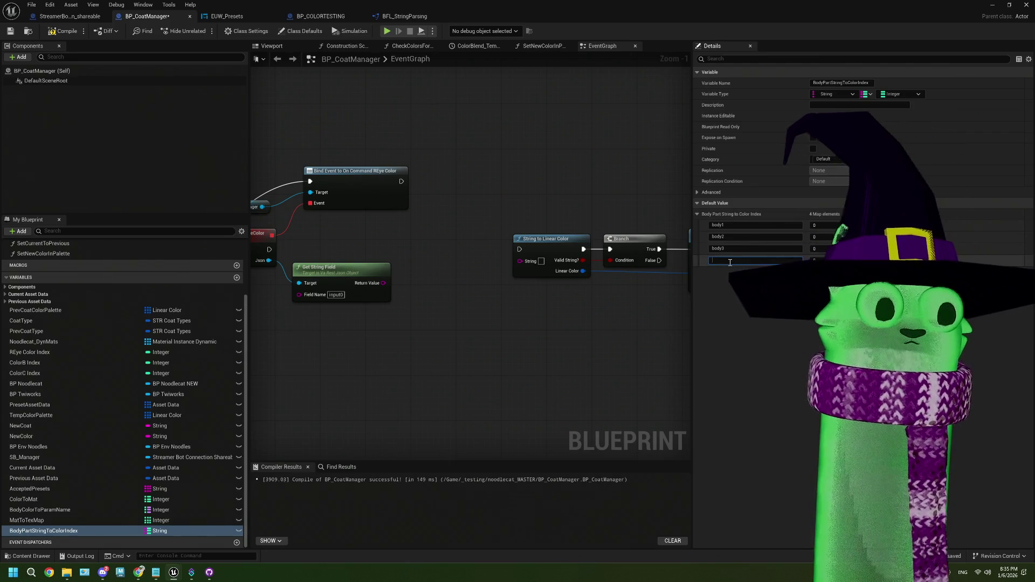
pyautogui.write('reye')
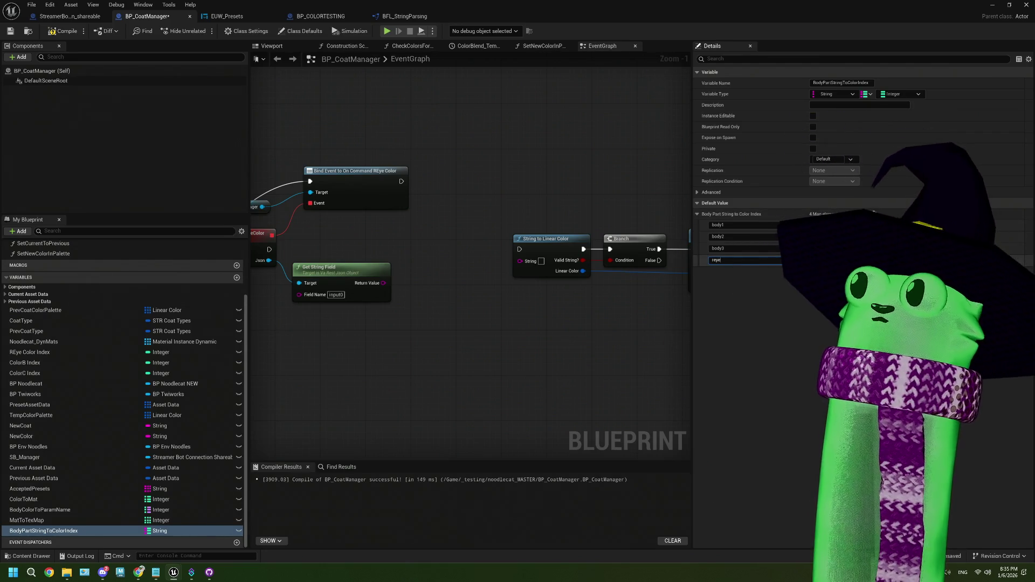
pyautogui.click(864, 214)
pyautogui.click(716, 272)
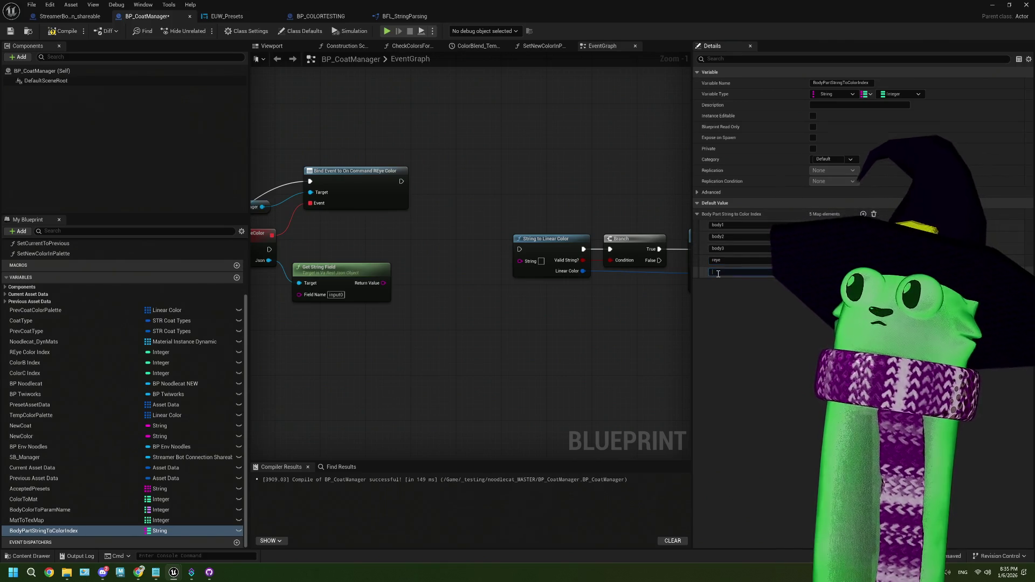
pyautogui.write('rpup')
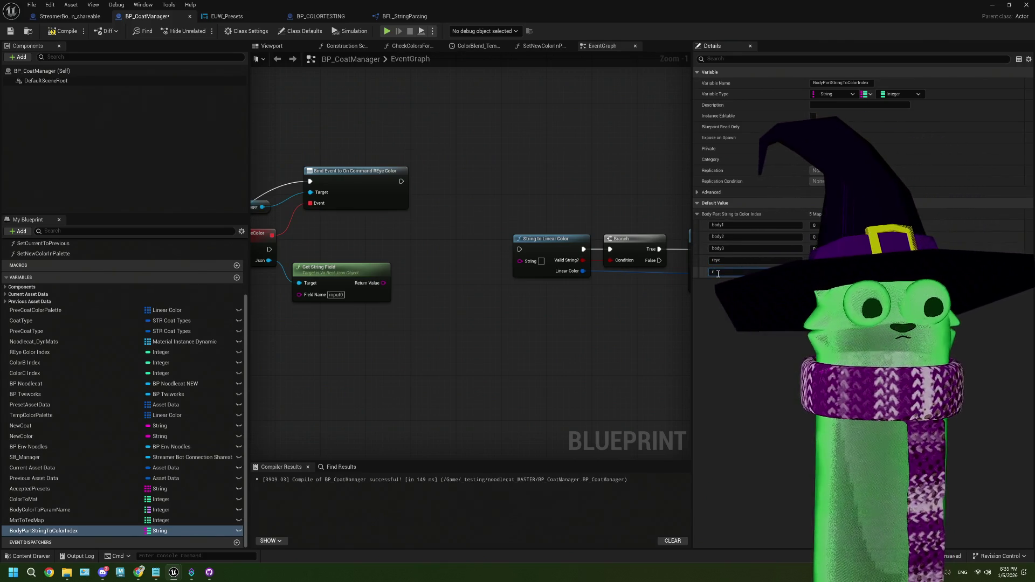
pyautogui.write('il')
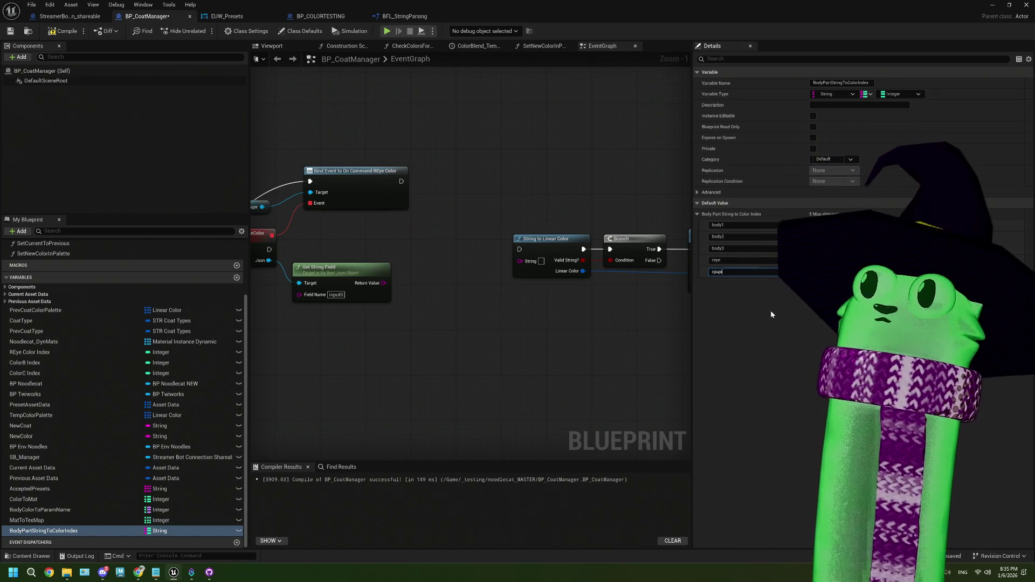
# - Add the remaining keys leye, lpupil, nose and mouth to the map
pyautogui.click(863, 214)
pyautogui.write('leye')
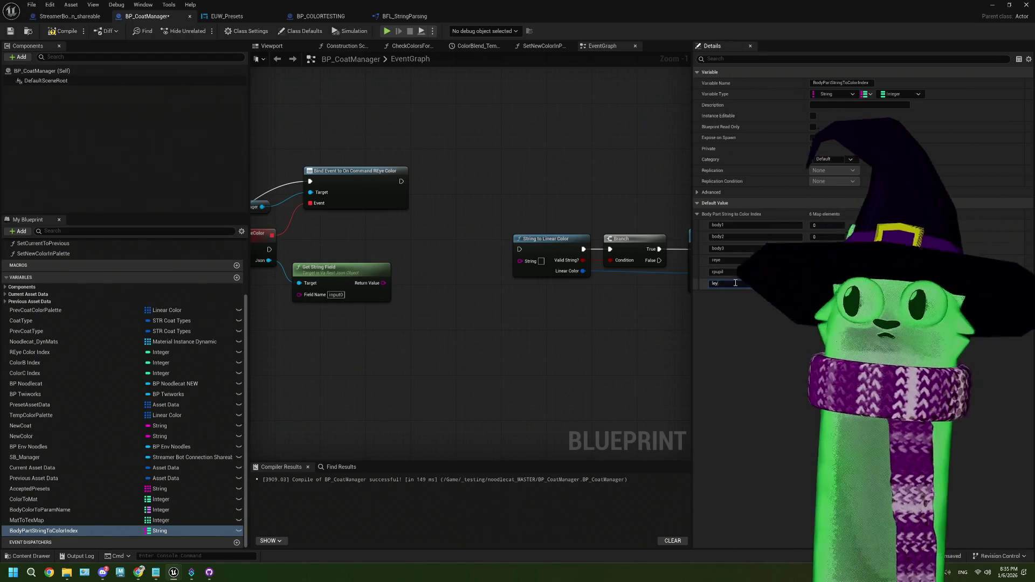
pyautogui.click(863, 214)
pyautogui.write('lp')
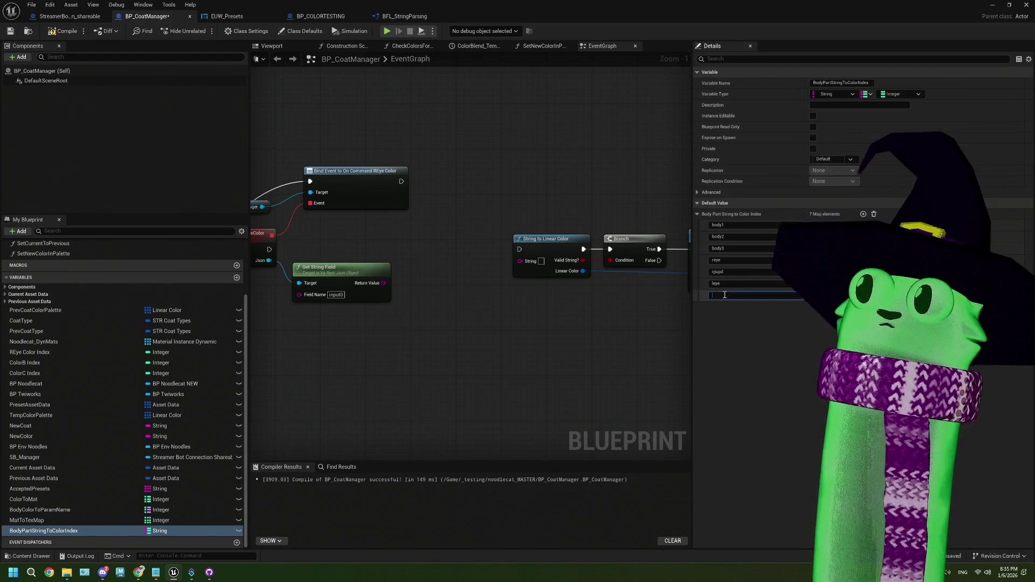
pyautogui.write('upil')
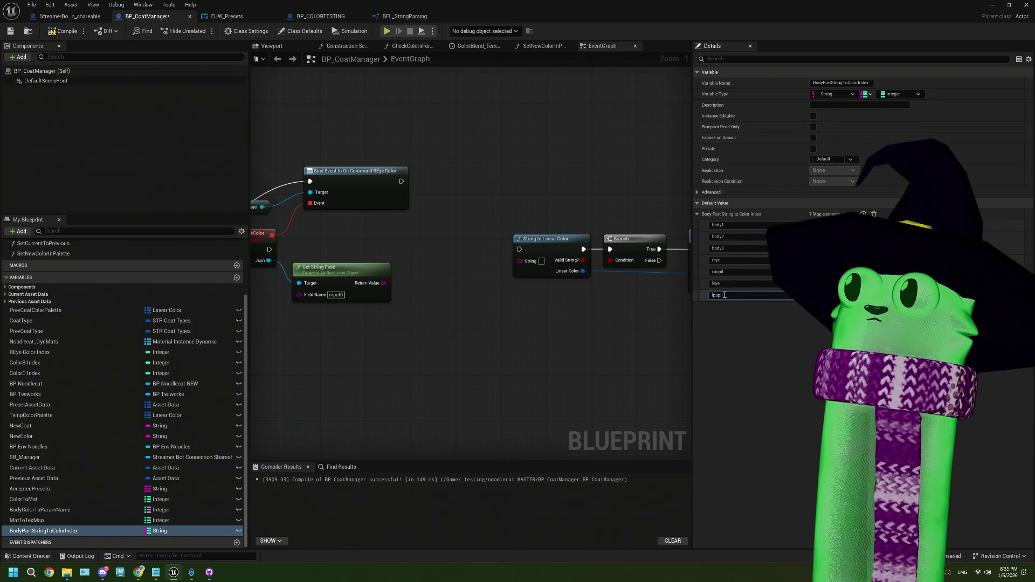
pyautogui.click(863, 213)
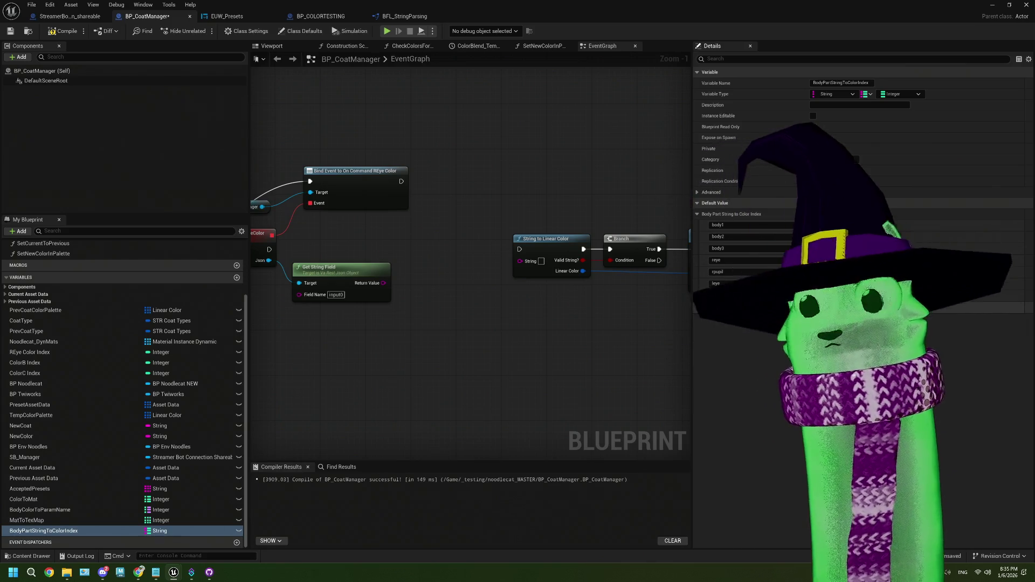
pyautogui.click(742, 308)
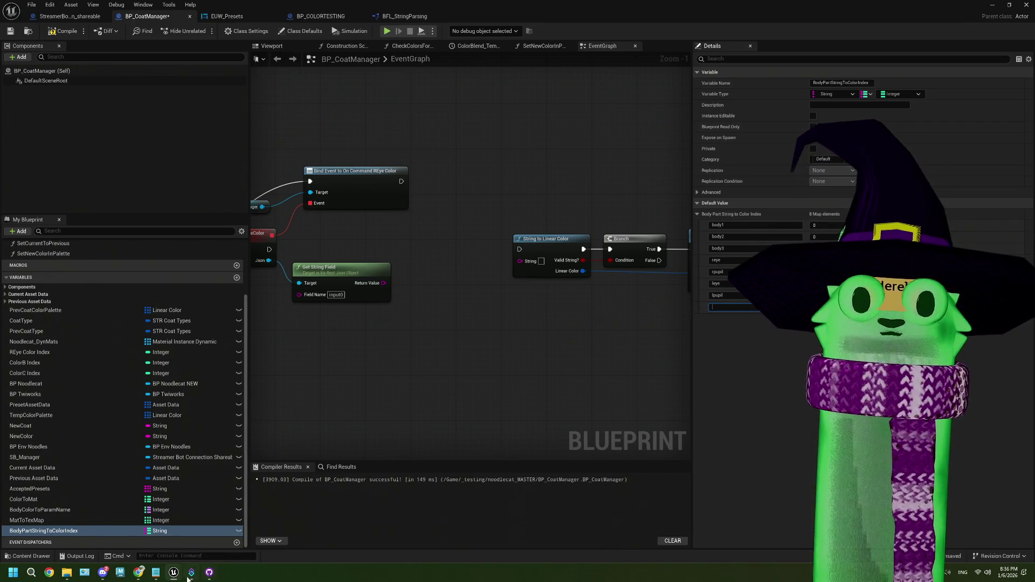
pyautogui.click(155, 572)
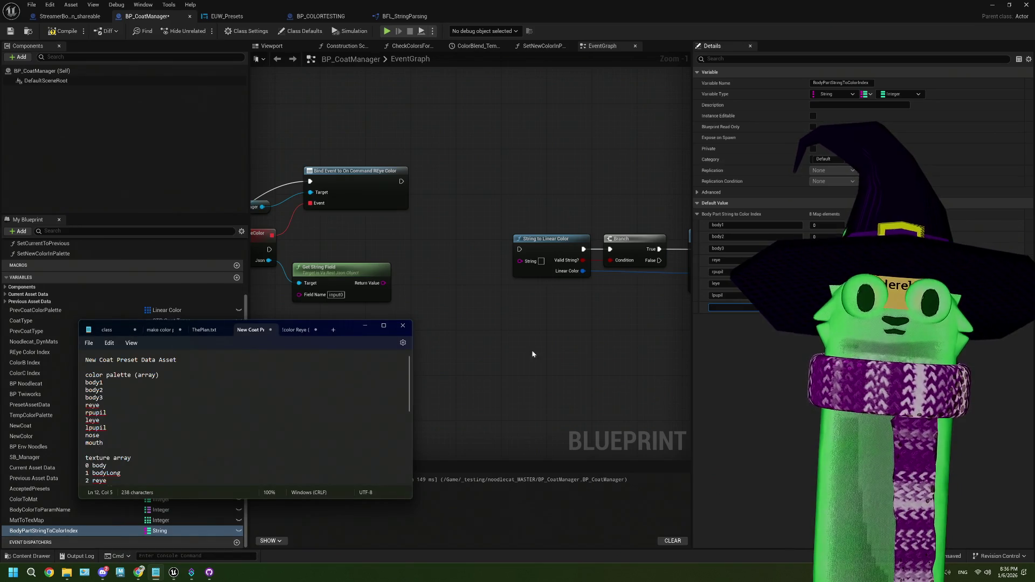
pyautogui.click(767, 308)
pyautogui.write('nose')
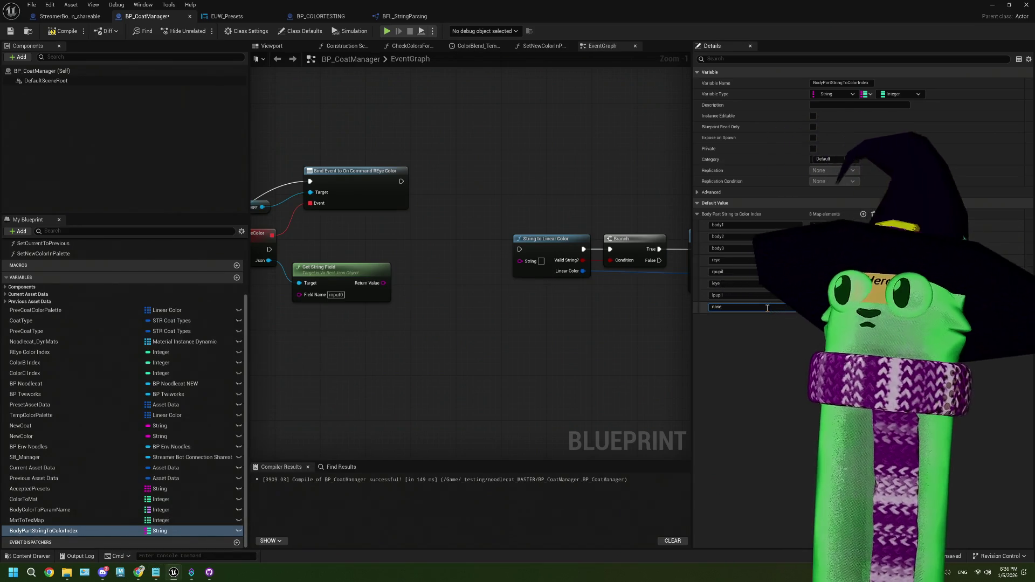
pyautogui.write('mouth')
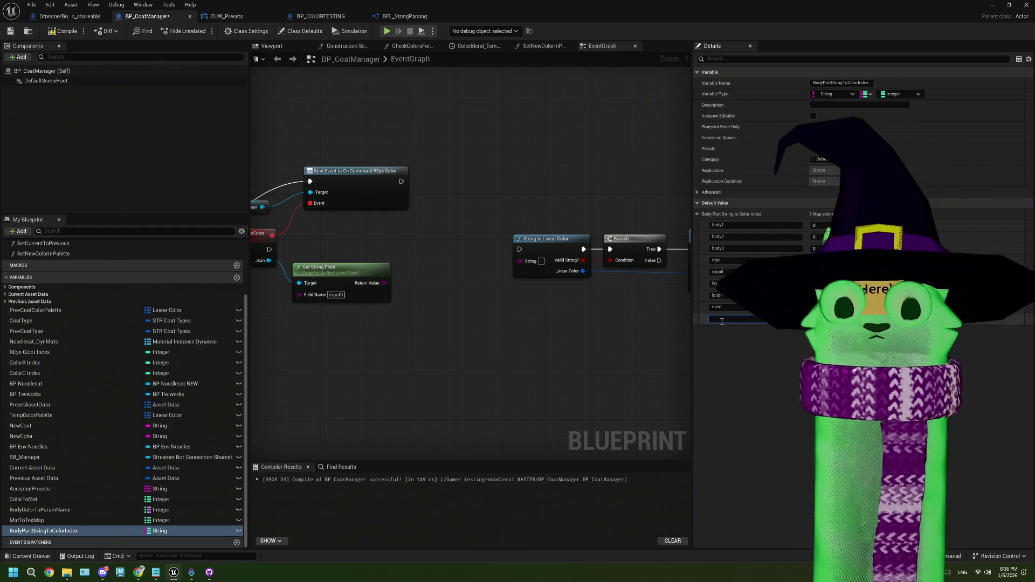
pyautogui.click(468, 379)
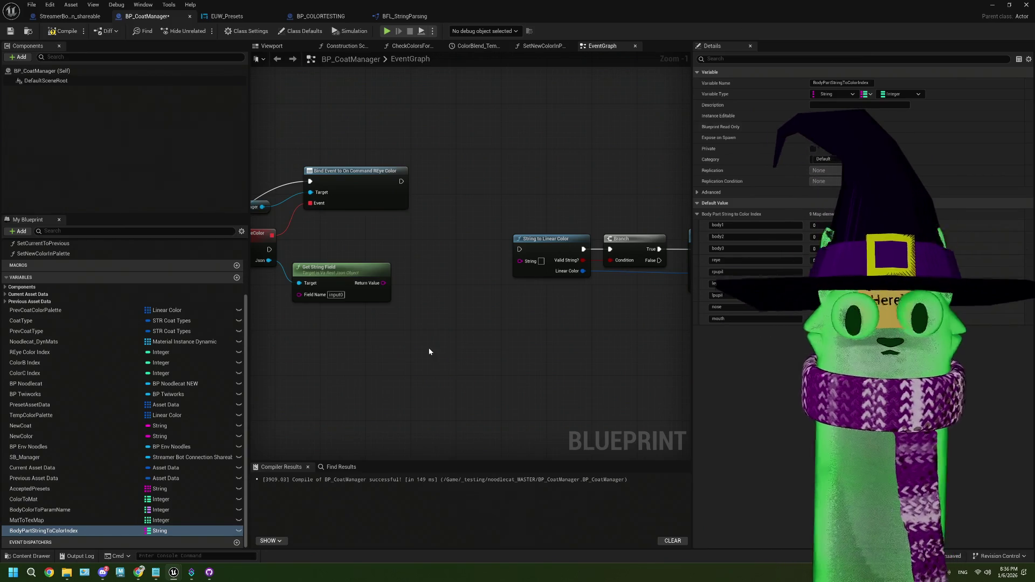
pyautogui.moveTo(429, 351); pyautogui.dragTo(369, 396)
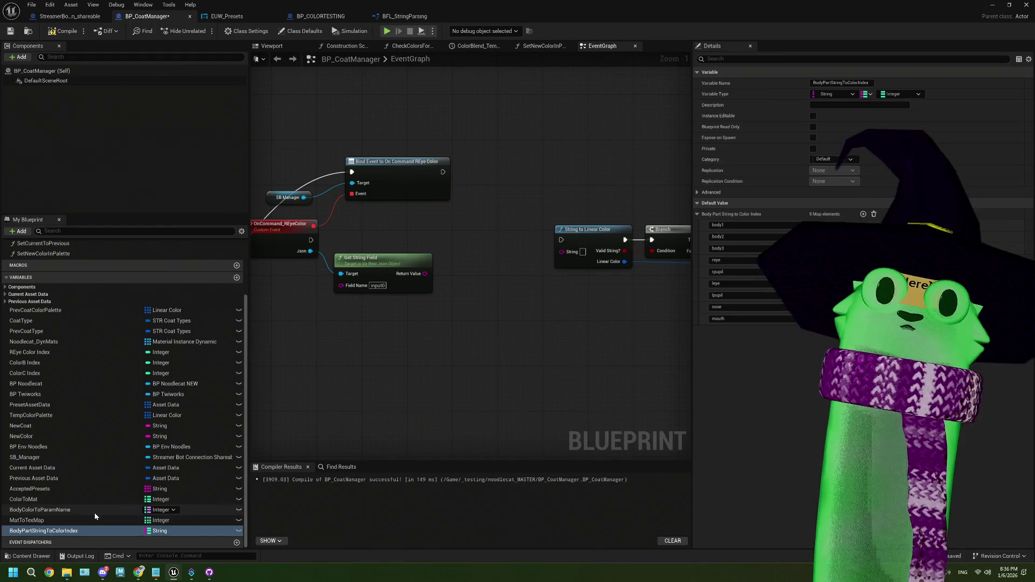
# - Add a Raw Input to Closest String node fed by the parsed field value
pyautogui.scroll(5, 85, 507)
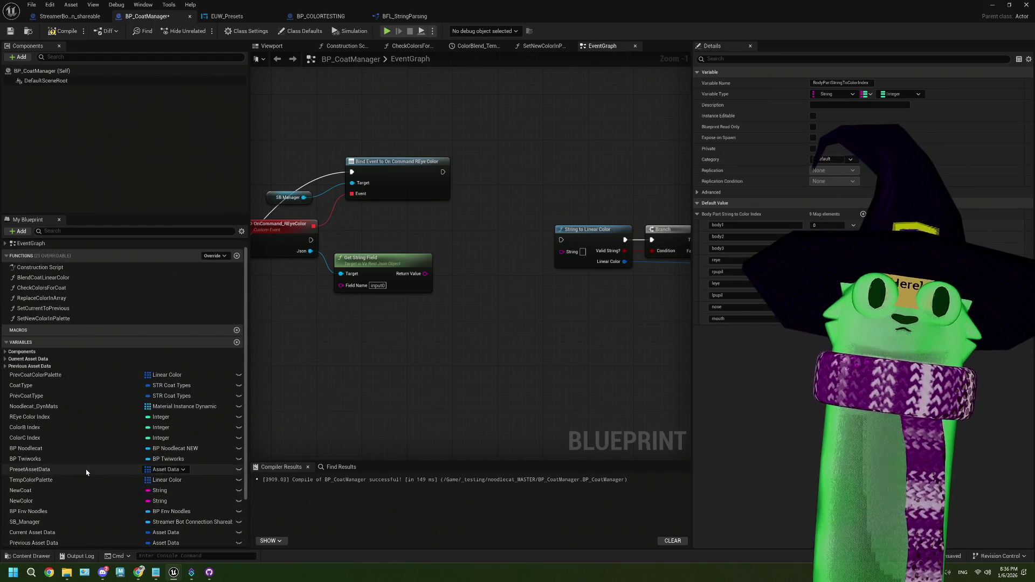
pyautogui.rightClick(456, 321)
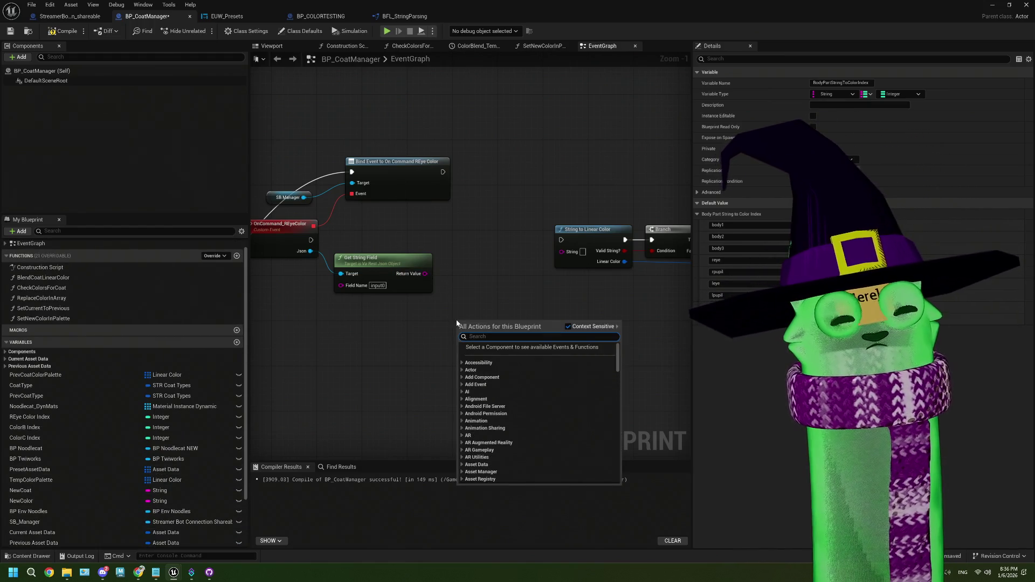
pyautogui.write('rawi')
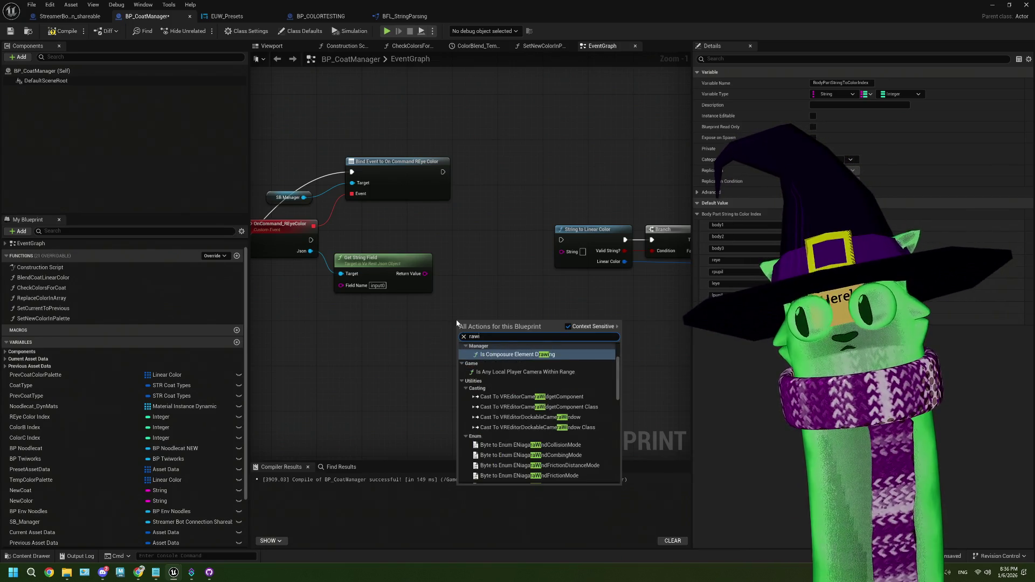
pyautogui.press('BackSpace')
pyautogui.write(' inpu')
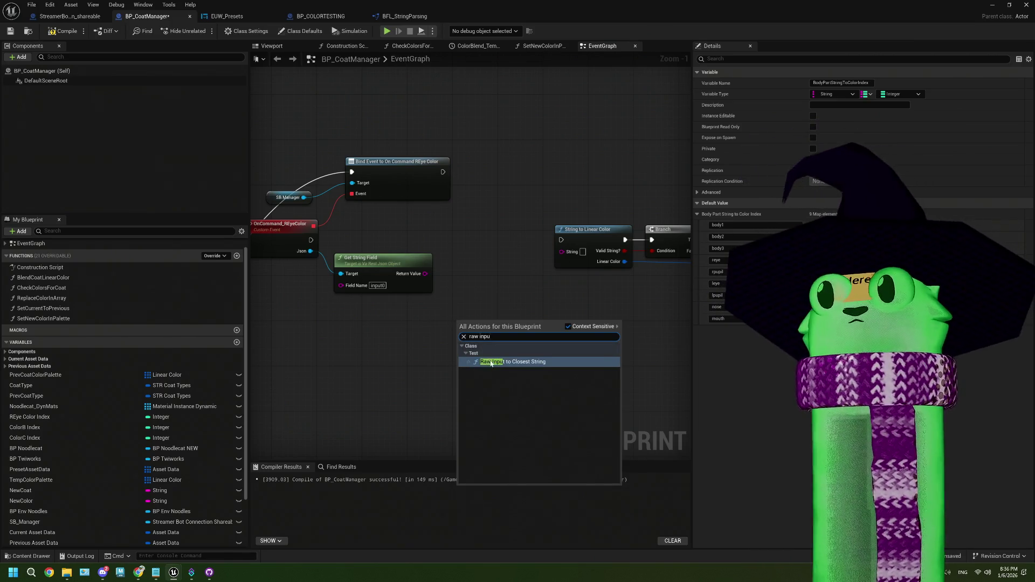
pyautogui.click(490, 362)
pyautogui.moveTo(428, 273); pyautogui.dragTo(460, 342)
# - Get BodyPartStringToColorIndex's Keys and wire them into Possible Inputs
pyautogui.click(80, 531)
pyautogui.moveTo(29, 520)
pyautogui.mouseDown()
pyautogui.moveTo(251, 471)
pyautogui.moveTo(362, 331)
pyautogui.moveTo(29, 522)
pyautogui.moveTo(38, 531)
pyautogui.moveTo(347, 350)
pyautogui.moveTo(345, 331)
pyautogui.moveTo(268, 386)
pyautogui.moveTo(334, 378)
pyautogui.mouseUp()
pyautogui.click(376, 335)
pyautogui.write('keys')
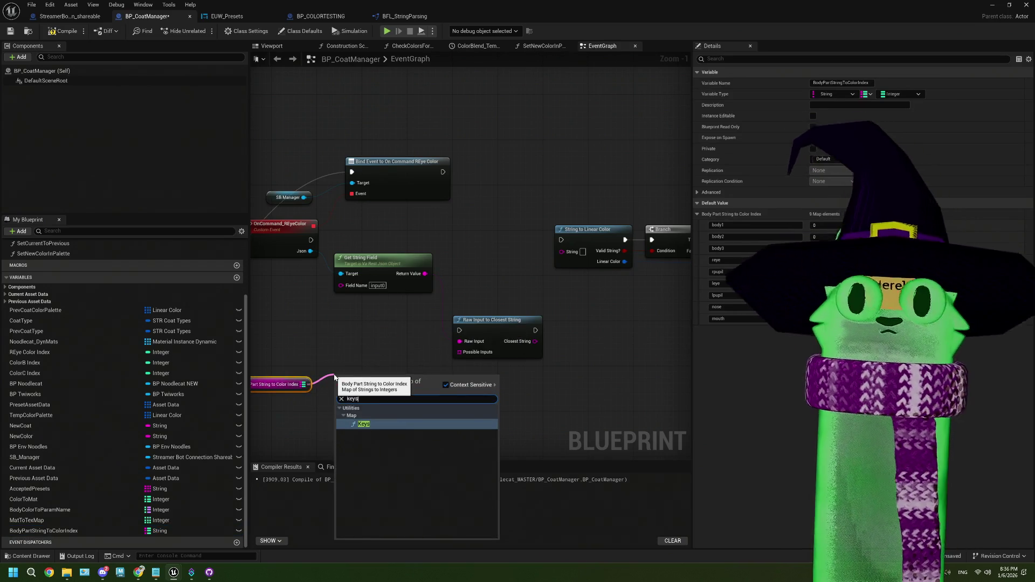
pyautogui.click(362, 423)
pyautogui.moveTo(363, 379); pyautogui.dragTo(392, 365)
pyautogui.moveTo(310, 240)
pyautogui.mouseDown()
pyautogui.moveTo(337, 264)
pyautogui.moveTo(373, 370)
pyautogui.mouseUp()
pyautogui.moveTo(408, 381)
pyautogui.mouseDown()
pyautogui.moveTo(470, 410)
pyautogui.moveTo(461, 354)
pyautogui.mouseUp()
# - Reposition the map getter and Keys nodes beside Raw Input to Closest String
pyautogui.moveTo(335, 389); pyautogui.dragTo(401, 392)
pyautogui.click(323, 387)
pyautogui.moveTo(449, 368)
pyautogui.mouseDown()
pyautogui.moveTo(466, 327)
pyautogui.moveTo(529, 335)
pyautogui.mouseUp()
pyautogui.scroll(1, 488, 332)
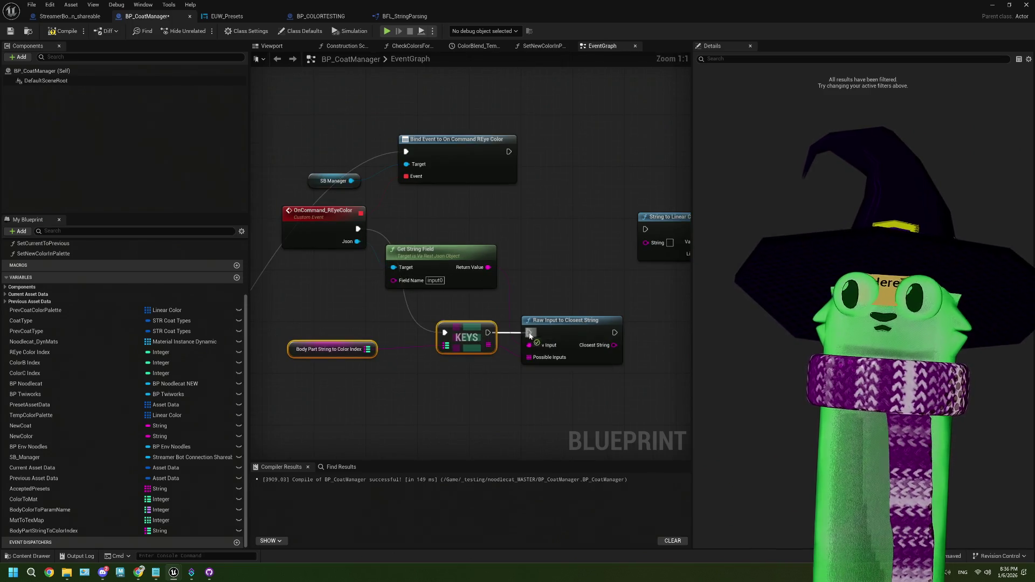
pyautogui.moveTo(361, 357)
pyautogui.mouseDown()
pyautogui.moveTo(414, 354)
pyautogui.moveTo(411, 374)
pyautogui.mouseUp()
pyautogui.click(377, 357)
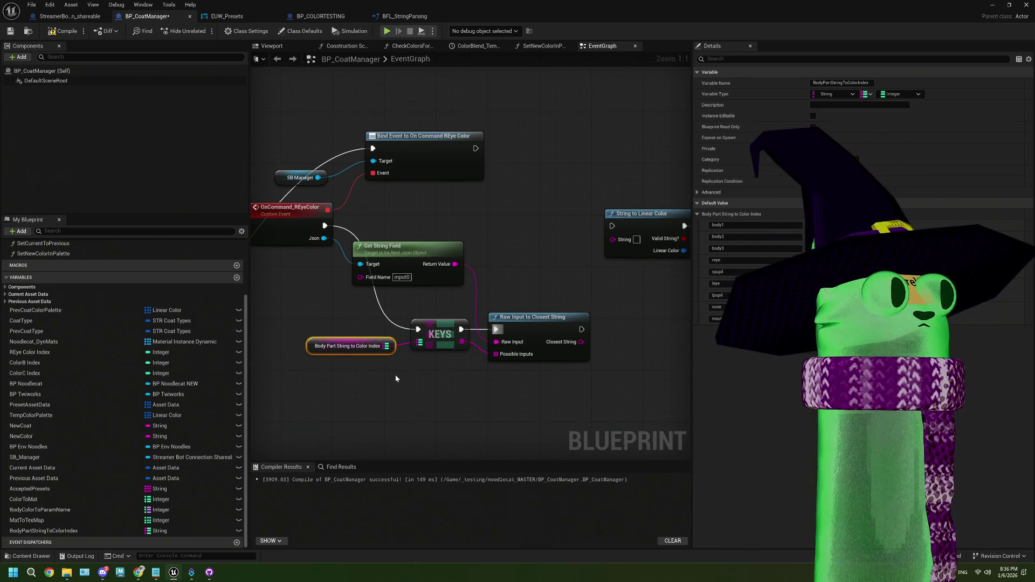
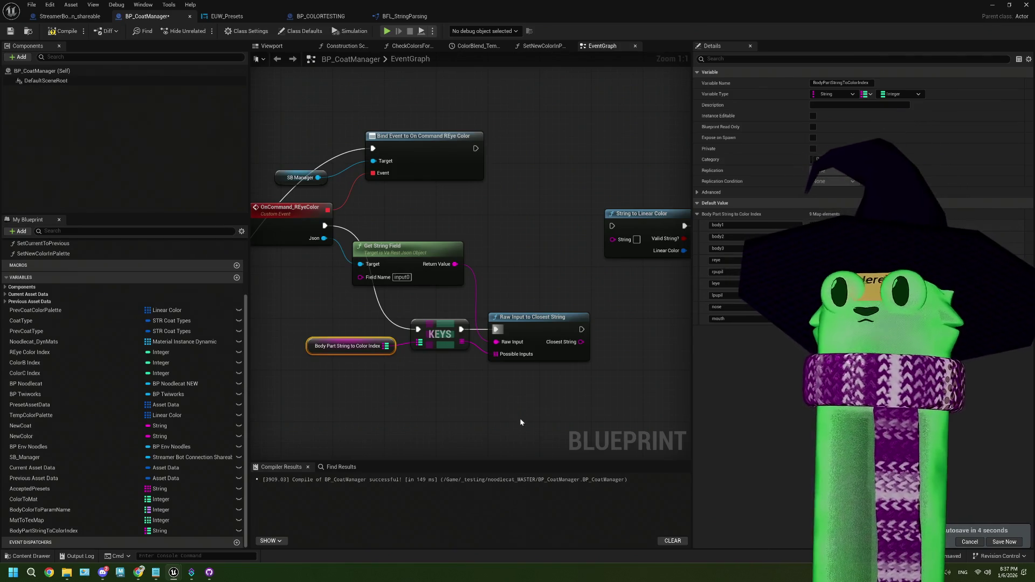
# - Wrap Get String Field, KEYS, Raw Input to Closest String and the map node in a 'Get Body Part' comment
pyautogui.scroll(-2, 507, 411)
pyautogui.moveTo(413, 244); pyautogui.dragTo(420, 245)
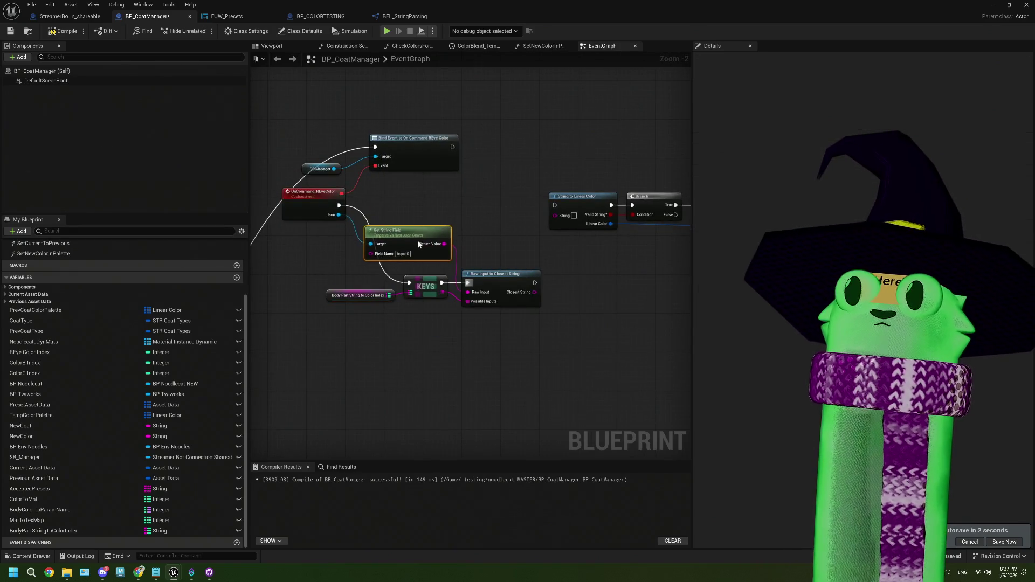
pyautogui.moveTo(549, 407)
pyautogui.mouseDown()
pyautogui.moveTo(433, 335)
pyautogui.moveTo(363, 265)
pyautogui.mouseUp()
pyautogui.press('c')
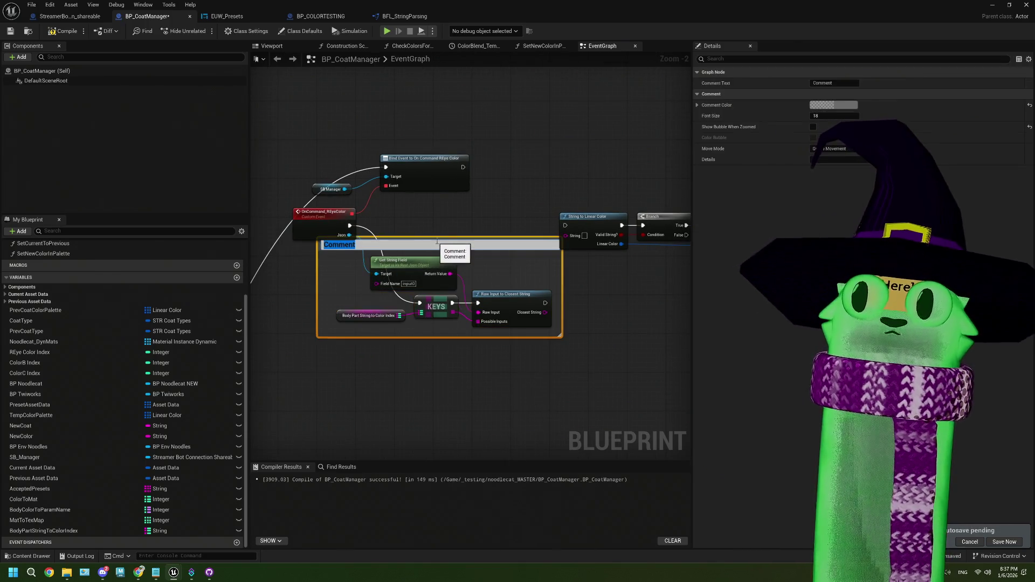
pyautogui.press('Return')
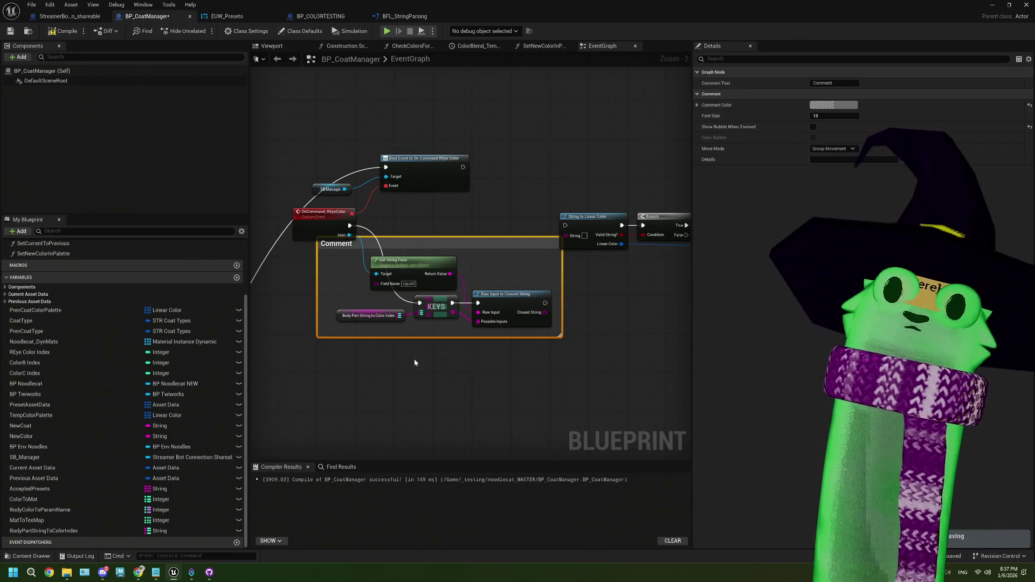
pyautogui.moveTo(458, 241); pyautogui.dragTo(497, 290)
pyautogui.doubleClick(385, 292)
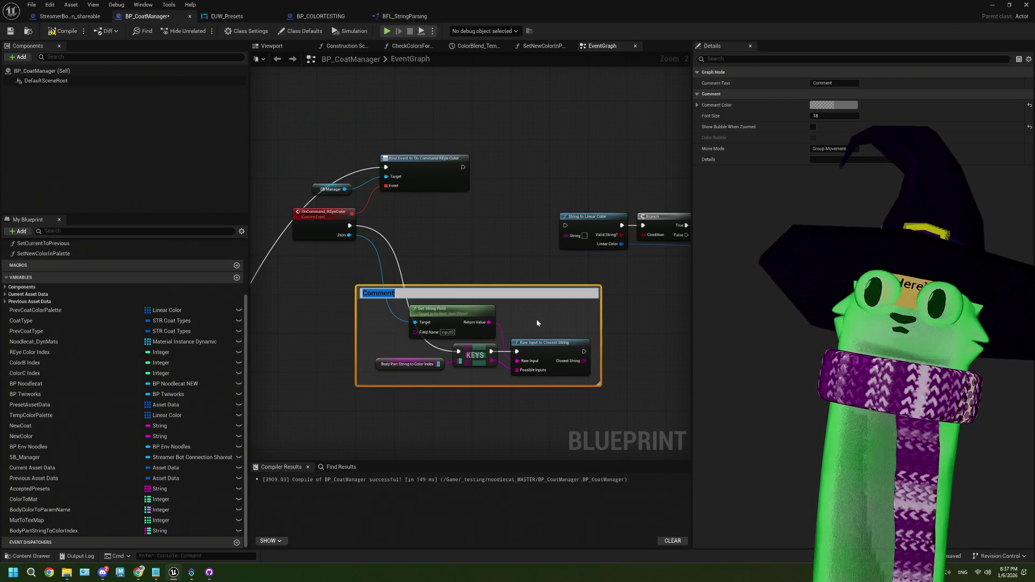
pyautogui.write('Get ')
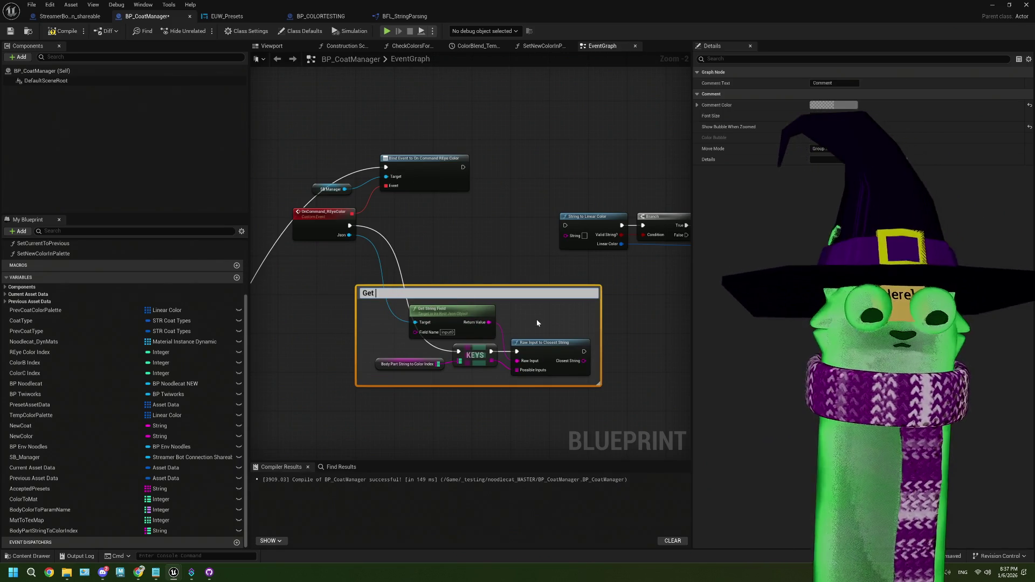
pyautogui.write('Body Part')
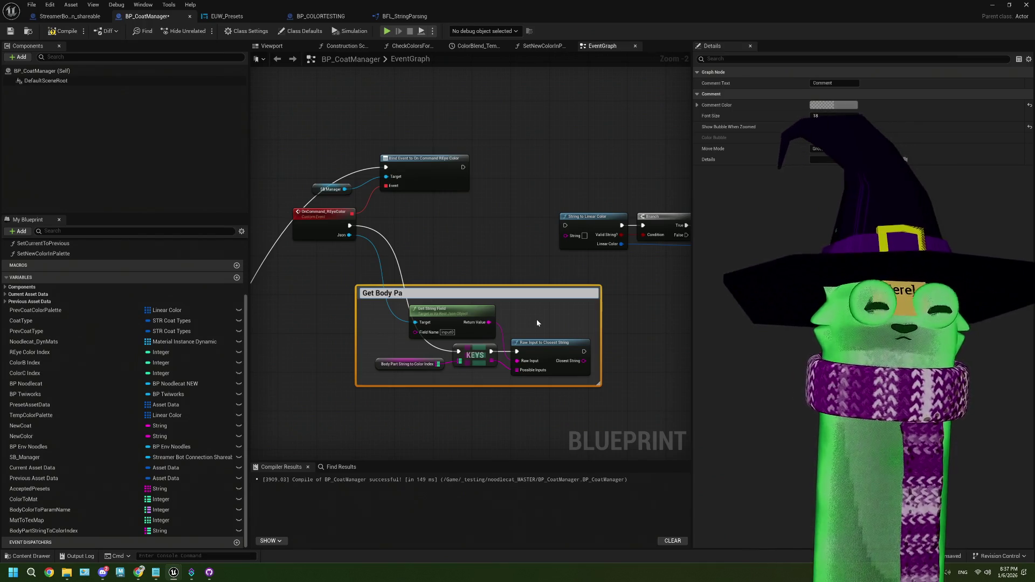
pyautogui.click(609, 399)
pyautogui.scroll(2, 603, 393)
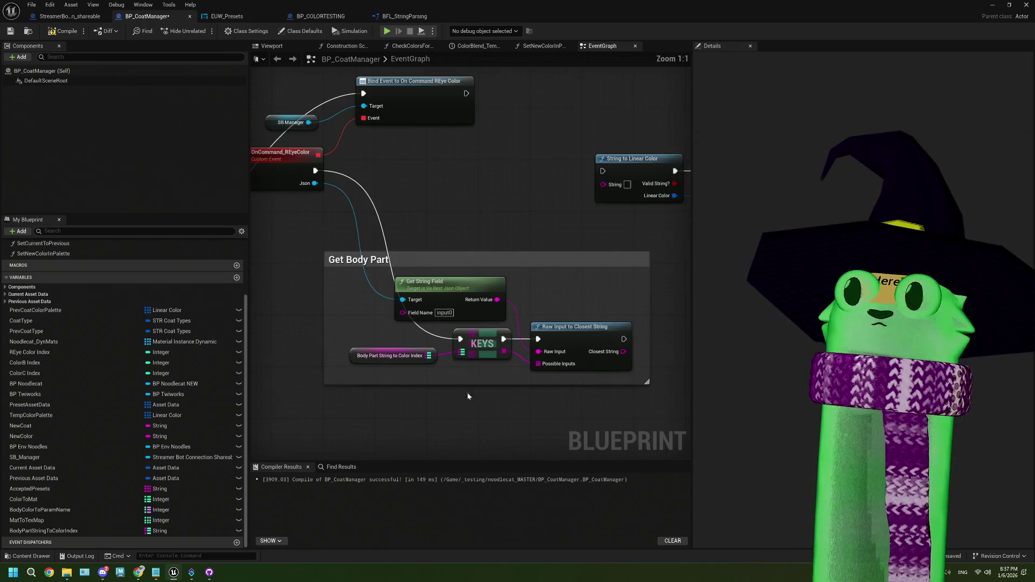
pyautogui.moveTo(456, 397); pyautogui.dragTo(423, 385)
# - Add an array FIND node on the keys array, fed by the closest string
pyautogui.moveTo(513, 338)
pyautogui.mouseDown()
pyautogui.moveTo(526, 342)
pyautogui.moveTo(463, 334)
pyautogui.moveTo(492, 359)
pyautogui.moveTo(389, 345)
pyautogui.mouseUp()
pyautogui.scroll(-2, 437, 355)
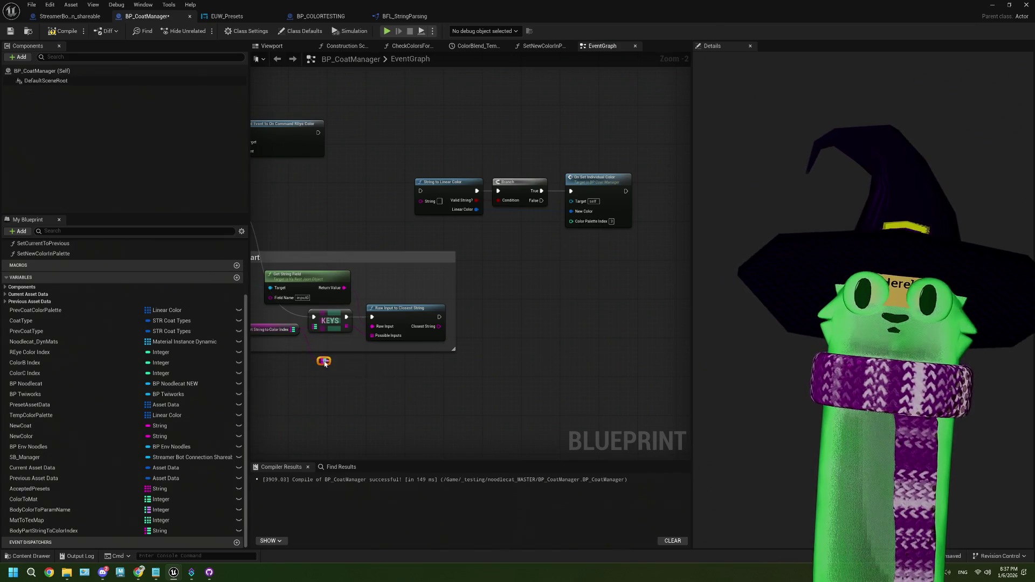
pyautogui.write('find')
pyautogui.moveTo(477, 351); pyautogui.dragTo(441, 331)
pyautogui.press('Return')
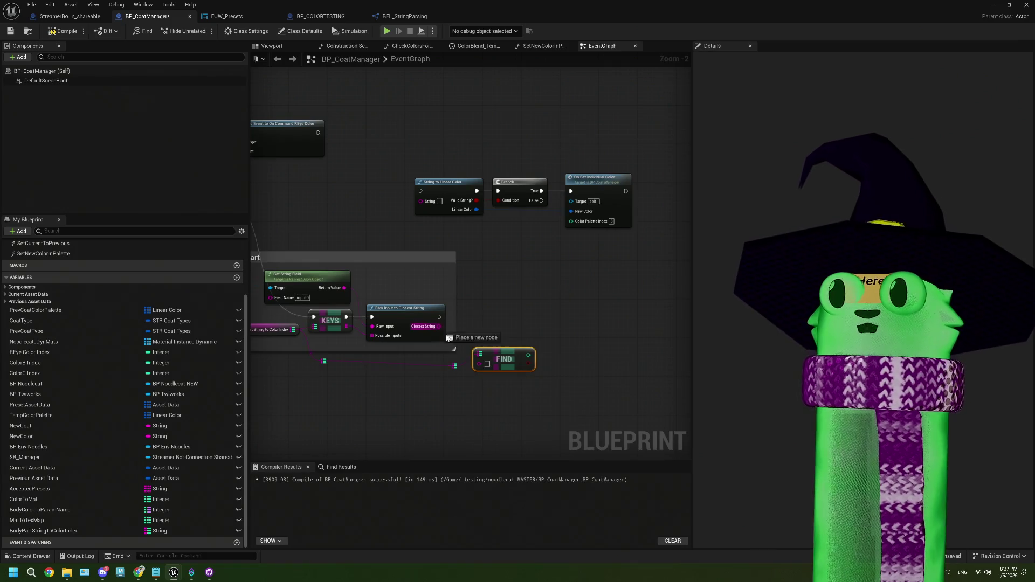
pyautogui.moveTo(481, 368); pyautogui.dragTo(481, 368)
pyautogui.moveTo(506, 360); pyautogui.dragTo(504, 341)
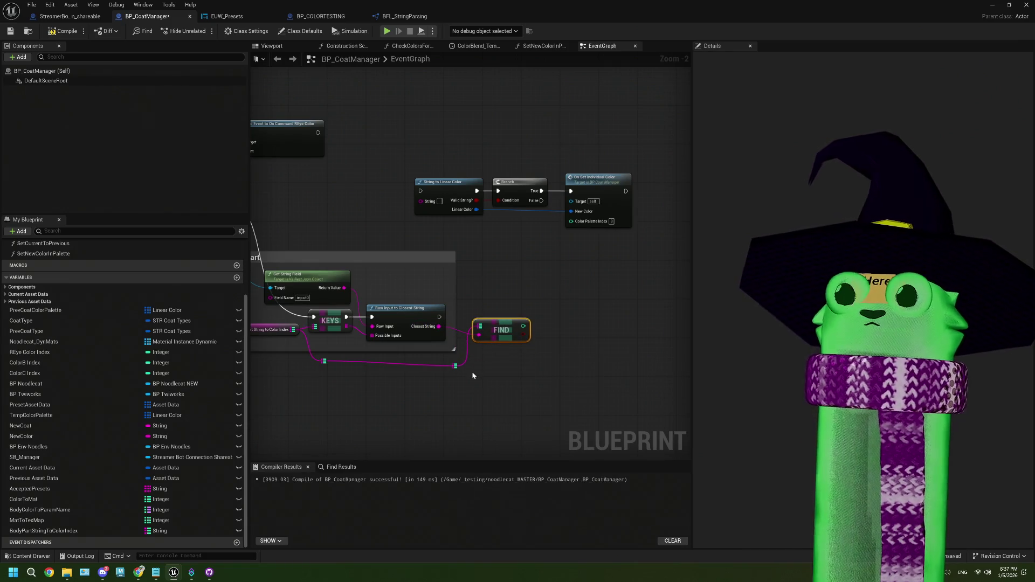
pyautogui.scroll(2, 497, 361)
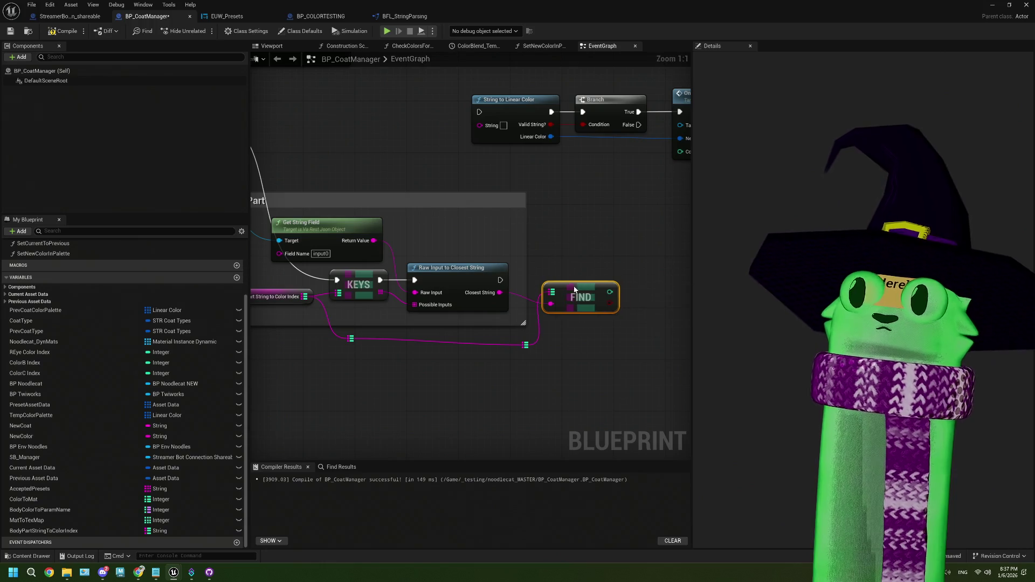
# - Tidy the reroute point and FIND node, and add a Branch after Raw Input to Closest String
pyautogui.click(525, 344)
pyautogui.moveTo(533, 348); pyautogui.dragTo(509, 346)
pyautogui.moveTo(580, 290)
pyautogui.mouseDown()
pyautogui.moveTo(518, 304)
pyautogui.moveTo(514, 322)
pyautogui.mouseUp()
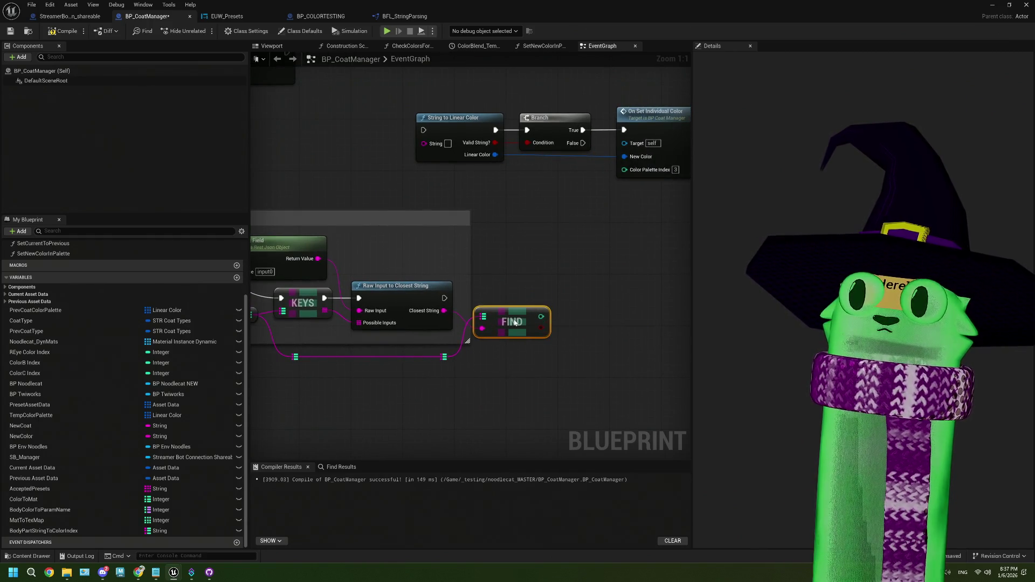
pyautogui.click(593, 285)
pyautogui.moveTo(444, 298)
pyautogui.mouseDown()
pyautogui.moveTo(616, 295)
pyautogui.moveTo(599, 293)
pyautogui.mouseUp()
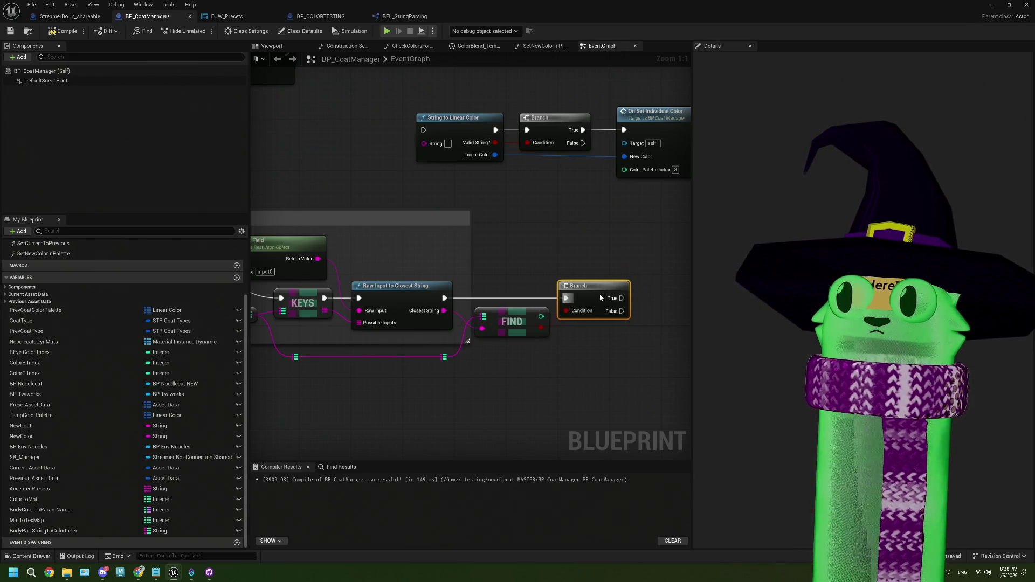
# - Add a Print String reading 'ur mom' on the Branch's False output and move it lower
pyautogui.moveTo(596, 348); pyautogui.dragTo(534, 315)
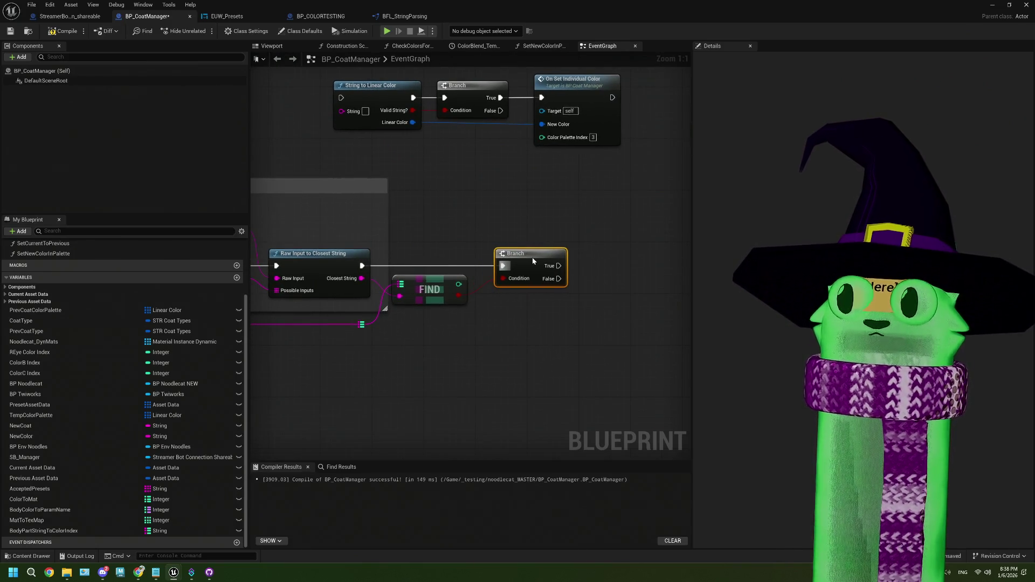
pyautogui.scroll(-2, 514, 358)
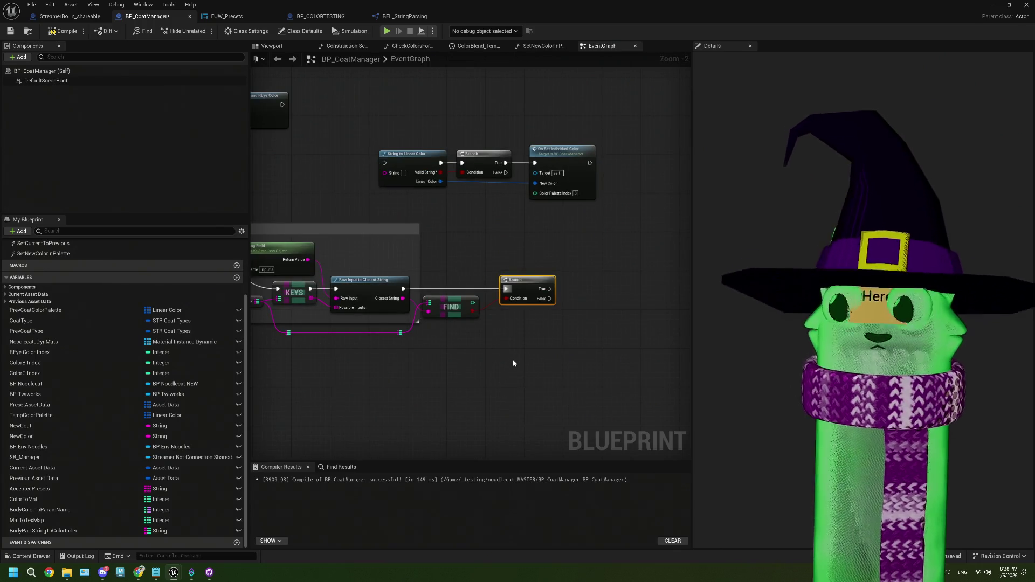
pyautogui.moveTo(517, 343); pyautogui.dragTo(466, 317)
pyautogui.scroll(1, 463, 323)
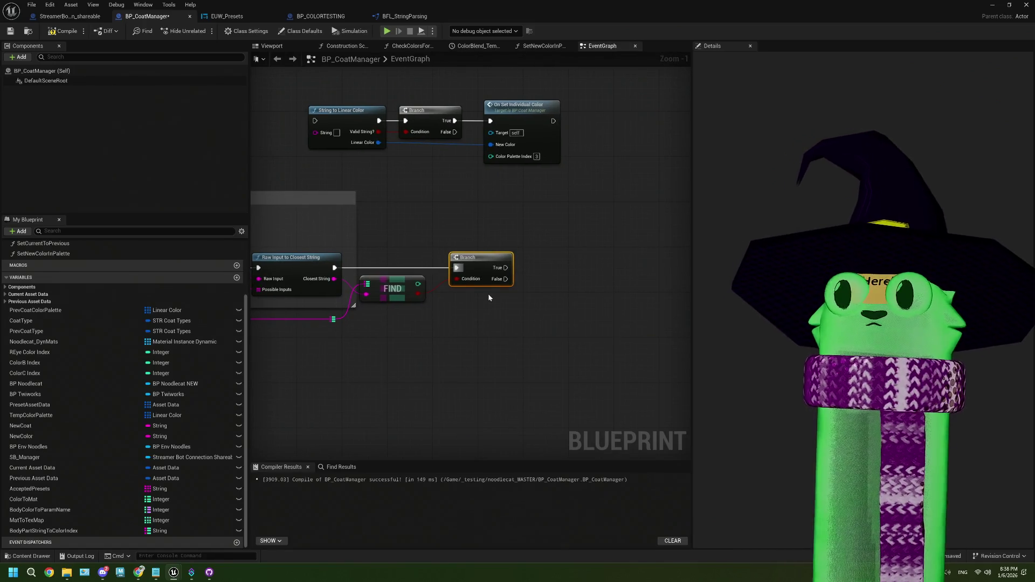
pyautogui.moveTo(505, 278)
pyautogui.mouseDown()
pyautogui.moveTo(521, 300)
pyautogui.moveTo(500, 339)
pyautogui.mouseUp()
pyautogui.write('print')
pyautogui.press('Return')
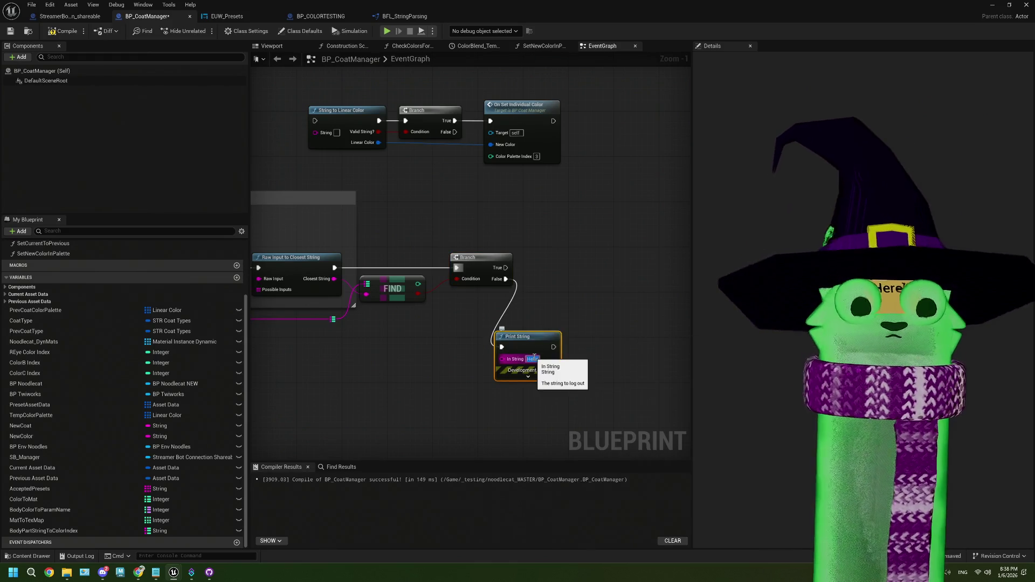
pyautogui.click(533, 357)
pyautogui.click(548, 284)
pyautogui.moveTo(538, 335); pyautogui.dragTo(539, 388)
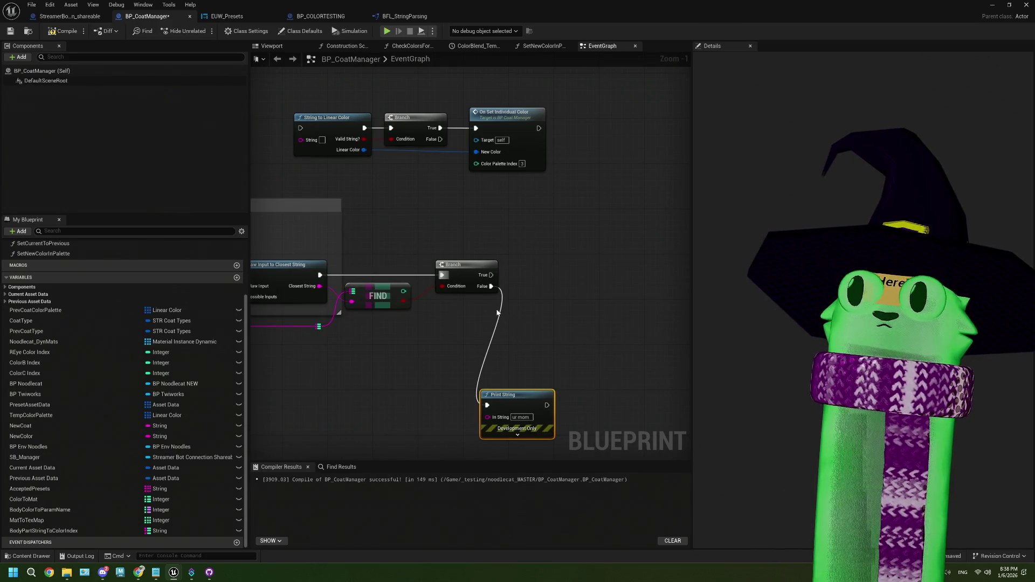
pyautogui.moveTo(403, 291)
pyautogui.mouseDown()
pyautogui.moveTo(455, 323)
pyautogui.moveTo(487, 307)
pyautogui.moveTo(438, 308)
pyautogui.moveTo(526, 313)
pyautogui.moveTo(497, 310)
pyautogui.moveTo(538, 275)
pyautogui.mouseUp()
# - Promote FIND's result to an integer variable BodyPartIndex, set from the Branch's True output
pyautogui.click(561, 317)
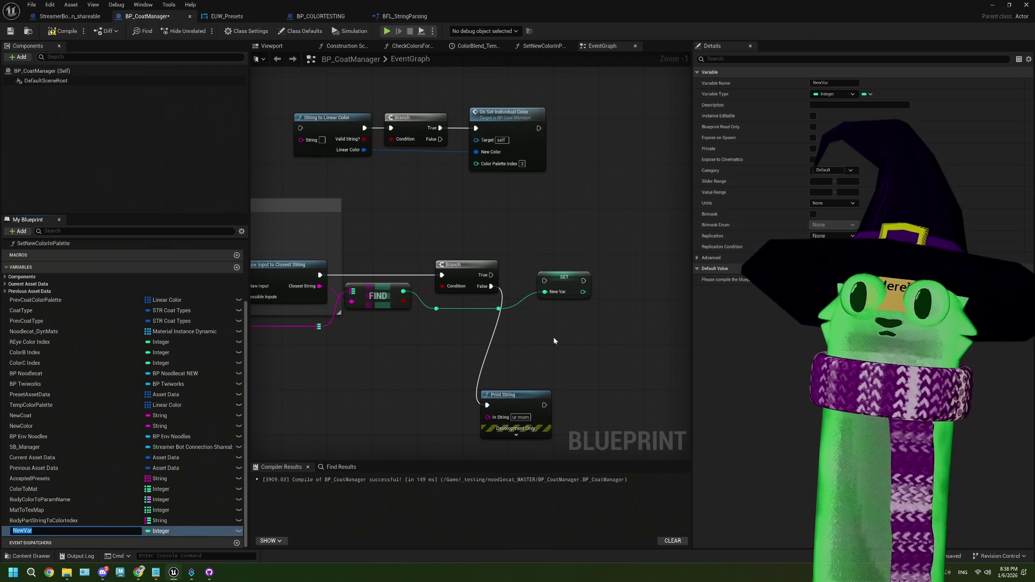
pyautogui.write('Bod')
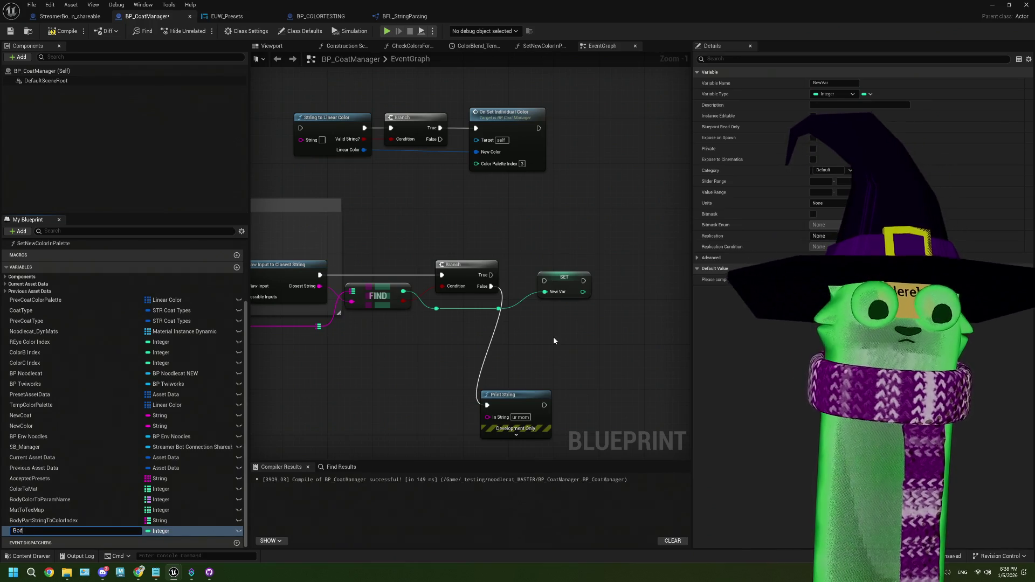
pyautogui.write('yPaertIndex')
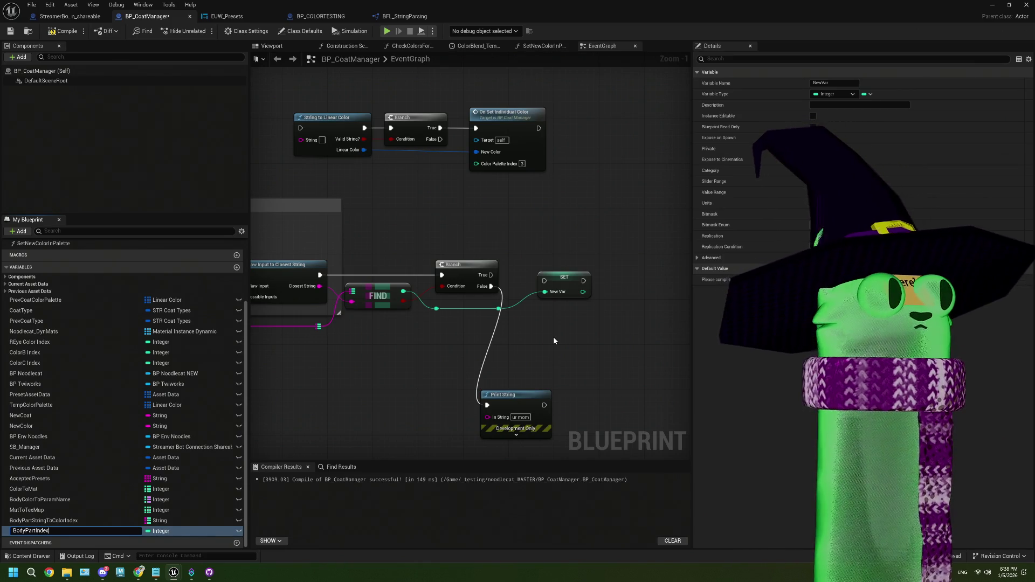
pyautogui.moveTo(491, 275); pyautogui.dragTo(545, 281)
pyautogui.click(572, 286)
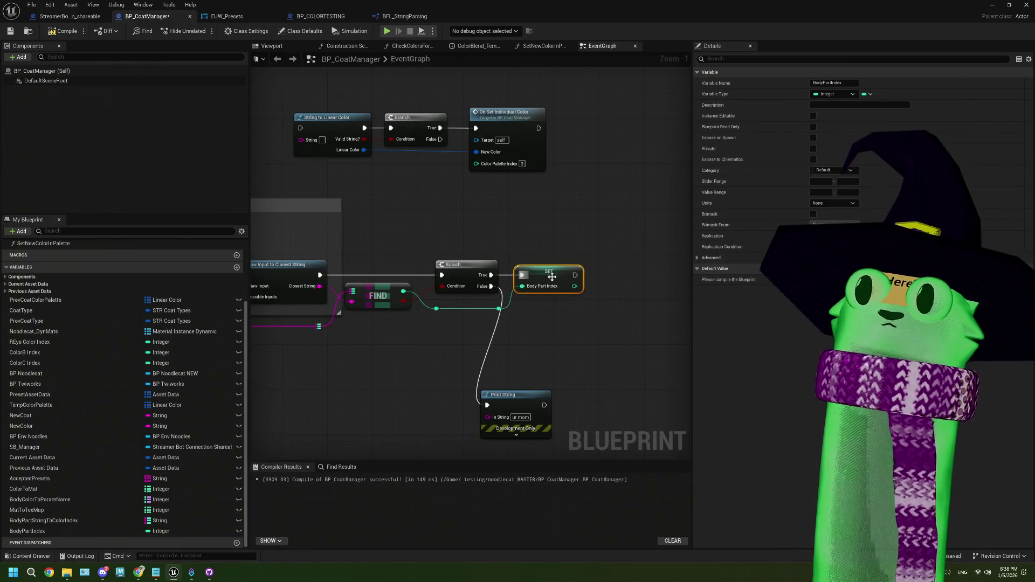
# - Enlarge the Get Body Part comment to enclose the SET node
pyautogui.scroll(-2, 536, 322)
pyautogui.moveTo(536, 322); pyautogui.dragTo(496, 316)
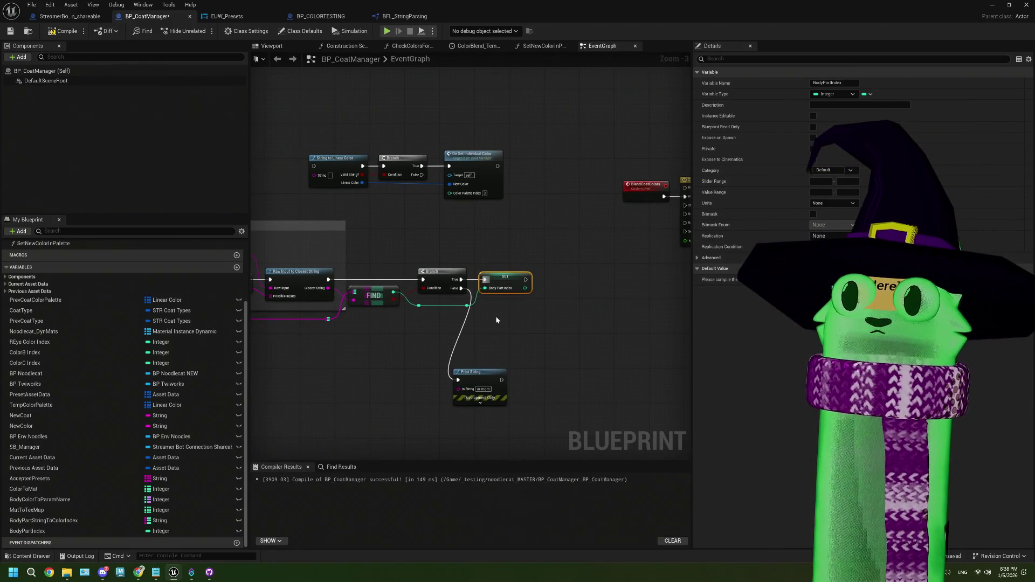
pyautogui.moveTo(451, 270); pyautogui.dragTo(527, 237)
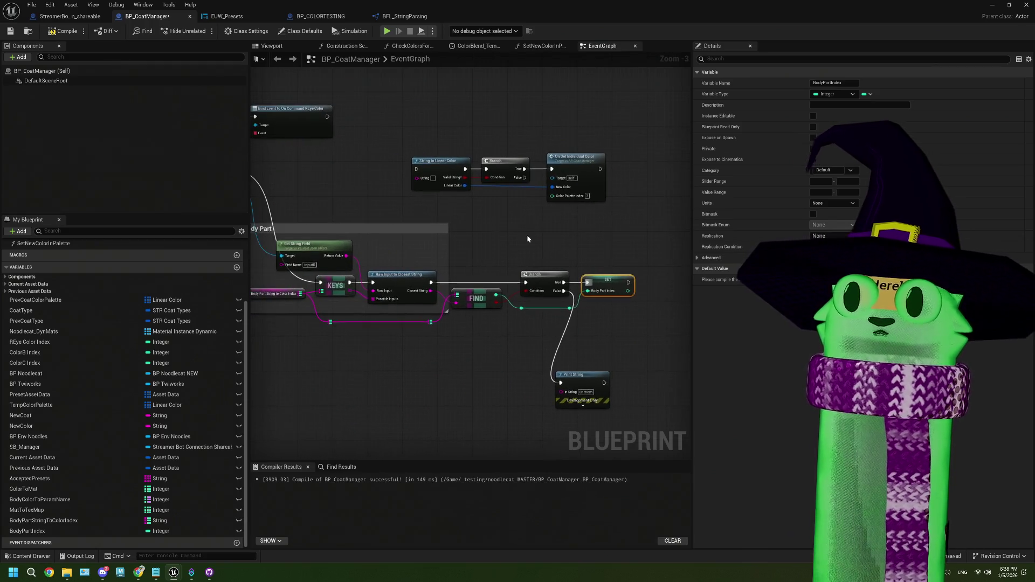
pyautogui.scroll(-1, 474, 279)
pyautogui.moveTo(453, 266)
pyautogui.mouseDown()
pyautogui.moveTo(606, 274)
pyautogui.moveTo(594, 274)
pyautogui.mouseUp()
pyautogui.moveTo(468, 305); pyautogui.dragTo(461, 320)
pyautogui.scroll(3, 345, 276)
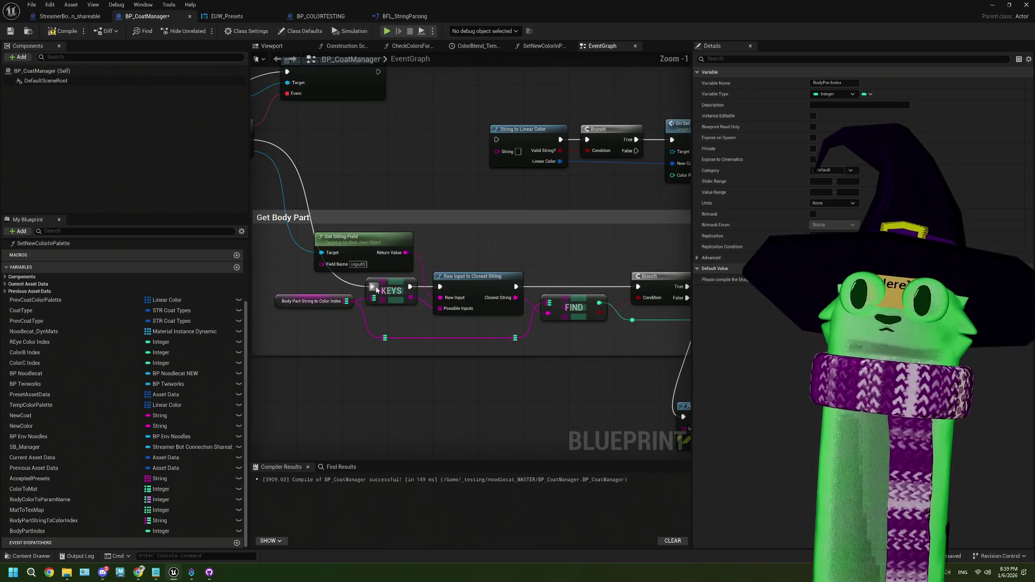
# - Break the KEYS pin link and add a Get String Field node from the event's Json output
pyautogui.rightClick(373, 287)
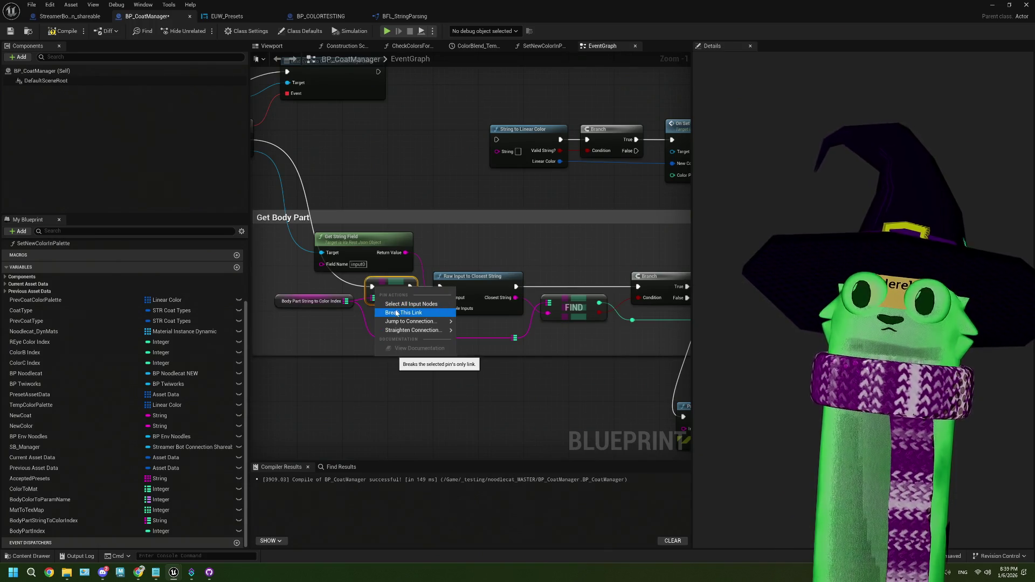
pyautogui.click(327, 392)
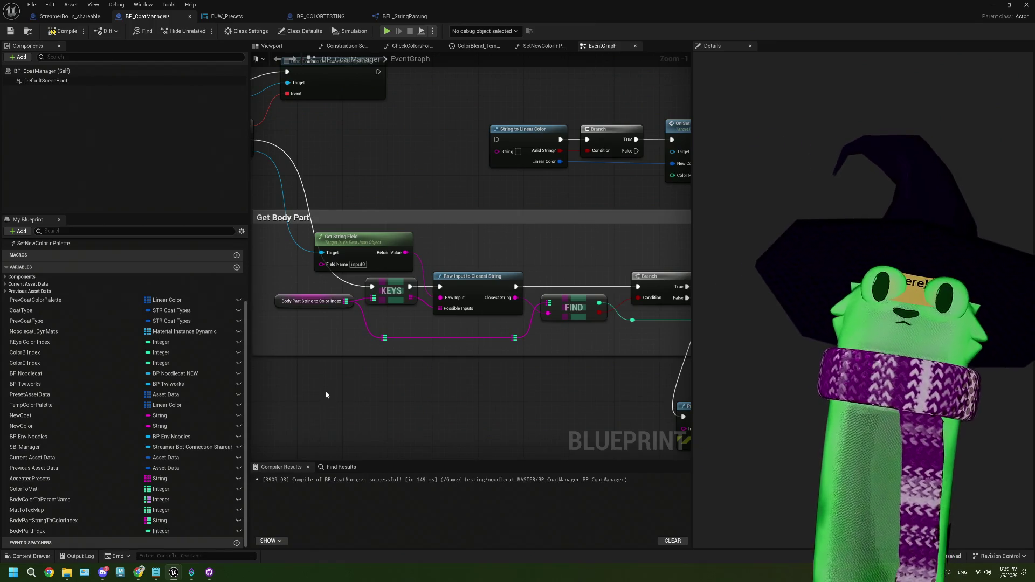
pyautogui.scroll(-2, 325, 396)
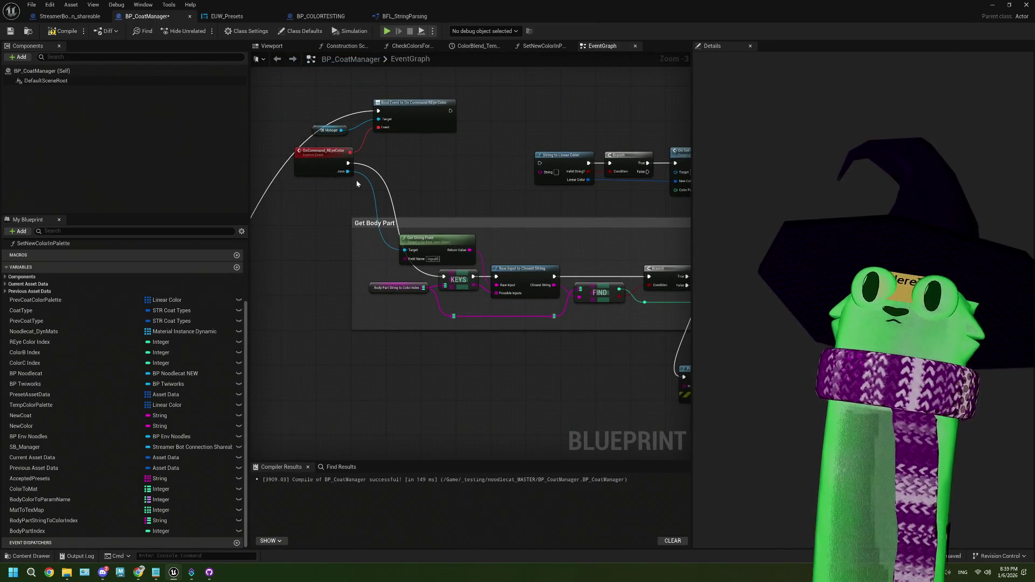
pyautogui.moveTo(349, 172)
pyautogui.mouseDown()
pyautogui.moveTo(393, 227)
pyautogui.moveTo(346, 438)
pyautogui.moveTo(397, 429)
pyautogui.moveTo(386, 424)
pyautogui.mouseUp()
pyautogui.write('get stri')
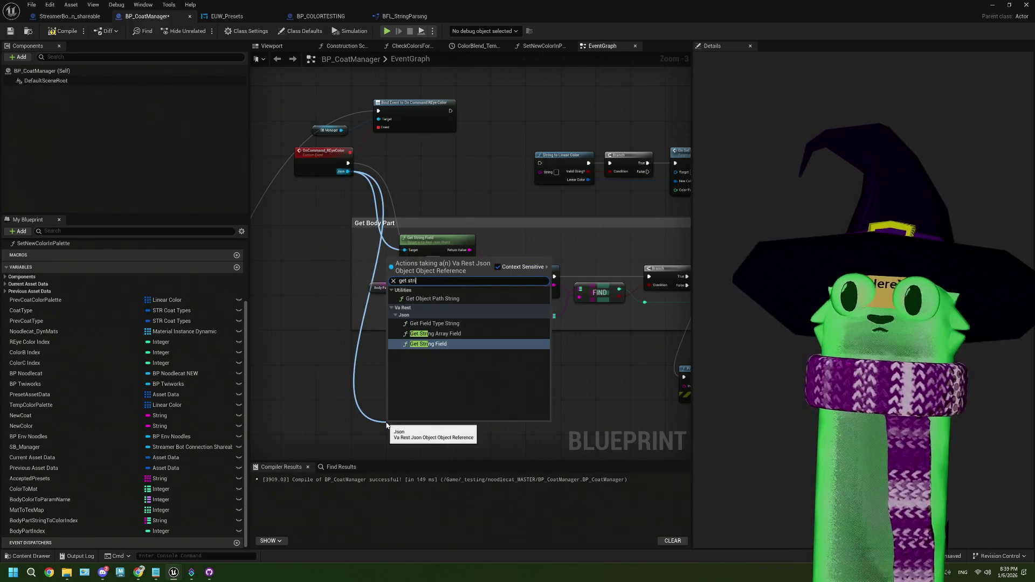
pyautogui.click(448, 344)
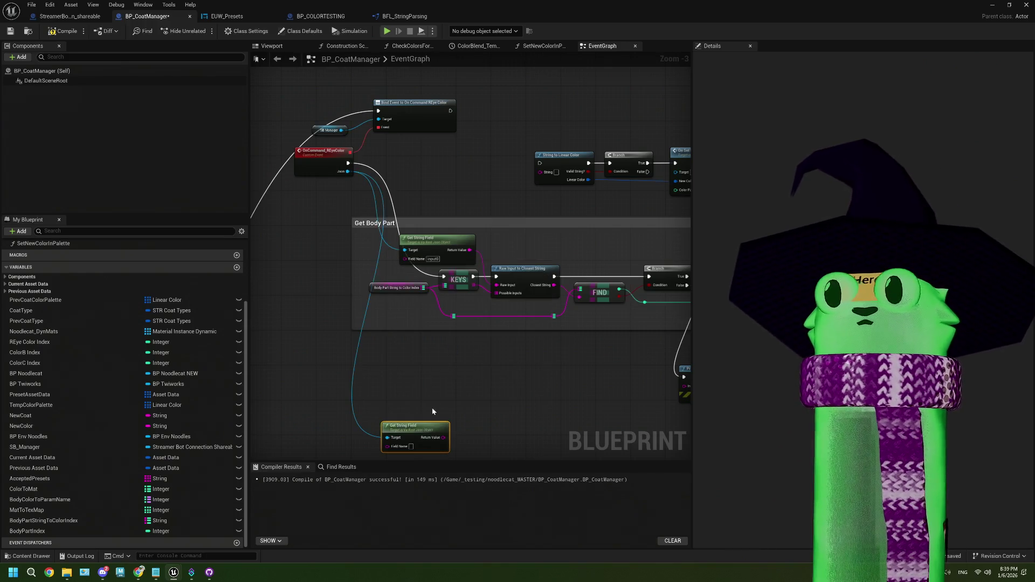
pyautogui.scroll(2, 425, 433)
pyautogui.moveTo(426, 439); pyautogui.dragTo(450, 398)
# - Set the new node's Field Name to rawInput and nudge it into place
pyautogui.scroll(1, 451, 398)
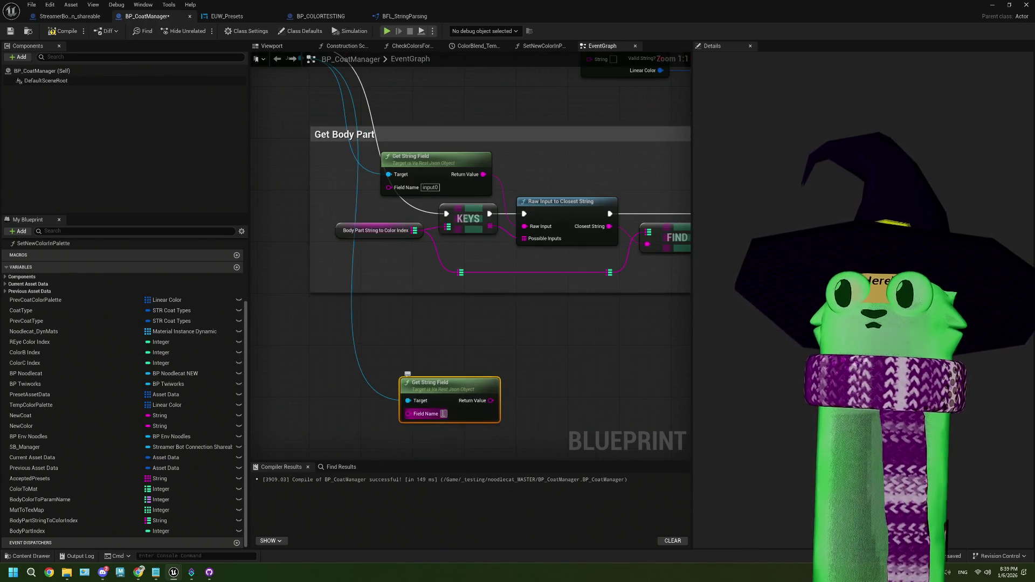
pyautogui.write('input')
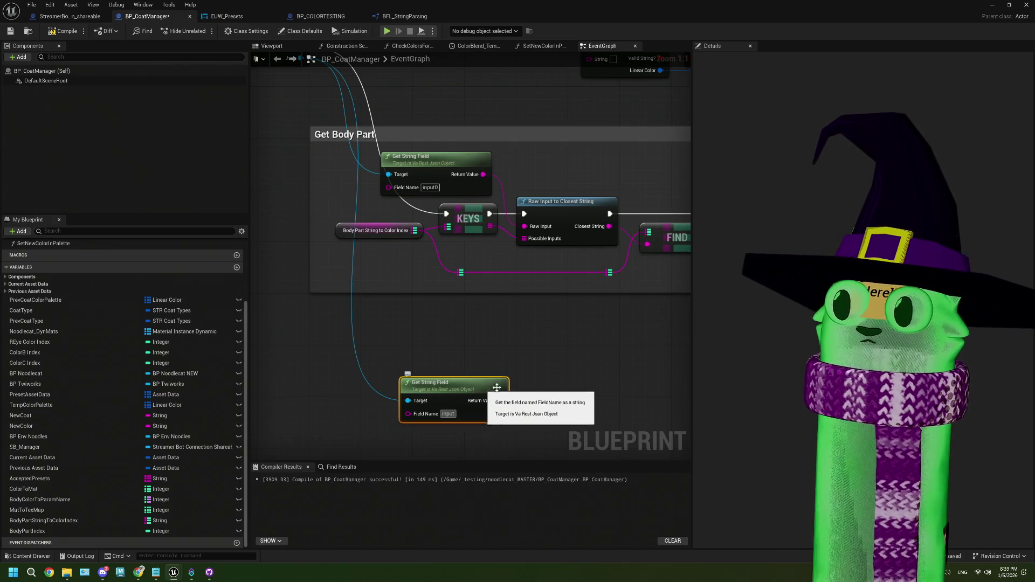
pyautogui.click(449, 414)
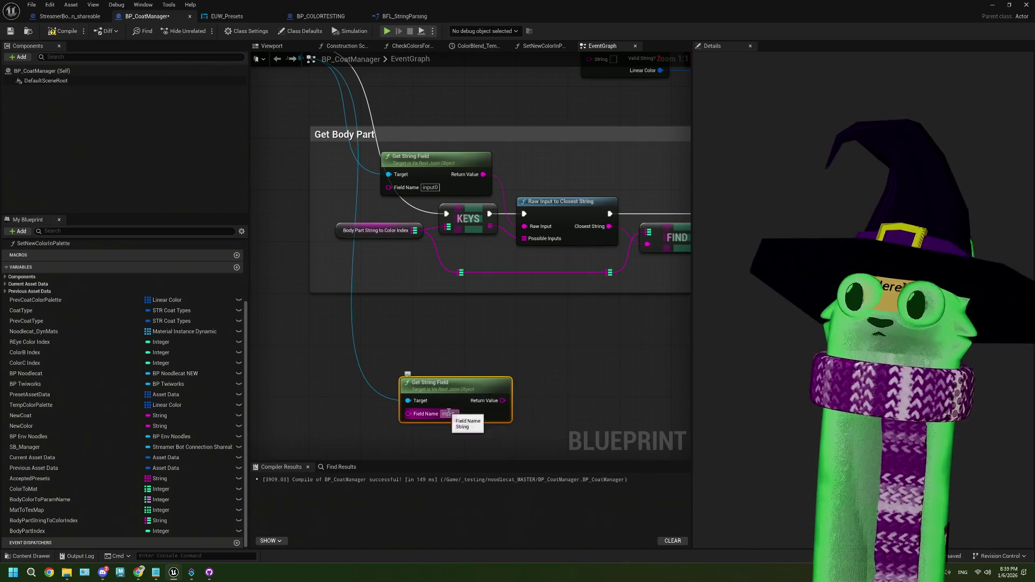
pyautogui.write('ra')
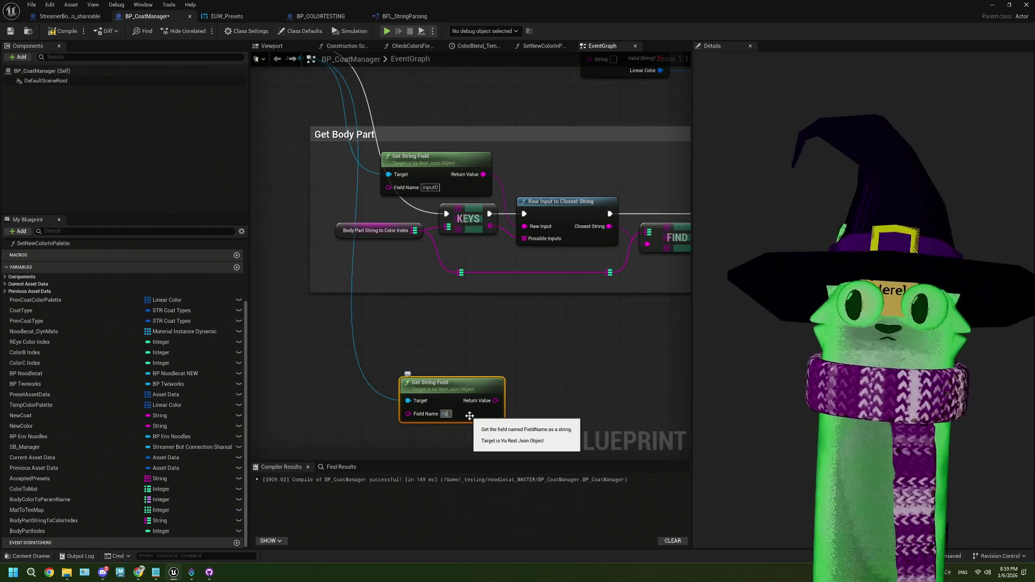
pyautogui.write('wInput')
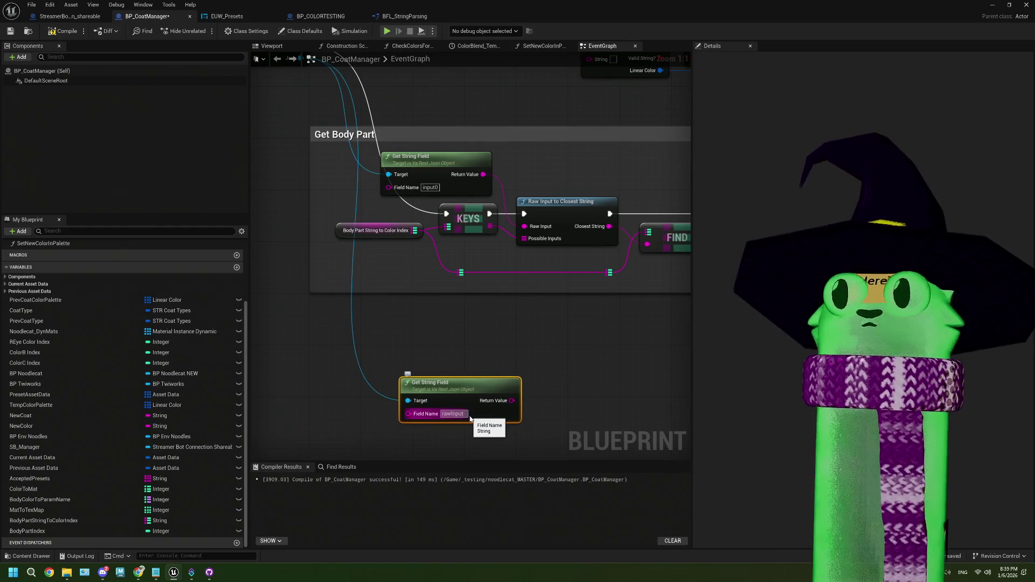
pyautogui.moveTo(461, 447)
pyautogui.mouseDown()
pyautogui.moveTo(432, 393)
pyautogui.moveTo(406, 390)
pyautogui.mouseUp()
pyautogui.rightClick(405, 390)
pyautogui.click(443, 370)
pyautogui.moveTo(386, 330); pyautogui.dragTo(377, 328)
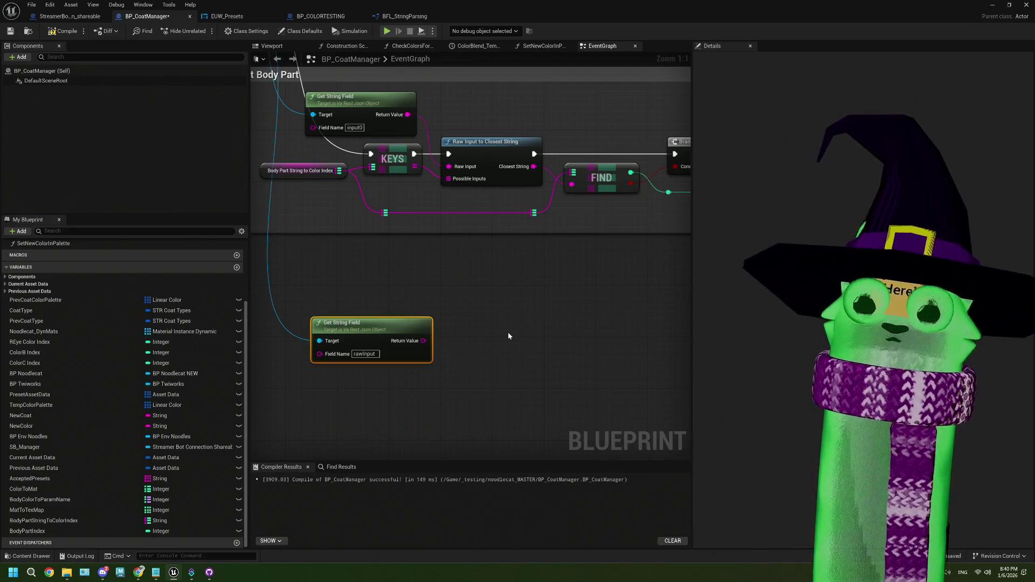
# - Add a Replace node fed by the rawInput string's Return Value
pyautogui.moveTo(429, 340); pyautogui.dragTo(459, 340)
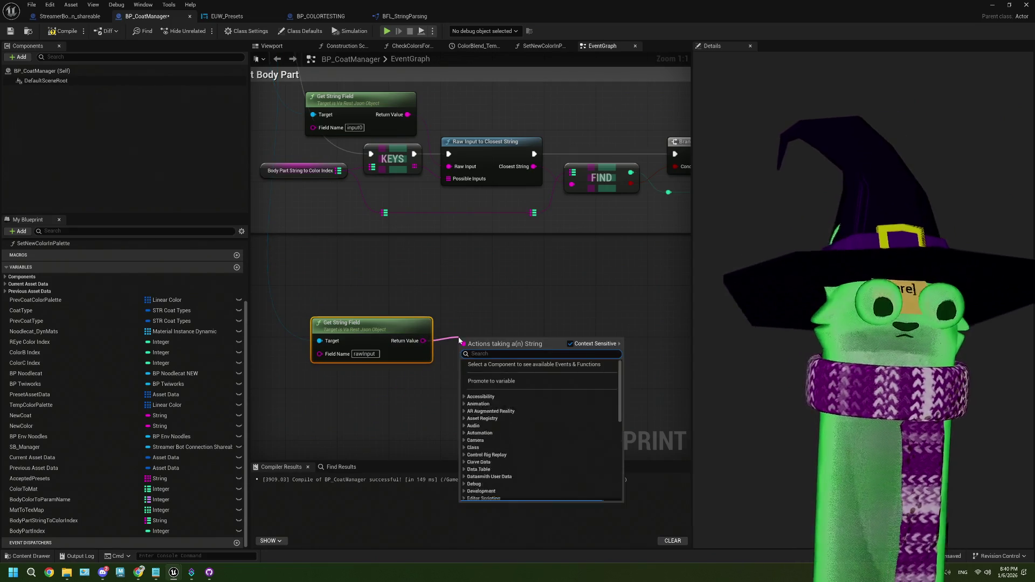
pyautogui.write('repla')
pyautogui.press('Return')
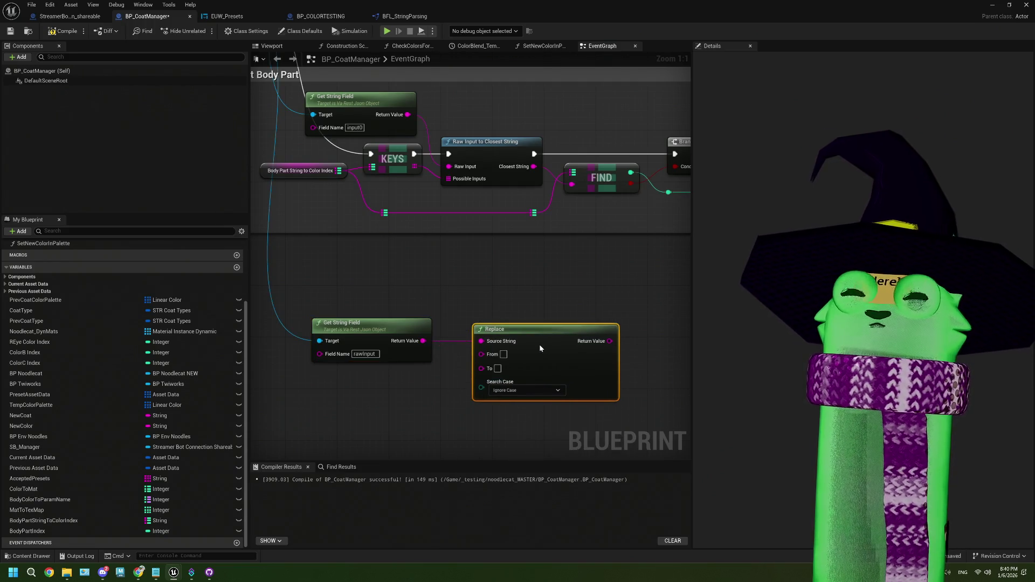
pyautogui.moveTo(539, 344); pyautogui.dragTo(545, 344)
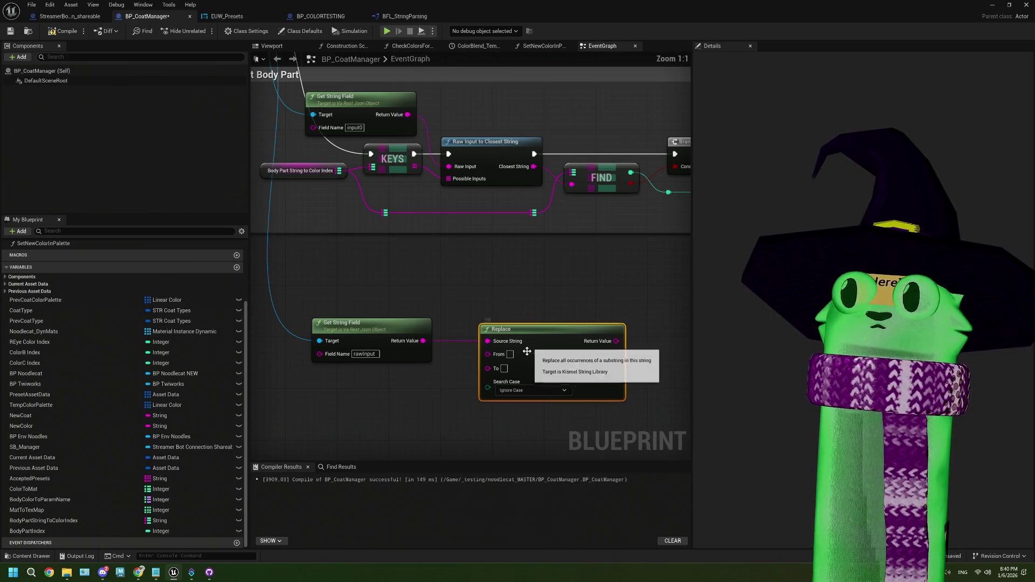
pyautogui.moveTo(406, 115)
pyautogui.mouseDown()
pyautogui.moveTo(406, 251)
pyautogui.moveTo(432, 328)
pyautogui.moveTo(485, 353)
pyautogui.mouseUp()
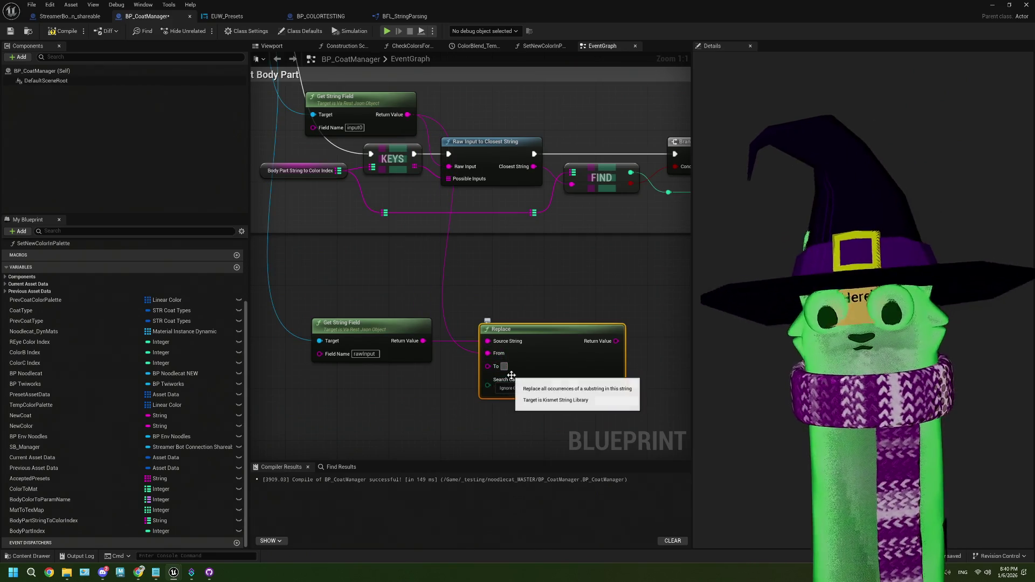
# - Move String to Linear Color, Branch and On Set Individual Color beside Replace, and Print String below SET
pyautogui.moveTo(532, 421); pyautogui.dragTo(478, 407)
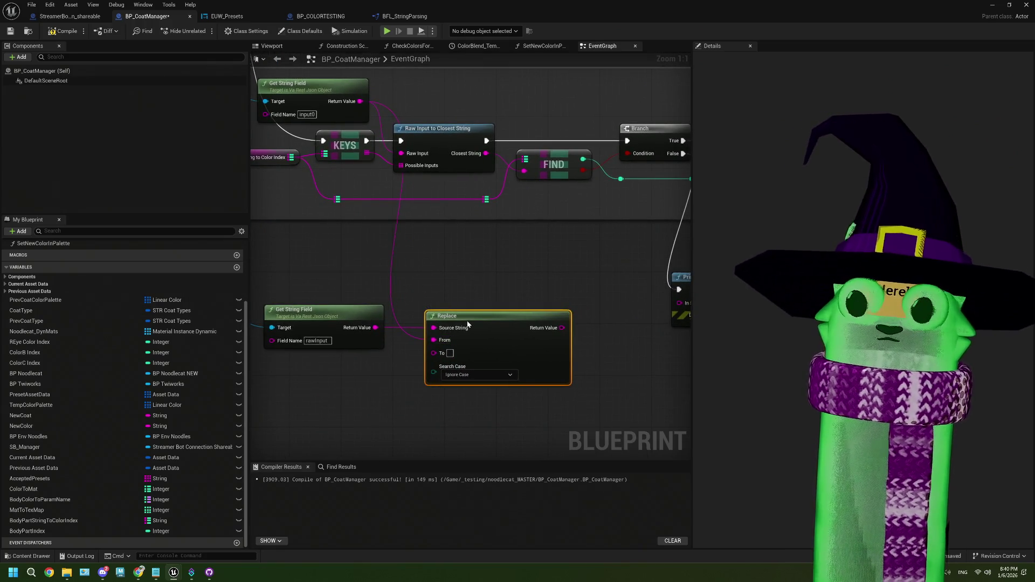
pyautogui.scroll(-2, 457, 419)
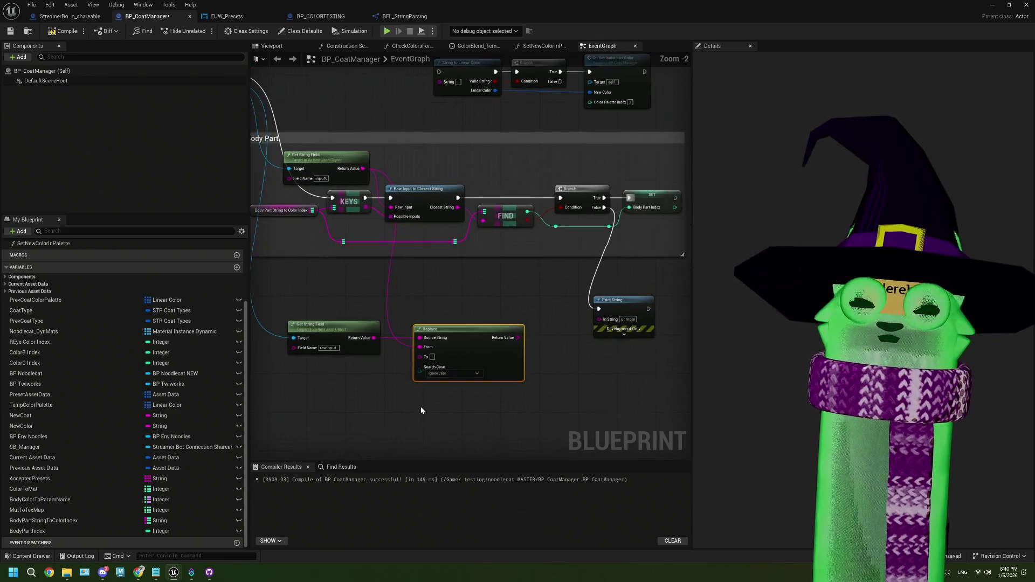
pyautogui.moveTo(319, 326); pyautogui.dragTo(467, 418)
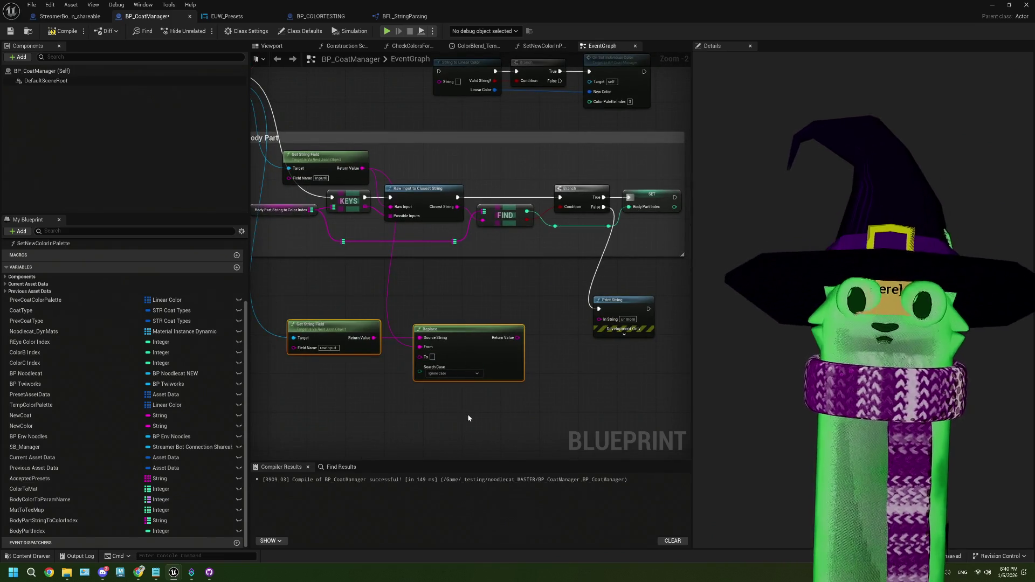
pyautogui.scroll(-2, 471, 419)
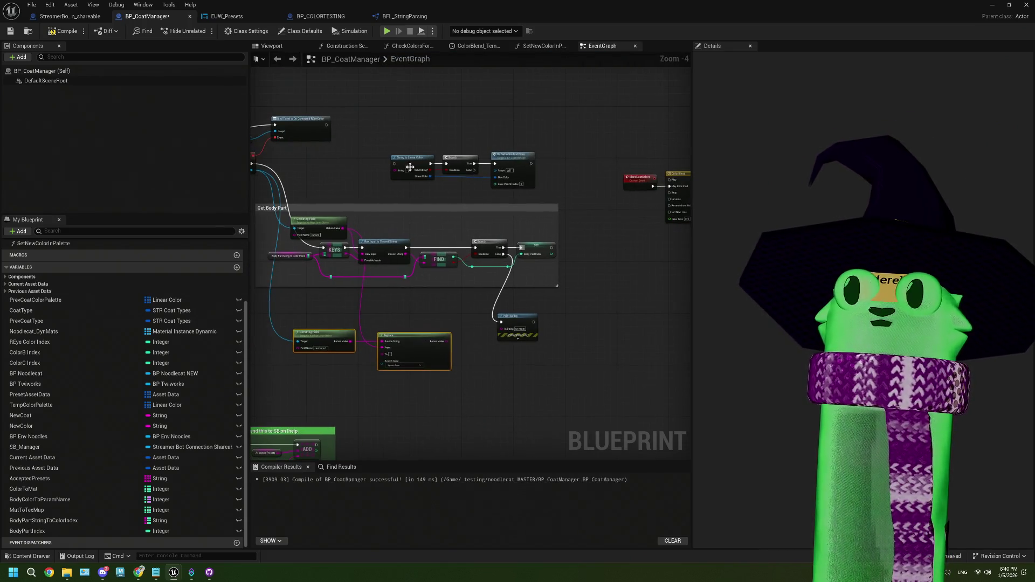
pyautogui.moveTo(384, 147); pyautogui.dragTo(540, 193)
pyautogui.moveTo(457, 168); pyautogui.dragTo(532, 396)
pyautogui.scroll(3, 532, 396)
pyautogui.click(557, 204)
pyautogui.moveTo(556, 204); pyautogui.dragTo(557, 175)
# - Raise the bottom three nodes and wire Replace's output into String to Linear Color's String pin
pyautogui.moveTo(431, 357); pyautogui.dragTo(684, 415)
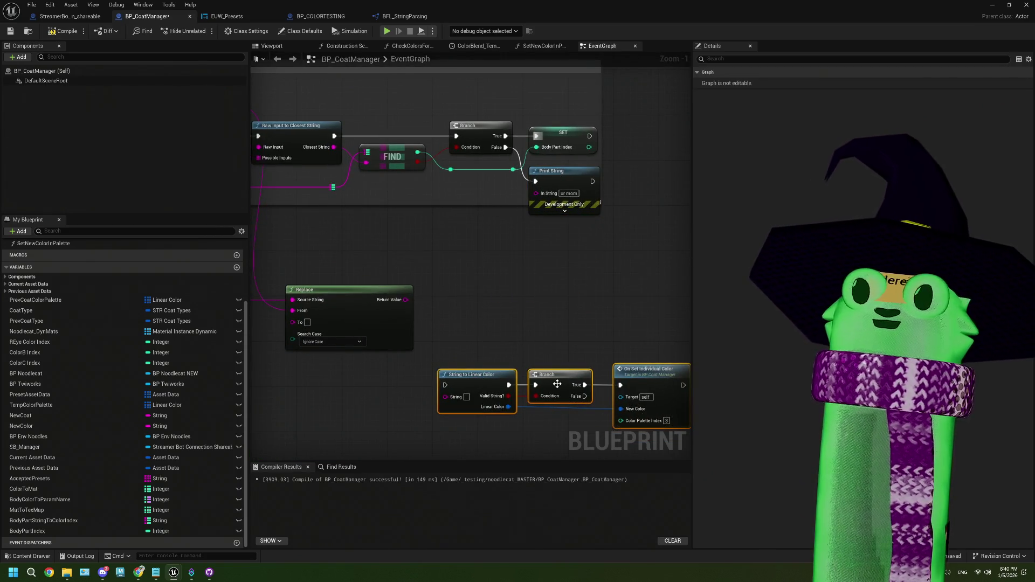
pyautogui.moveTo(547, 397); pyautogui.dragTo(535, 331)
pyautogui.scroll(1, 535, 330)
pyautogui.moveTo(401, 293)
pyautogui.mouseDown()
pyautogui.moveTo(434, 325)
pyautogui.moveTo(456, 321)
pyautogui.moveTo(456, 308)
pyautogui.mouseUp()
# - Wire the Branch's False exec output to the Print String node
pyautogui.scroll(-3, 456, 308)
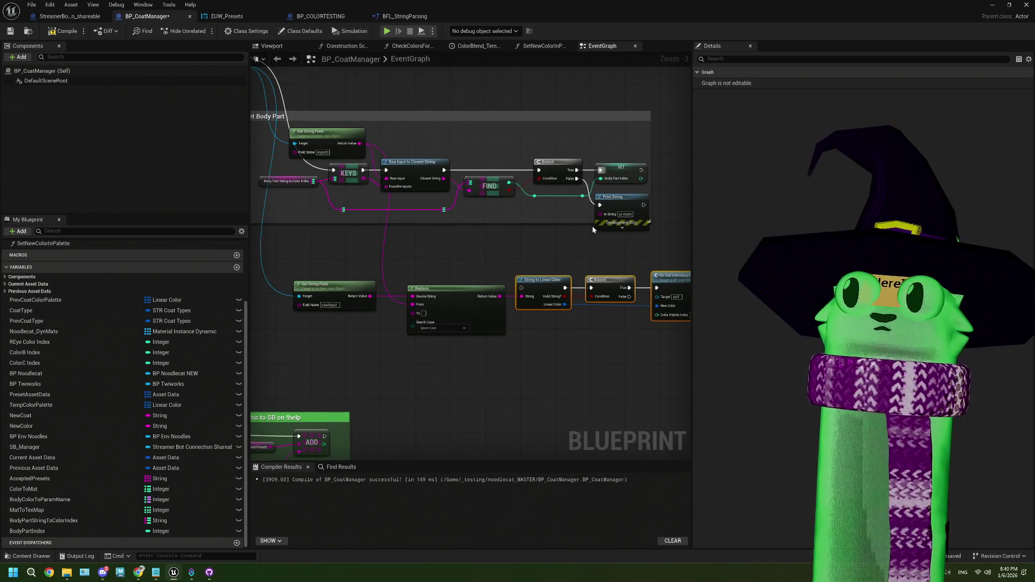
pyautogui.moveTo(642, 170)
pyautogui.mouseDown()
pyautogui.moveTo(692, 177)
pyautogui.moveTo(328, 264)
pyautogui.moveTo(506, 277)
pyautogui.moveTo(521, 287)
pyautogui.mouseUp()
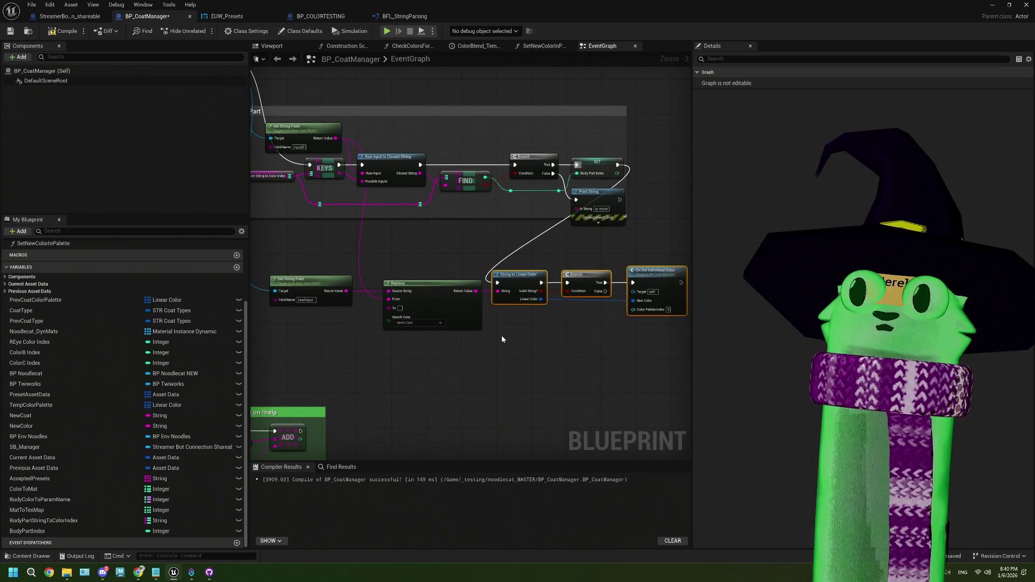
pyautogui.scroll(1, 497, 334)
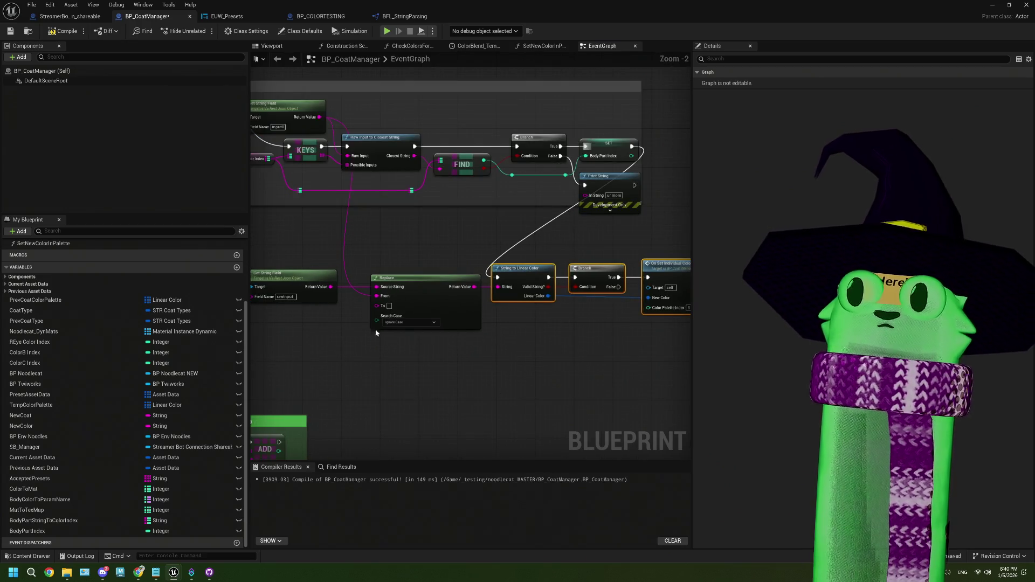
pyautogui.moveTo(304, 283); pyautogui.dragTo(317, 279)
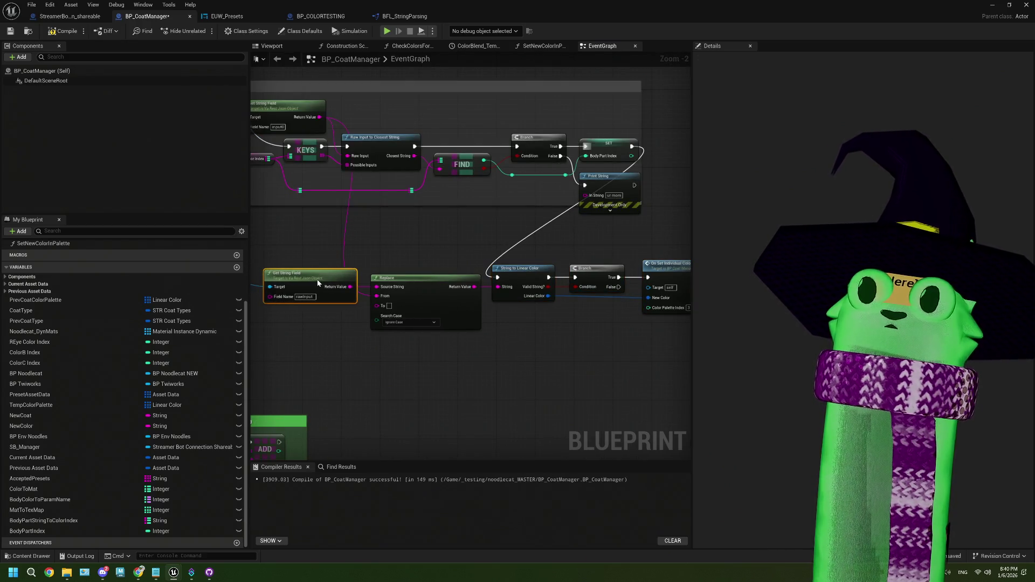
pyautogui.moveTo(535, 349); pyautogui.dragTo(429, 317)
pyautogui.moveTo(481, 275)
pyautogui.mouseDown()
pyautogui.moveTo(441, 211)
pyautogui.moveTo(449, 184)
pyautogui.mouseUp()
pyautogui.scroll(2, 453, 312)
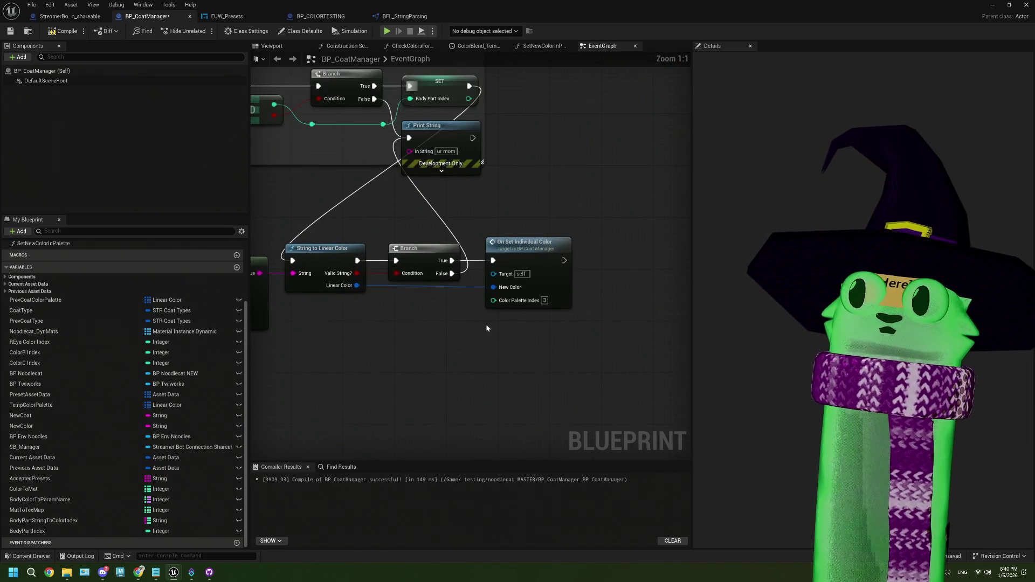
pyautogui.scroll(-1, 486, 327)
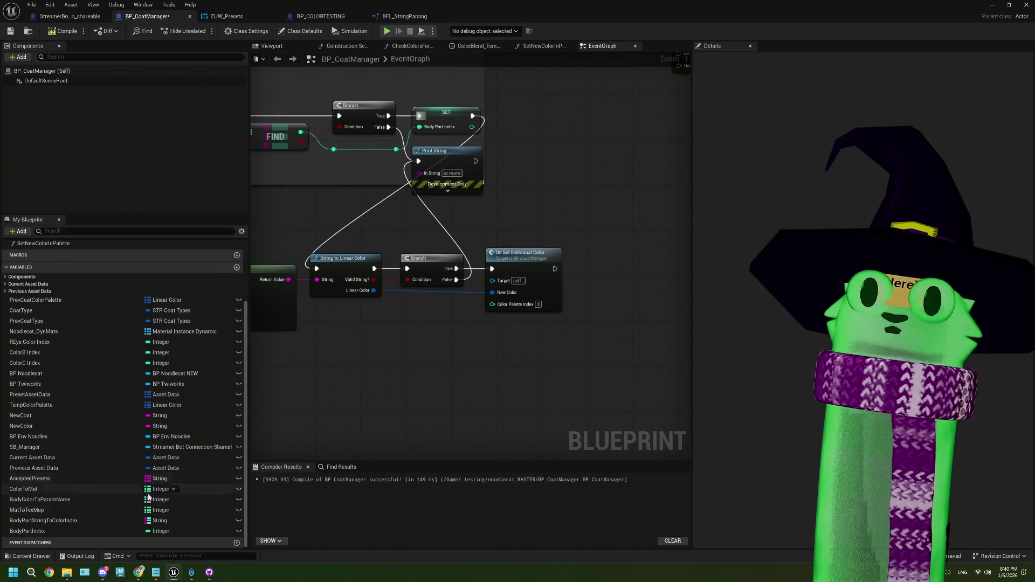
pyautogui.click(50, 531)
# - Connect a BodyPartIndex getter to On Set Individual Color's Color Palette Index
pyautogui.moveTo(414, 323); pyautogui.dragTo(492, 304)
pyautogui.click(437, 335)
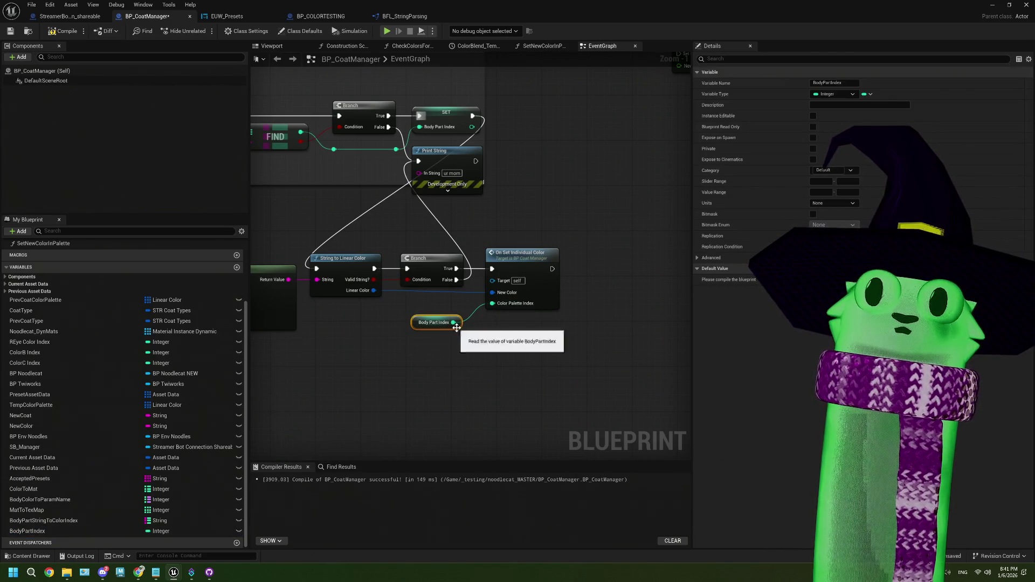
pyautogui.scroll(-2, 460, 334)
pyautogui.scroll(-1, 469, 350)
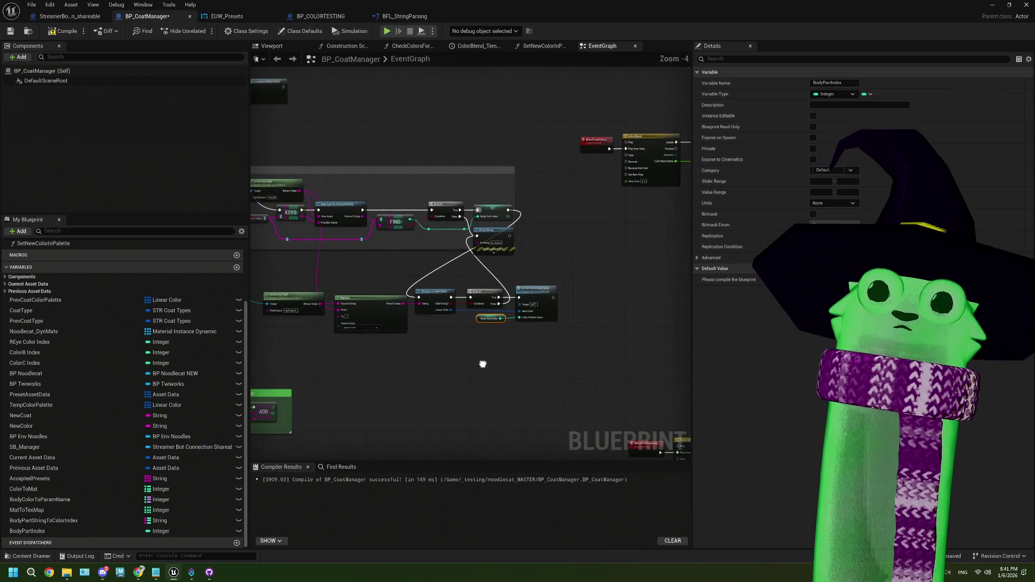
# - Move Print String down-right and select the lower row of nodes
pyautogui.moveTo(492, 236)
pyautogui.mouseDown()
pyautogui.moveTo(547, 259)
pyautogui.moveTo(534, 260)
pyautogui.mouseUp()
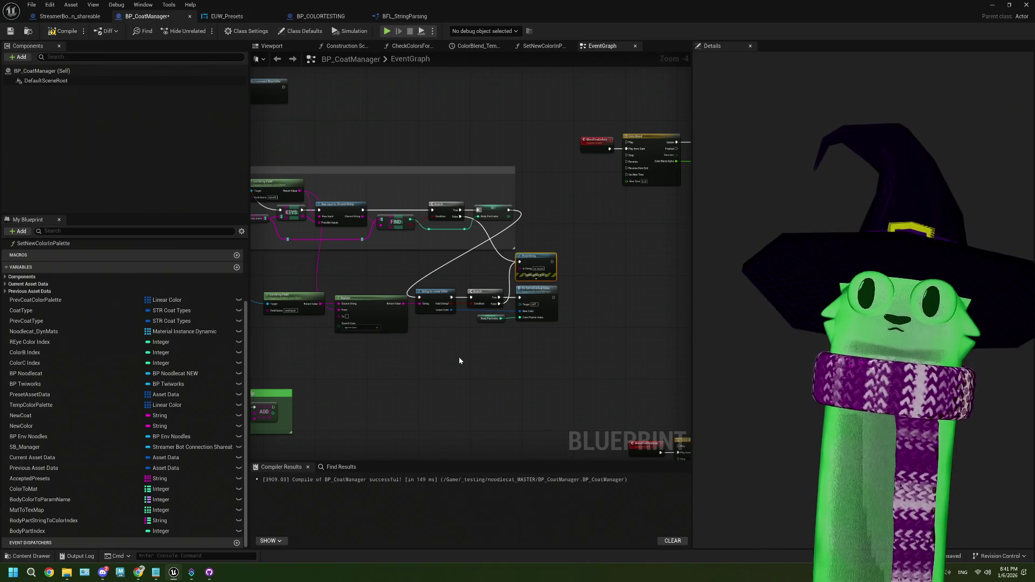
pyautogui.scroll(-1, 459, 360)
pyautogui.scroll(1, 468, 348)
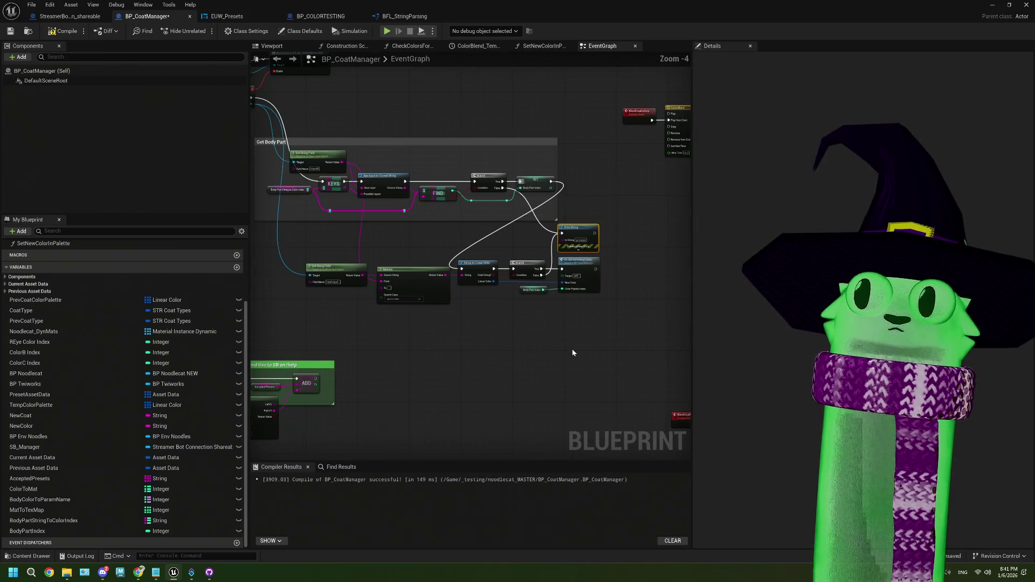
pyautogui.moveTo(609, 302)
pyautogui.mouseDown()
pyautogui.moveTo(408, 287)
pyautogui.moveTo(359, 272)
pyautogui.moveTo(358, 308)
pyautogui.mouseUp()
# - Wrap the lower node row in a 'Get Color' comment and shift Print String right of it
pyautogui.press('c')
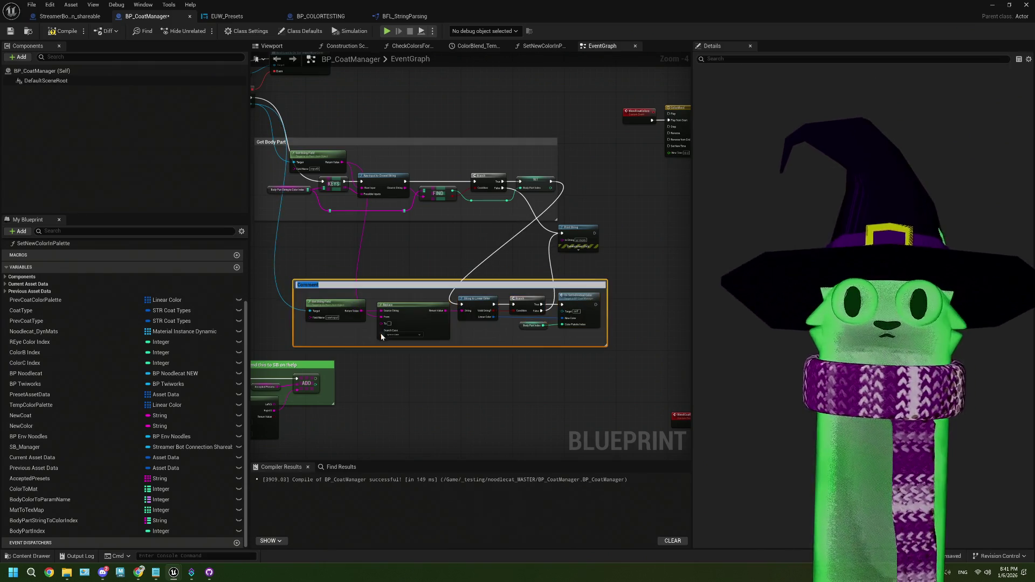
pyautogui.write('Ge')
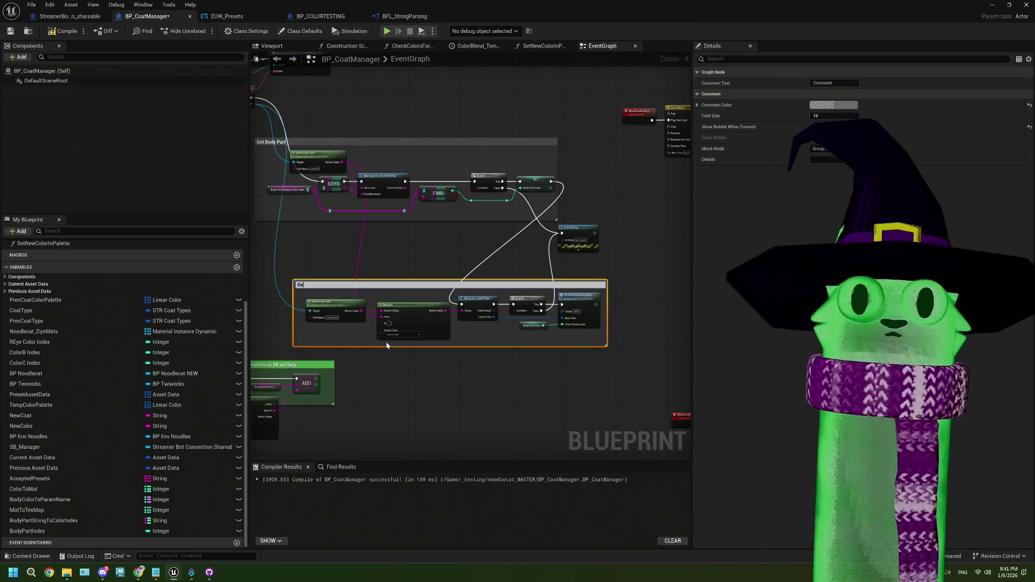
pyautogui.write('t Color')
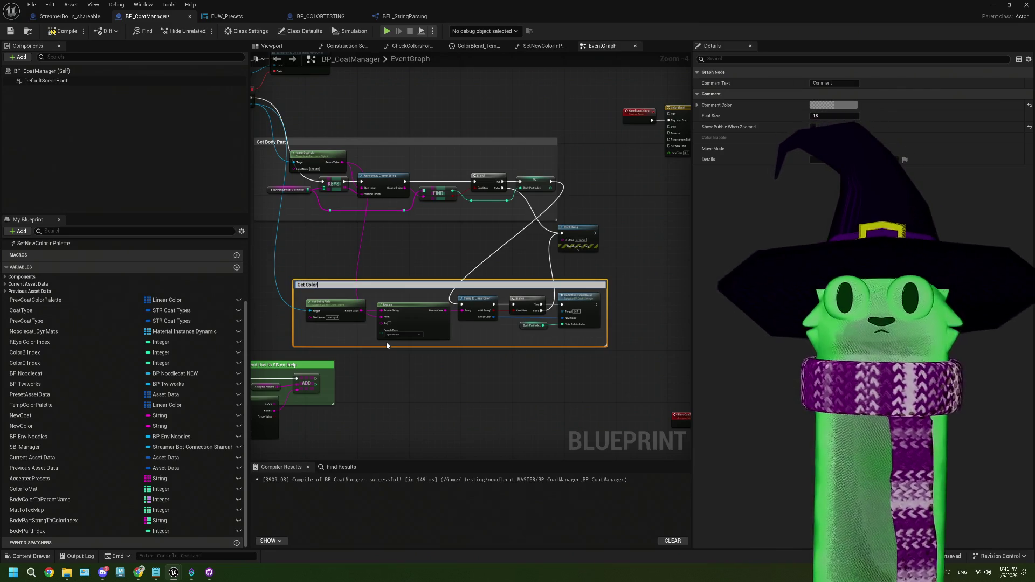
pyautogui.click(410, 353)
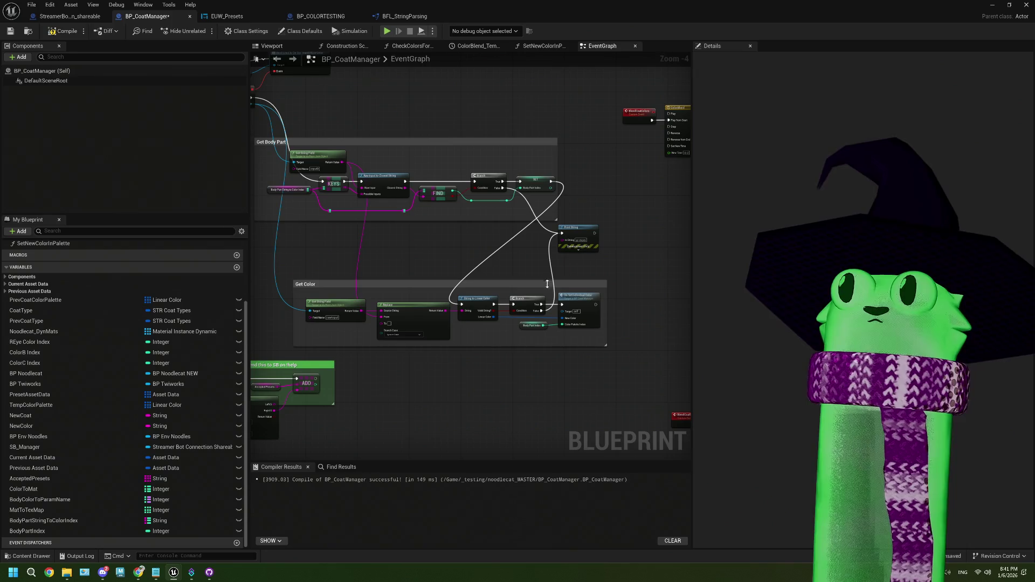
pyautogui.moveTo(582, 236); pyautogui.dragTo(634, 232)
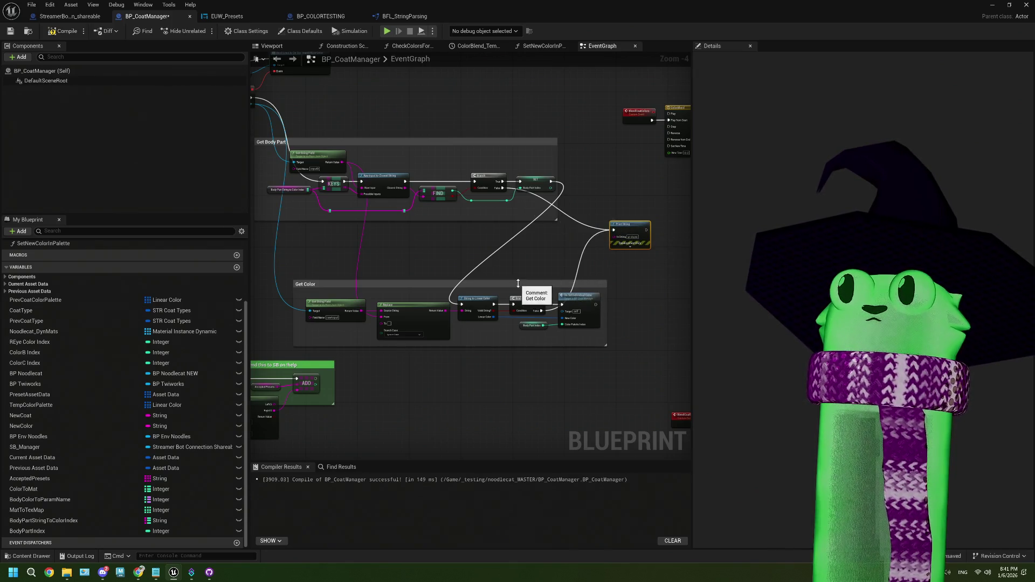
pyautogui.moveTo(518, 283); pyautogui.dragTo(470, 235)
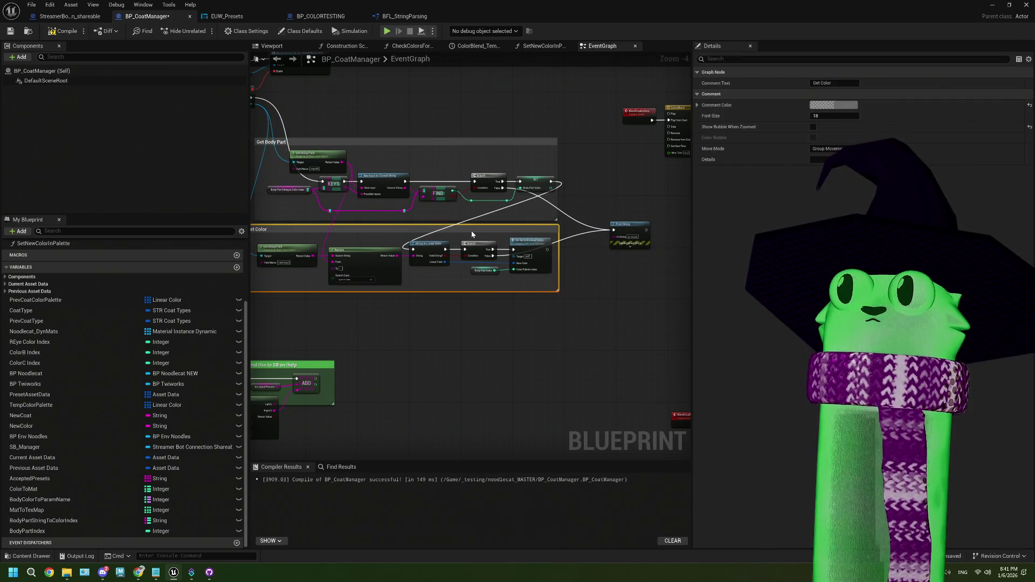
pyautogui.scroll(1, 491, 293)
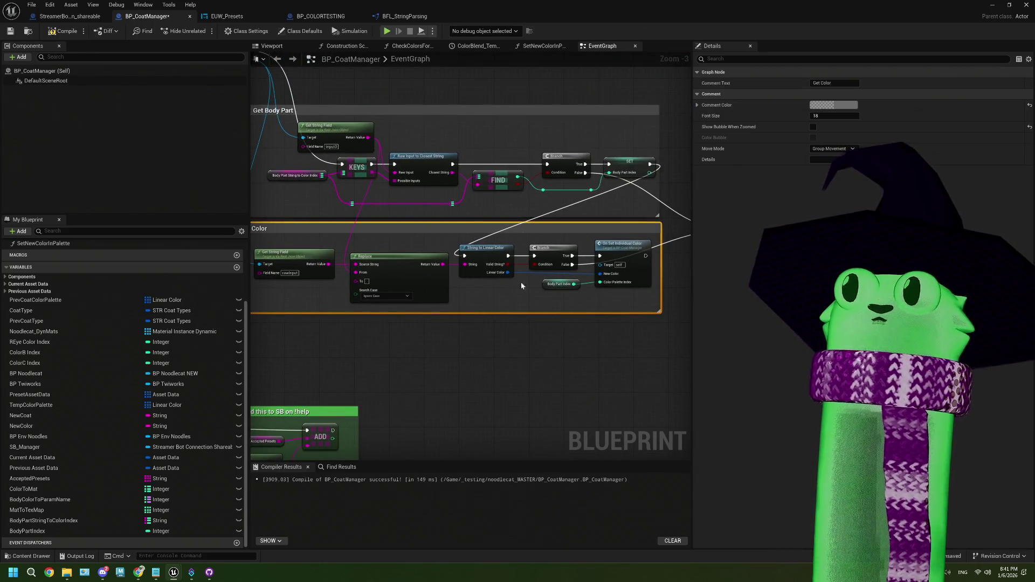
pyautogui.scroll(-1, 447, 360)
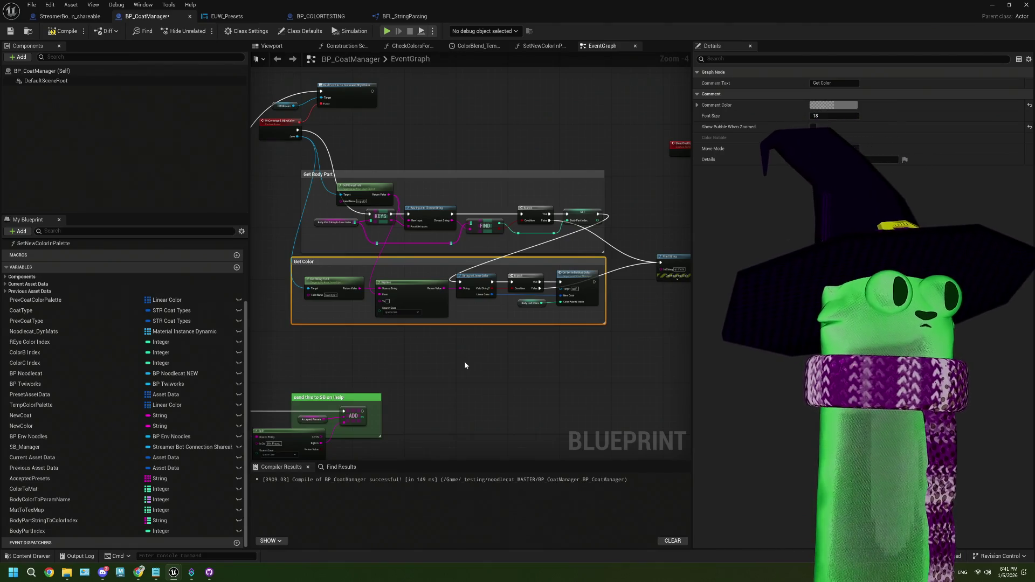
# - Compile and save BP_CoatManager, then minimize the Blueprint editor
pyautogui.click(64, 30)
pyautogui.click(10, 30)
pyautogui.click(992, 5)
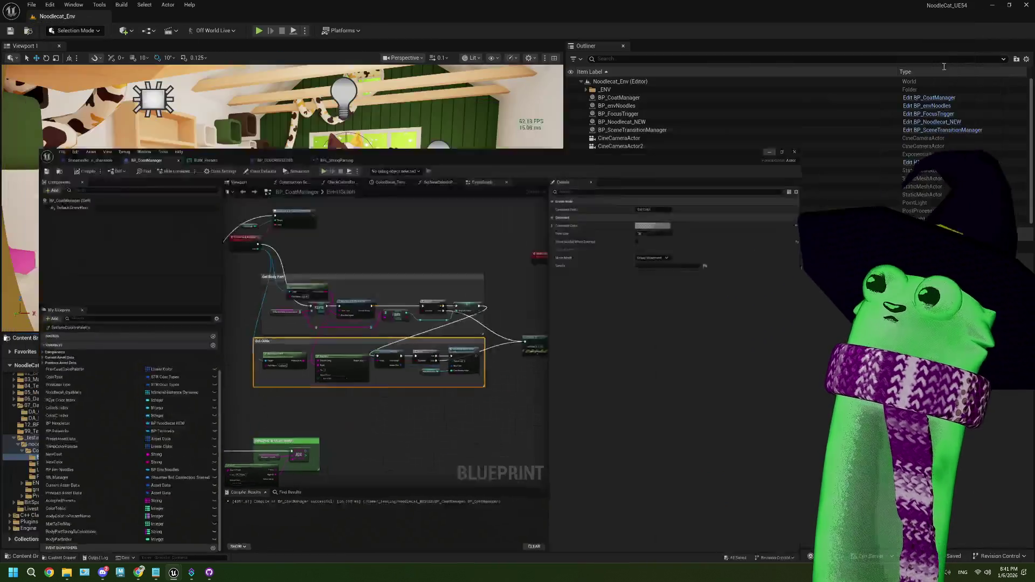
# - Frame the Noodlecat_Env room around the shelf and sofa and screenshot the viewport
pyautogui.moveTo(419, 218); pyautogui.dragTo(359, 187)
pyautogui.moveTo(159, 92)
pyautogui.mouseDown()
pyautogui.moveTo(172, 92)
pyautogui.moveTo(160, 91)
pyautogui.mouseUp()
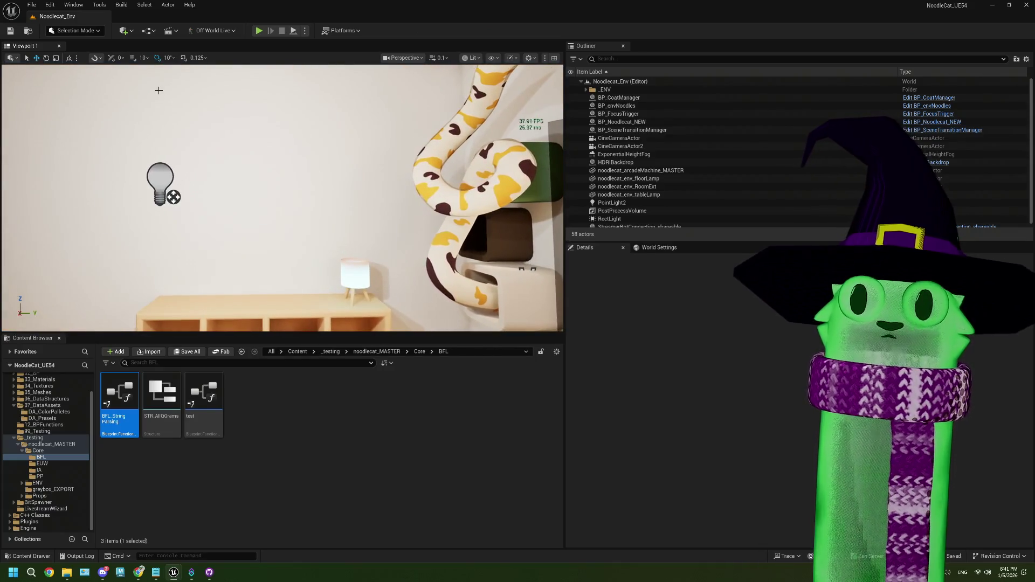
pyautogui.moveTo(349, 182); pyautogui.dragTo(245, 159)
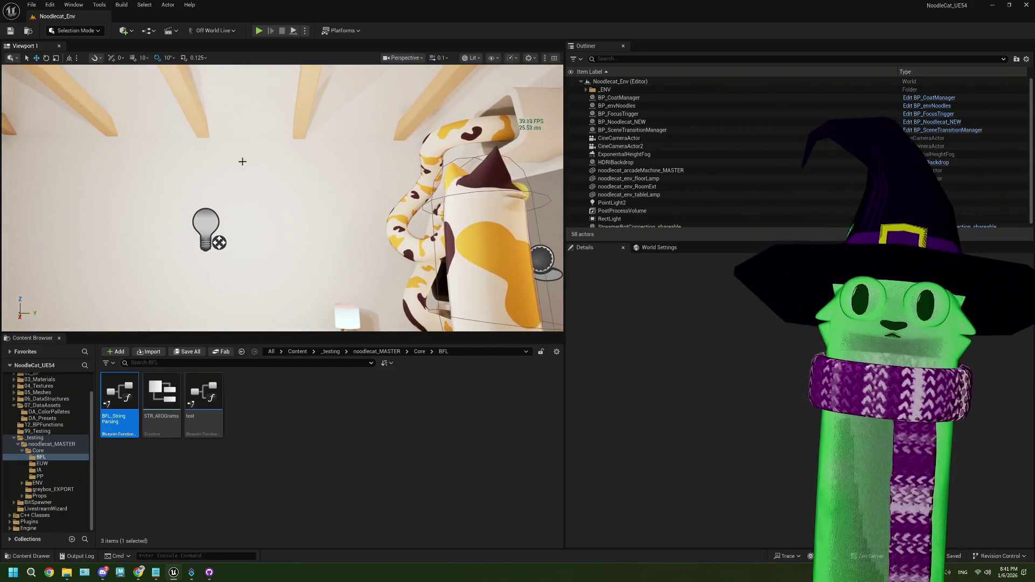
pyautogui.moveTo(277, 275); pyautogui.dragTo(227, 253)
pyautogui.moveTo(282, 197)
pyautogui.mouseDown()
pyautogui.moveTo(227, 188)
pyautogui.moveTo(261, 223)
pyautogui.mouseUp()
pyautogui.click(319, 217)
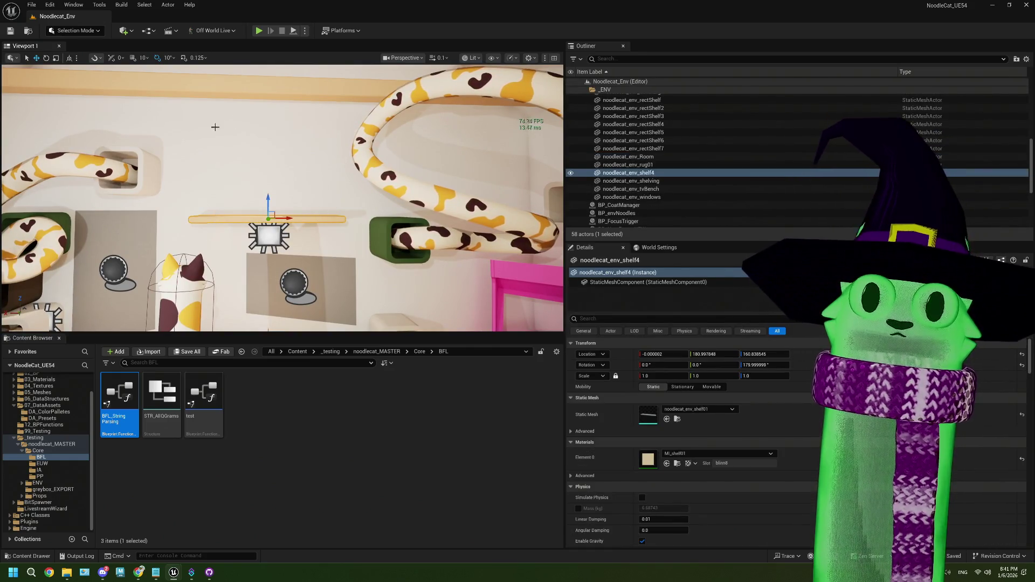
pyautogui.moveTo(199, 234); pyautogui.dragTo(332, 269)
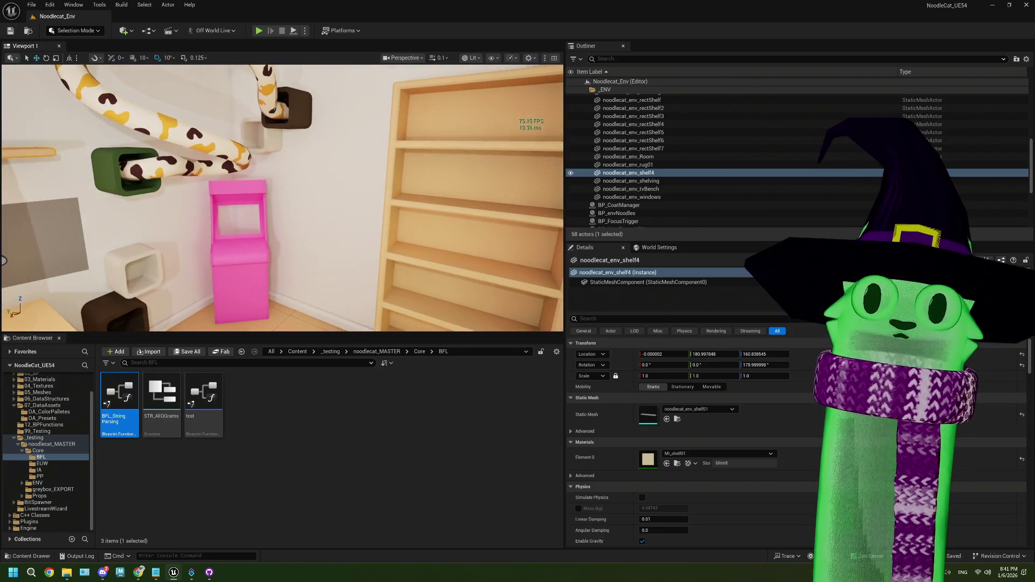
pyautogui.press('f')
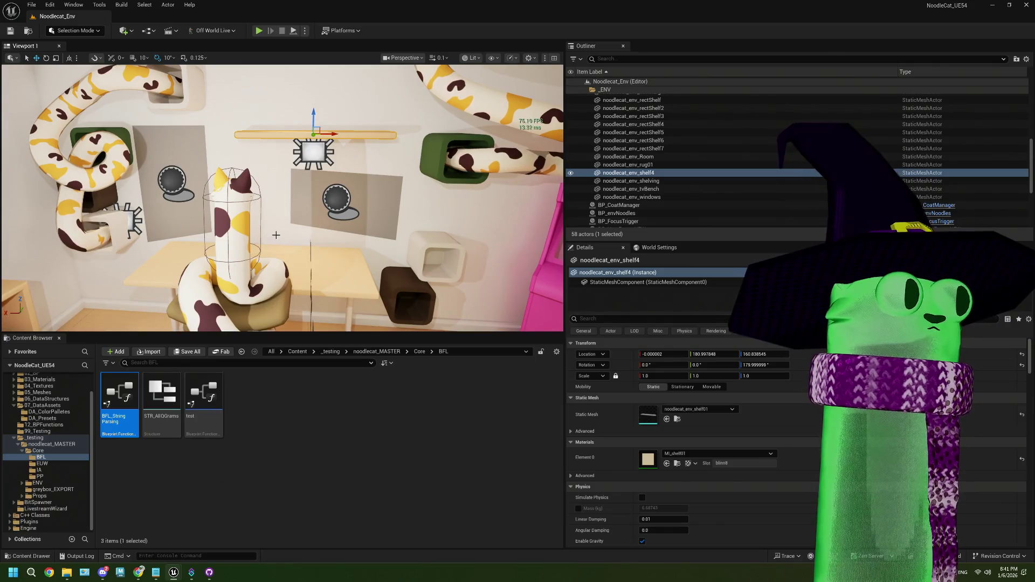
pyautogui.moveTo(288, 233)
pyautogui.mouseDown()
pyautogui.moveTo(308, 248)
pyautogui.moveTo(277, 279)
pyautogui.mouseUp()
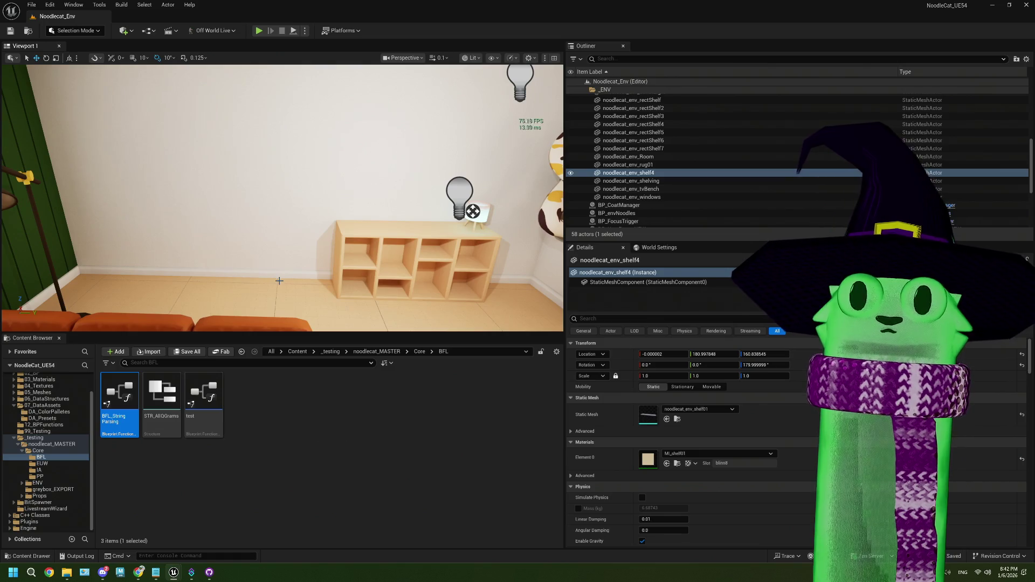
pyautogui.moveTo(281, 173); pyautogui.dragTo(279, 150)
pyautogui.moveTo(294, 256)
pyautogui.mouseDown()
pyautogui.moveTo(285, 275)
pyautogui.moveTo(293, 254)
pyautogui.mouseUp()
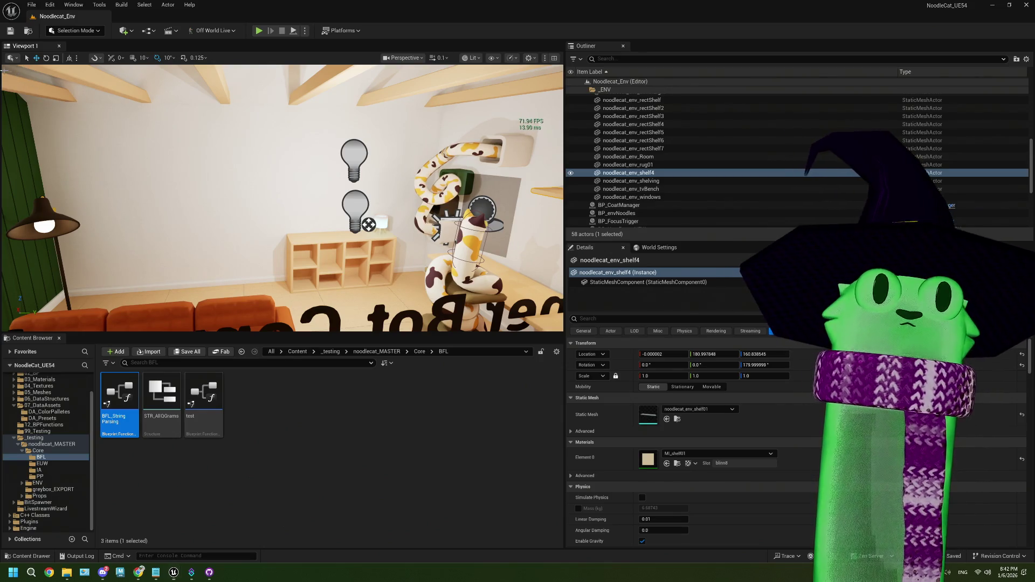
pyautogui.press('super+shift+s')
pyautogui.moveTo(3, 64)
pyautogui.mouseDown()
pyautogui.moveTo(529, 341)
pyautogui.moveTo(565, 329)
pyautogui.mouseUp()
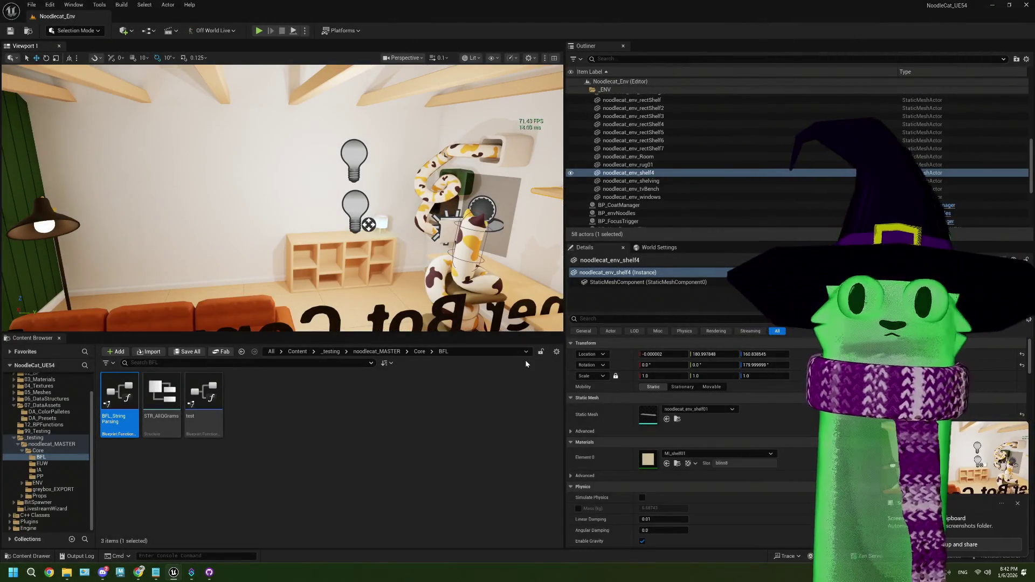
# - Maximize the room screenshot in Snipping Tool and draw a red box with an X over the bare left wall
pyautogui.click(986, 458)
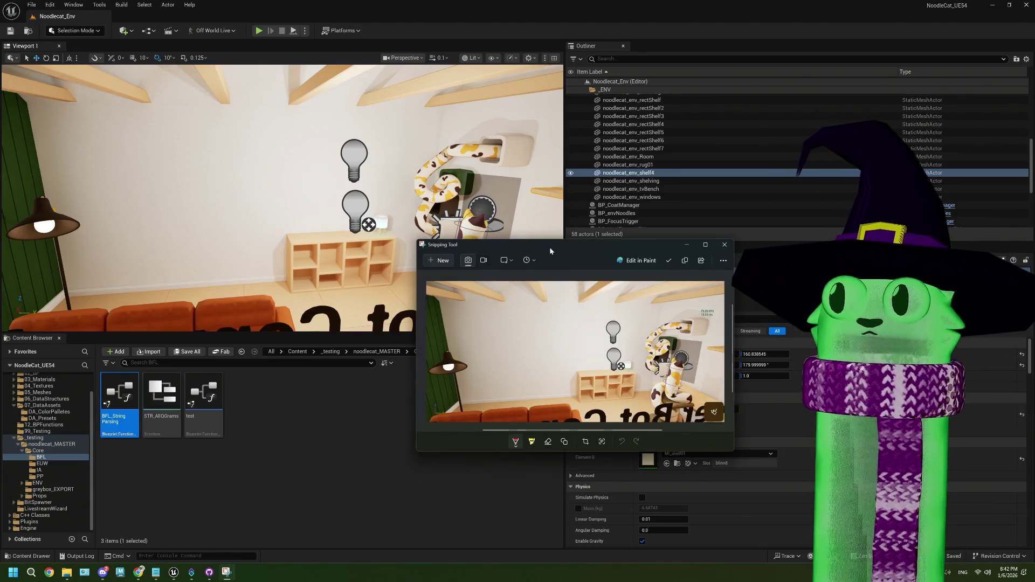
pyautogui.doubleClick(549, 246)
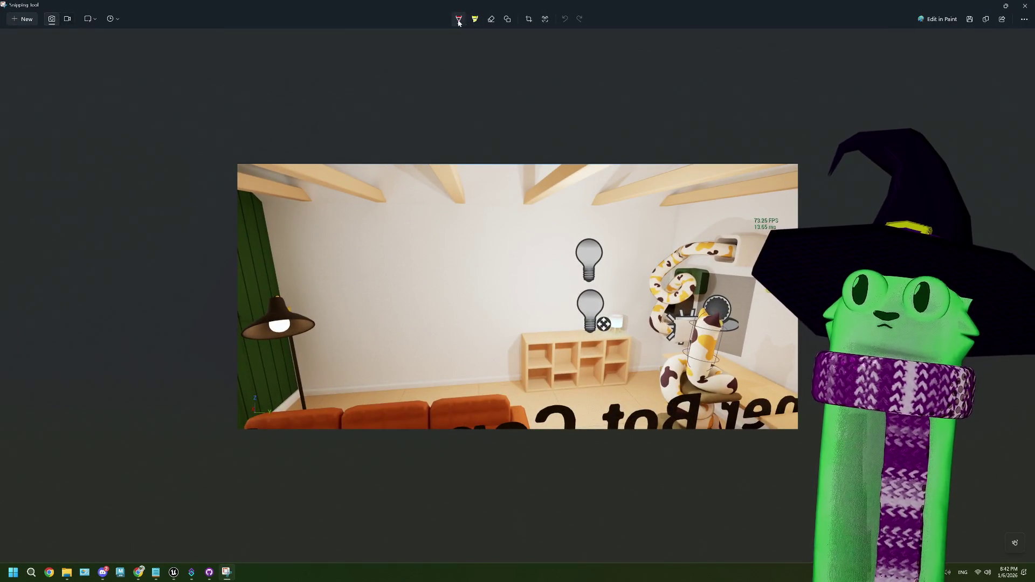
pyautogui.click(459, 21)
pyautogui.click(525, 159)
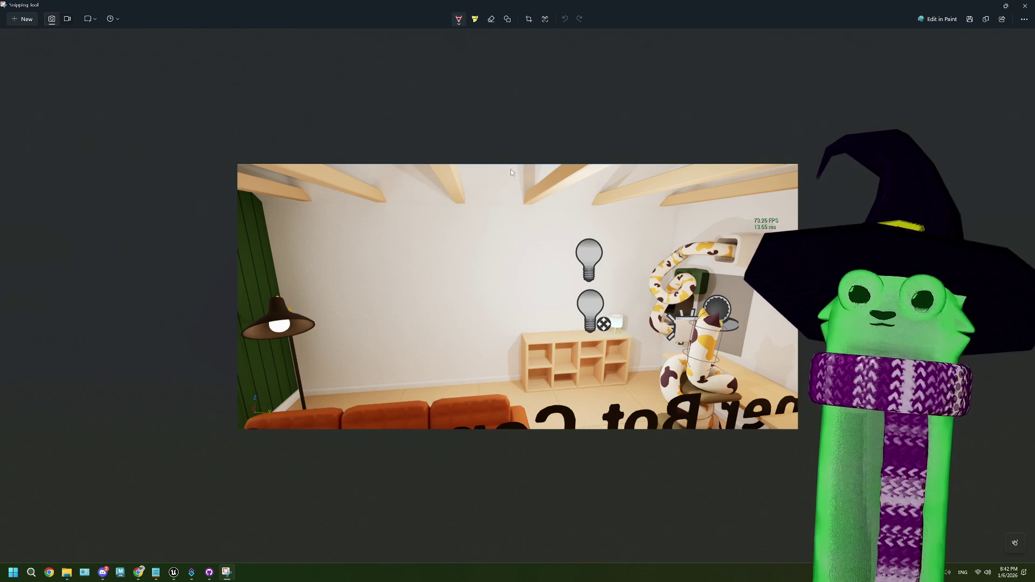
pyautogui.moveTo(272, 220); pyautogui.dragTo(423, 225)
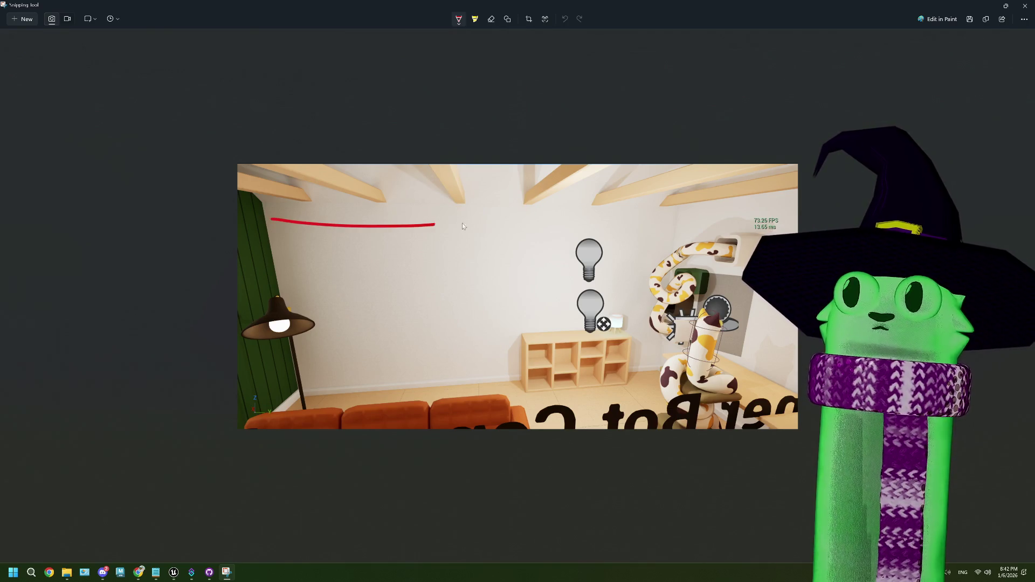
pyautogui.moveTo(484, 239); pyautogui.dragTo(485, 366)
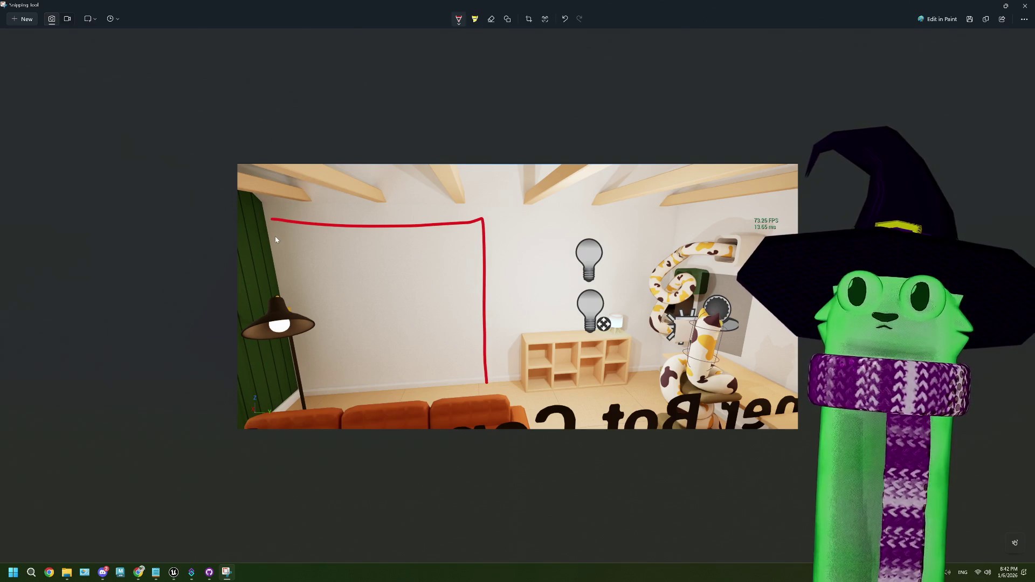
pyautogui.moveTo(274, 236); pyautogui.dragTo(450, 380)
pyautogui.moveTo(465, 237); pyautogui.dragTo(341, 357)
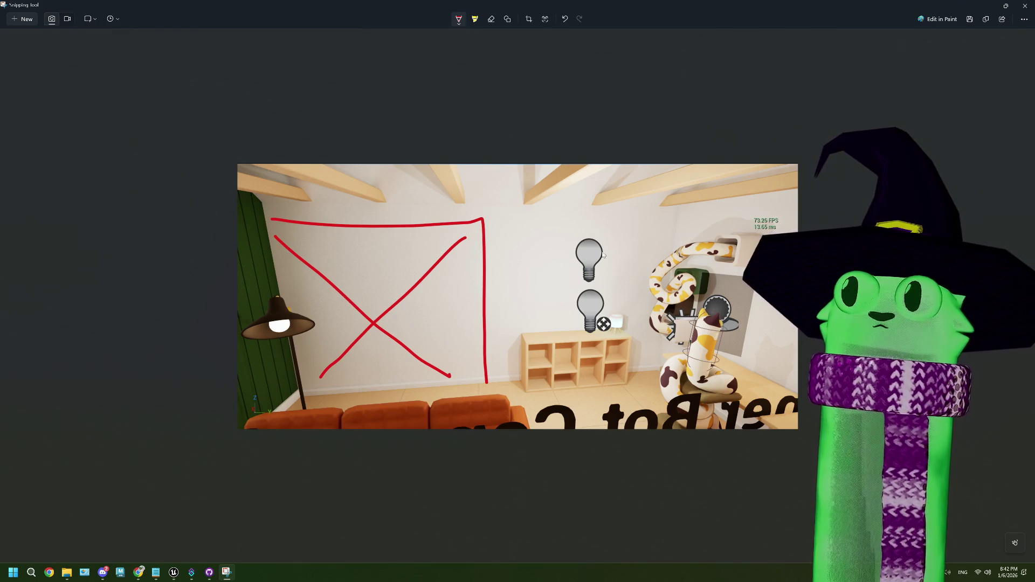
# - Switch the pen to green, draw a check mark beside the light bulbs, then minimize Snipping Tool
pyautogui.click(458, 19)
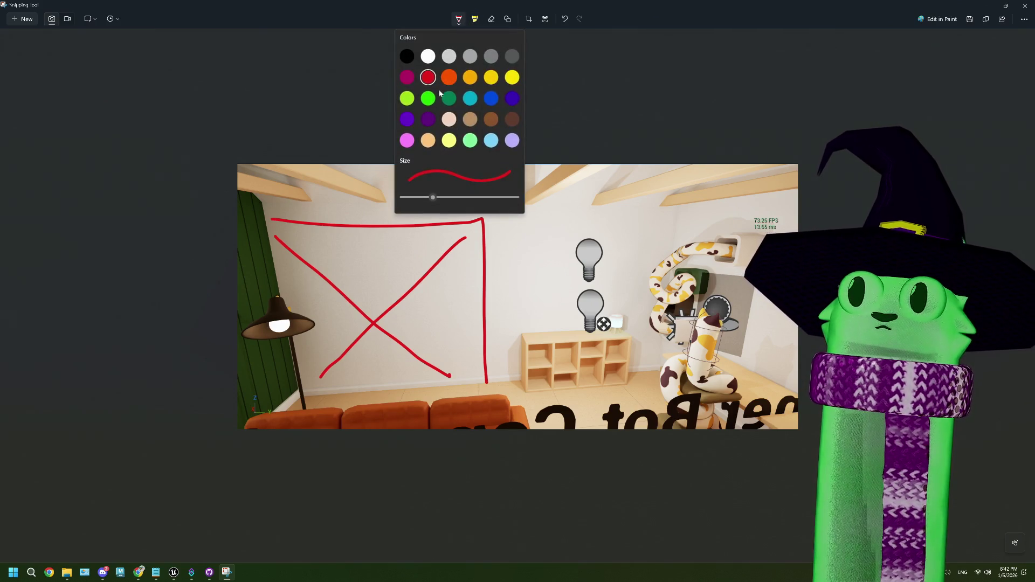
pyautogui.click(535, 269)
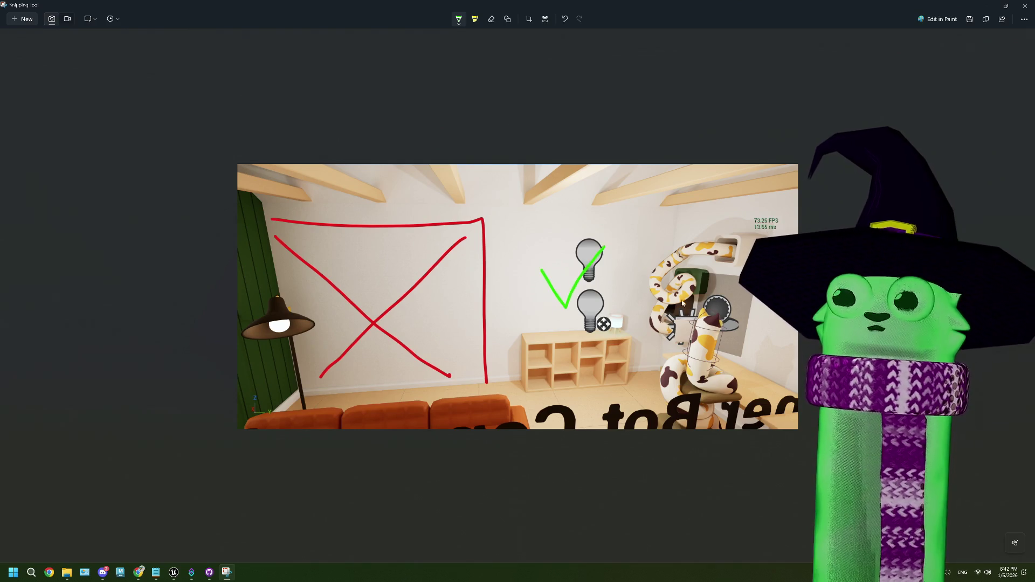
pyautogui.hotkey('ctrl', 'z')
pyautogui.moveTo(550, 276); pyautogui.dragTo(642, 193)
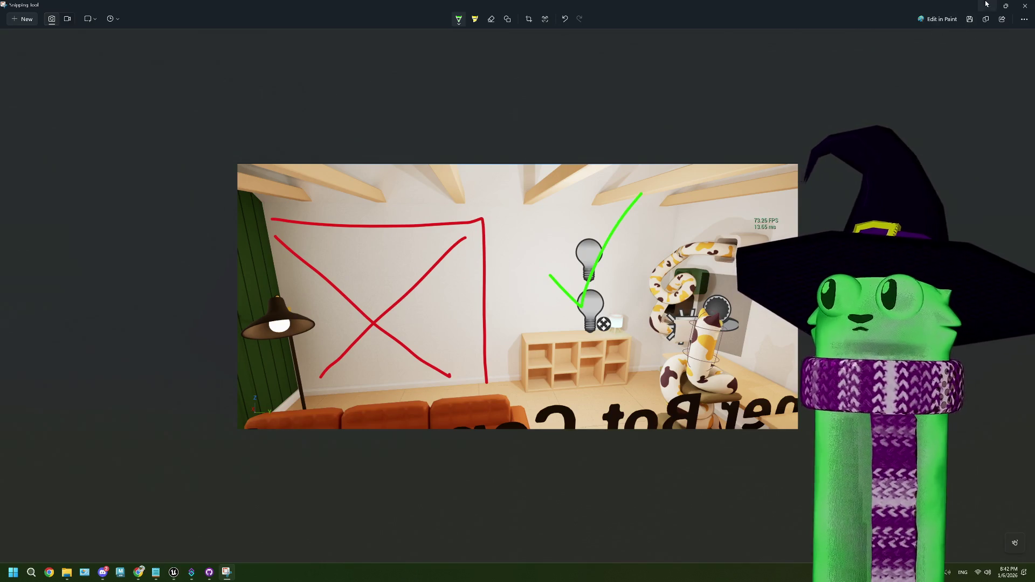
pyautogui.click(987, 6)
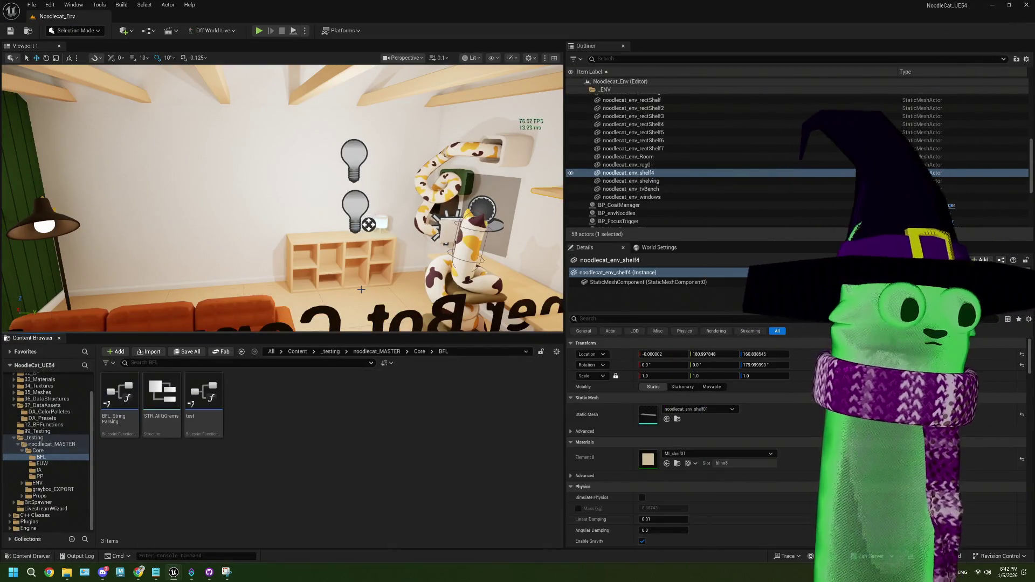
# - In BP_CoatManager, nudge the Get Color comment right and move the Print String node up-left
pyautogui.moveTo(377, 269); pyautogui.dragTo(474, 231)
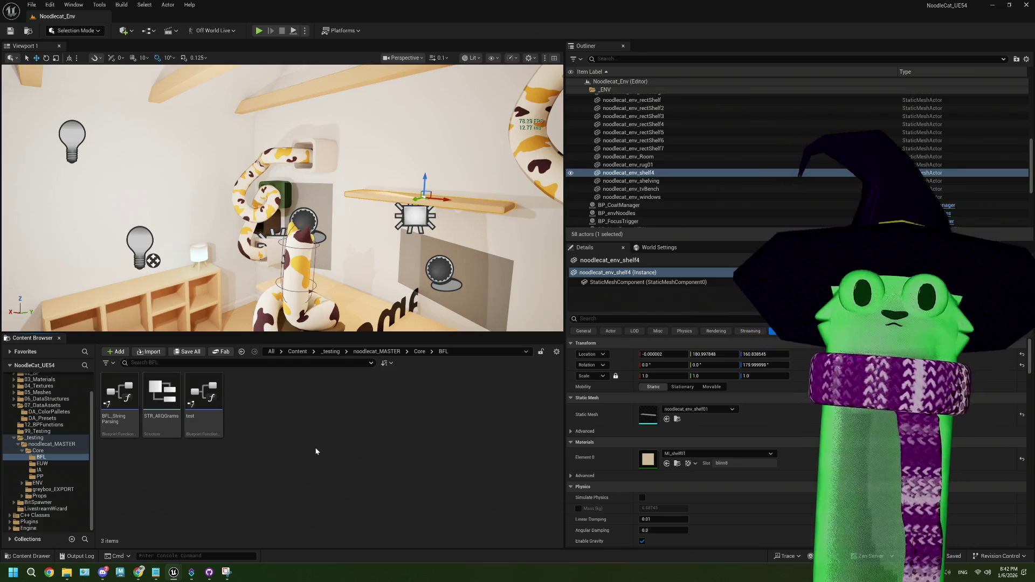
pyautogui.moveTo(225, 572)
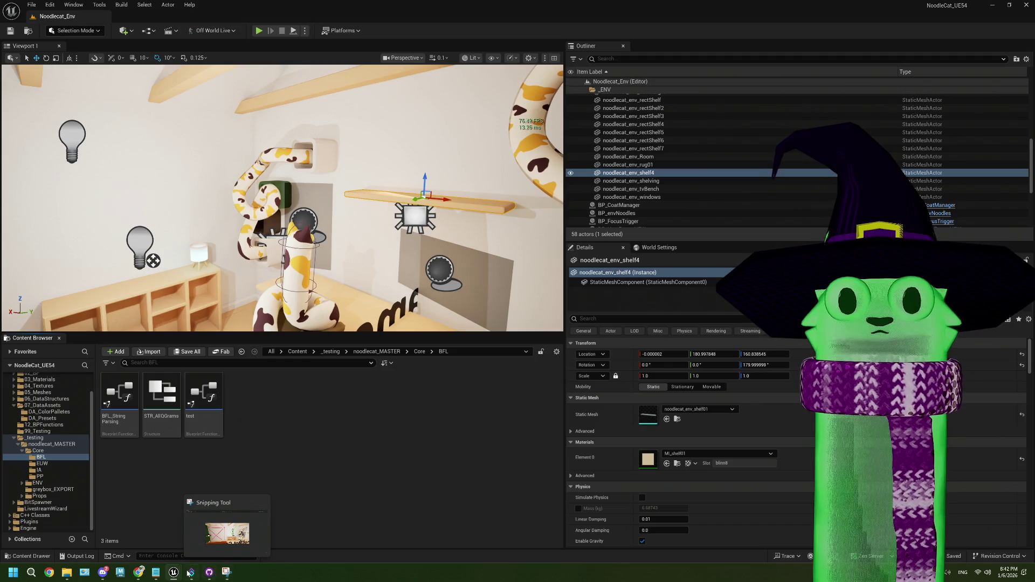
pyautogui.hotkey('alt', 'Tab')
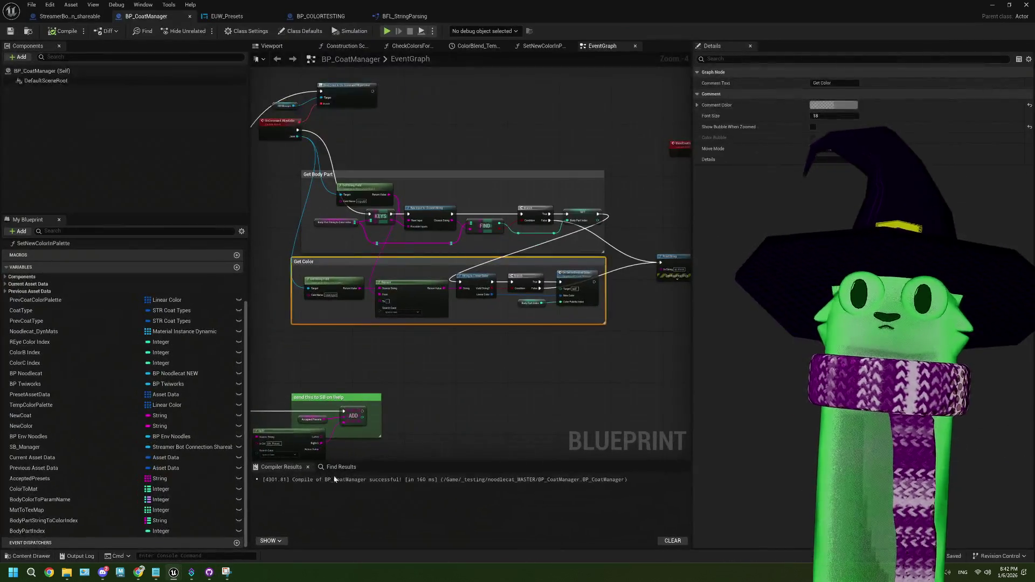
pyautogui.moveTo(377, 275); pyautogui.dragTo(385, 274)
pyautogui.click(496, 400)
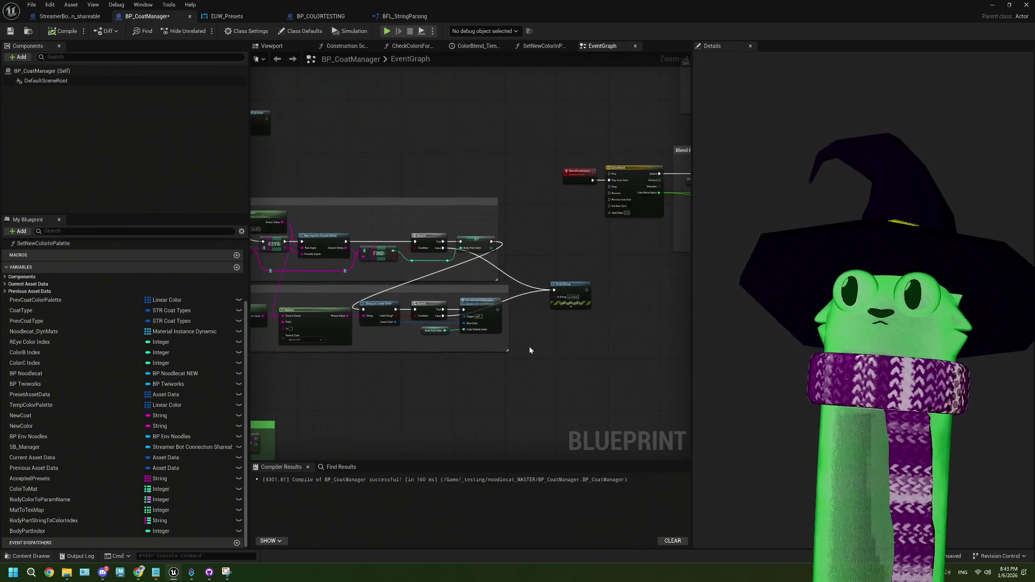
pyautogui.scroll(2, 527, 352)
pyautogui.moveTo(582, 256)
pyautogui.mouseDown()
pyautogui.moveTo(520, 233)
pyautogui.moveTo(516, 219)
pyautogui.mouseUp()
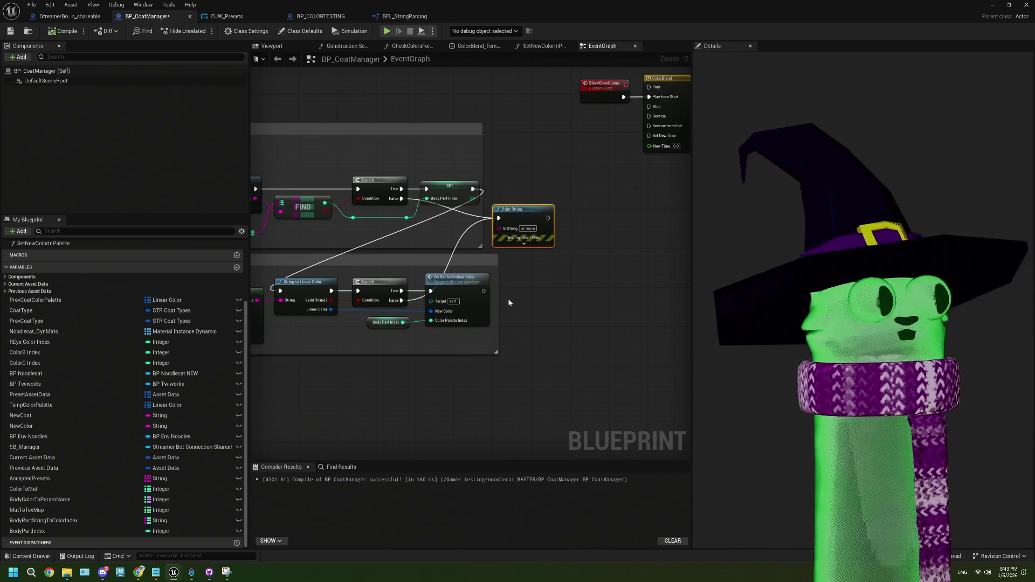
pyautogui.scroll(-2, 517, 291)
pyautogui.scroll(3, 519, 291)
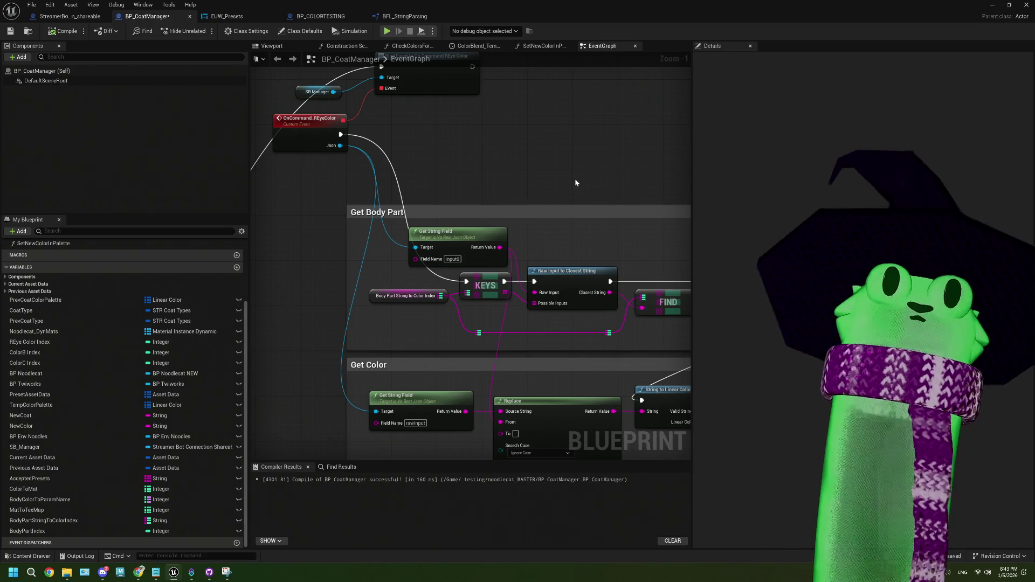
# - Open the StreamerBotConnection_shareable event graph at the Call On Command REye Color node
pyautogui.click(68, 16)
pyautogui.click(550, 333)
pyautogui.moveTo(320, 87)
pyautogui.mouseDown()
pyautogui.moveTo(428, 337)
pyautogui.moveTo(601, 390)
pyautogui.moveTo(533, 377)
pyautogui.mouseUp()
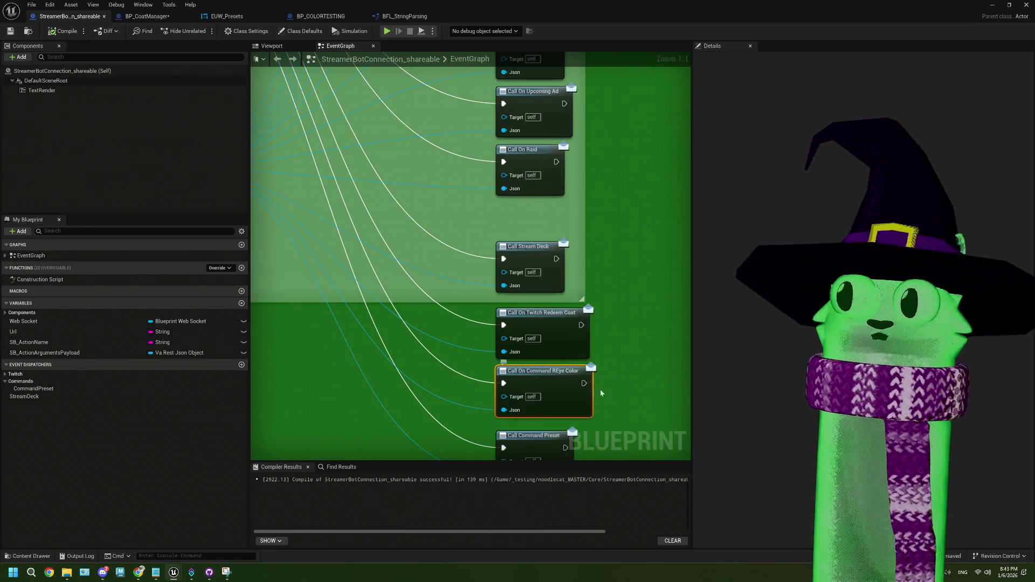
# - Rename the OnCommand_REyeColor dispatcher to OnCommand_ChangeIndividualColor, then return to BP_CoatManager
pyautogui.moveTo(633, 379); pyautogui.dragTo(466, 309)
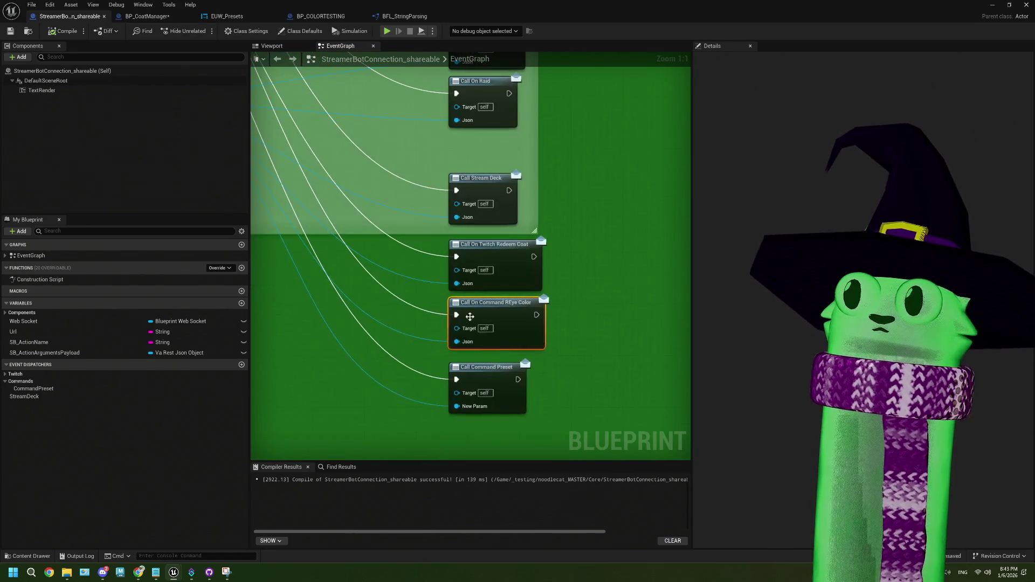
pyautogui.click(15, 374)
pyautogui.click(44, 467)
pyautogui.rightClick(54, 468)
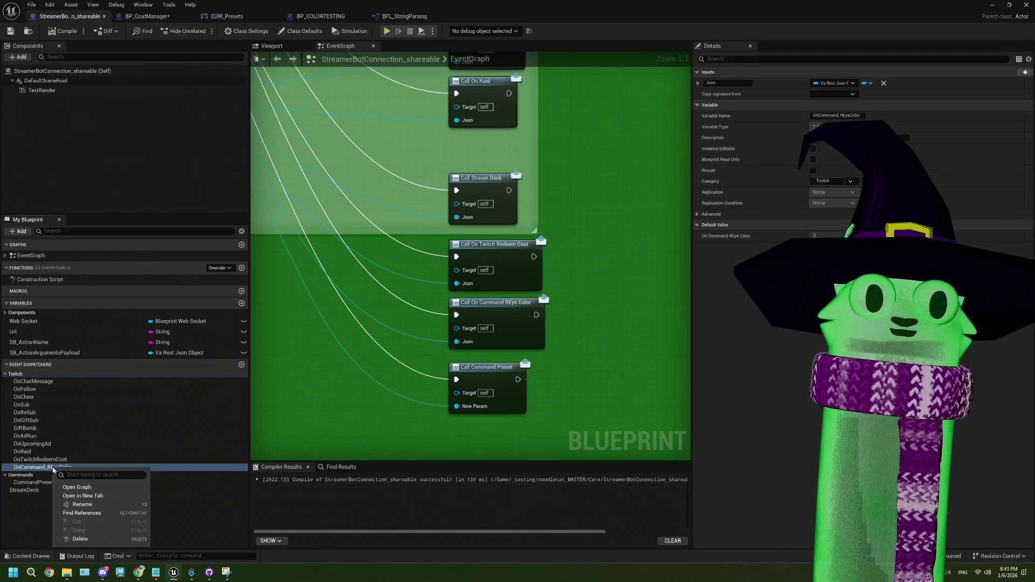
pyautogui.click(95, 504)
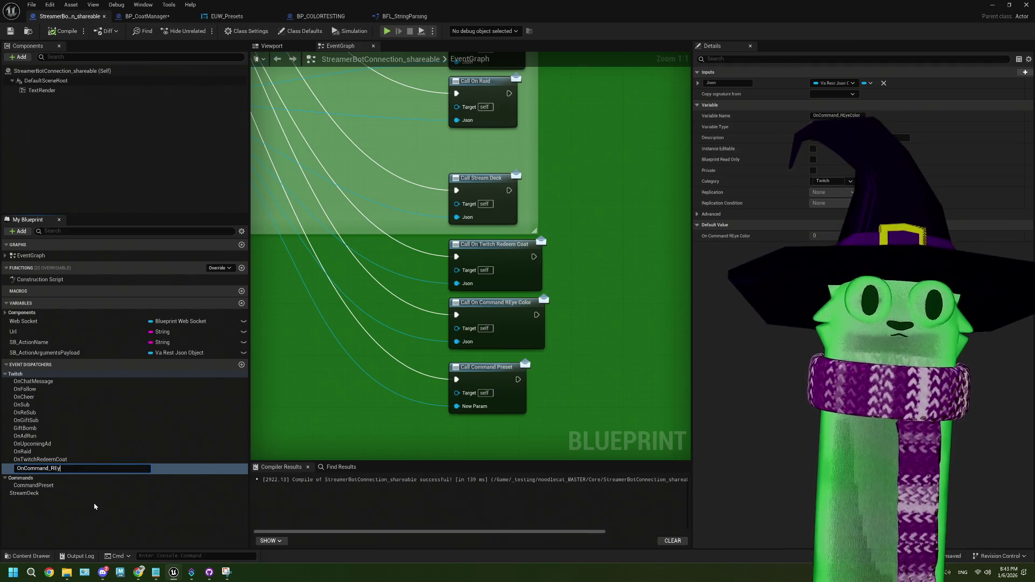
pyautogui.write('ChangeIndi')
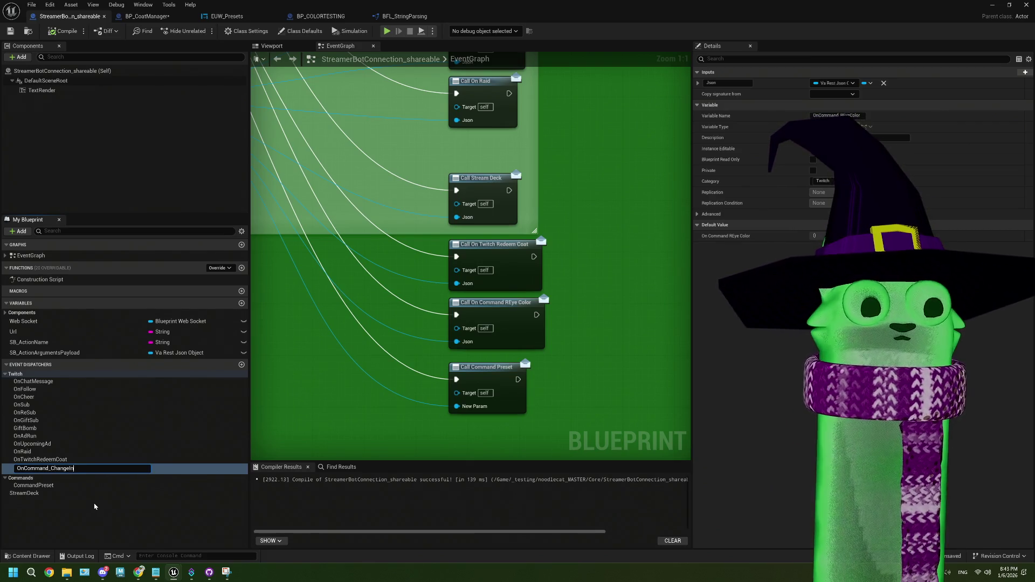
pyautogui.write('vidualColor')
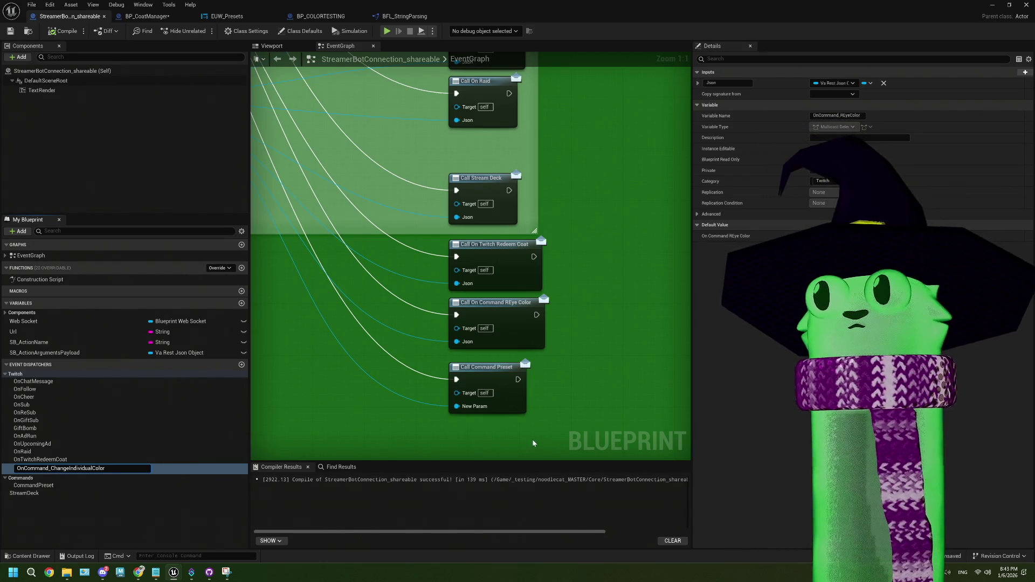
pyautogui.press('Return')
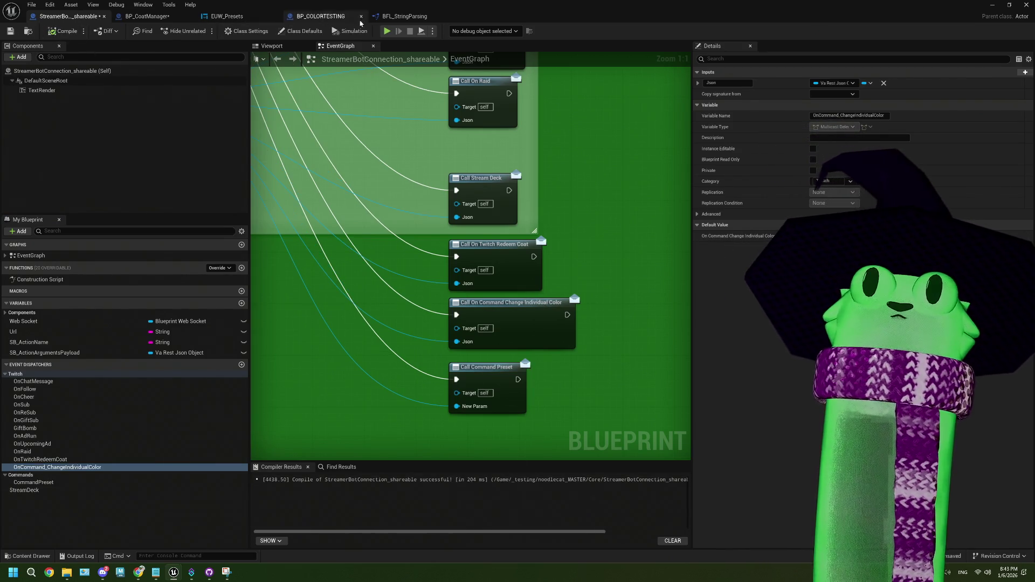
pyautogui.click(146, 17)
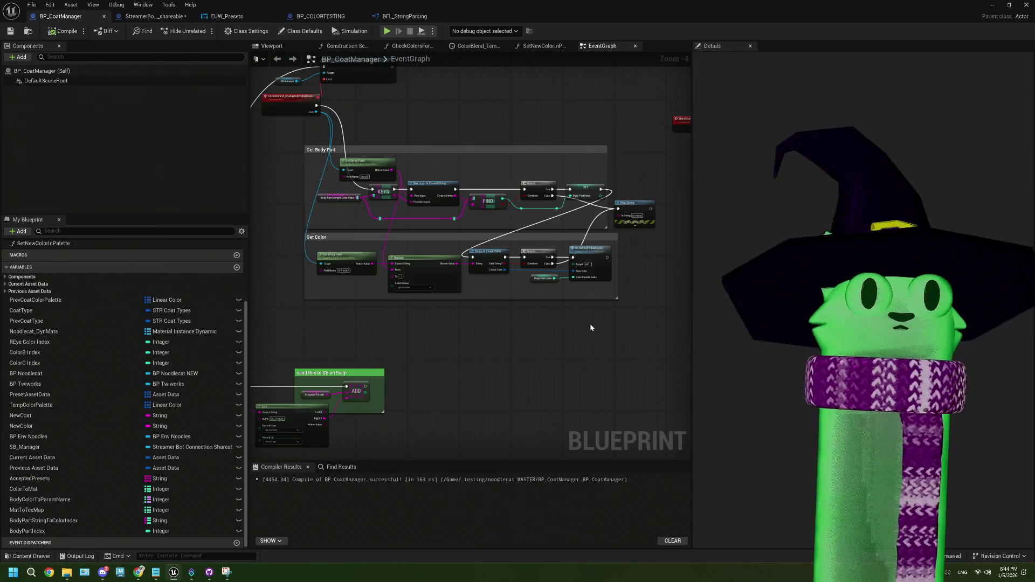
# - Delete the On Set Individual Color call, its Body Part Index getter and the OnSetIndividualColor event
pyautogui.moveTo(615, 317)
pyautogui.mouseDown()
pyautogui.moveTo(644, 286)
pyautogui.moveTo(441, 302)
pyautogui.moveTo(520, 224)
pyautogui.mouseUp()
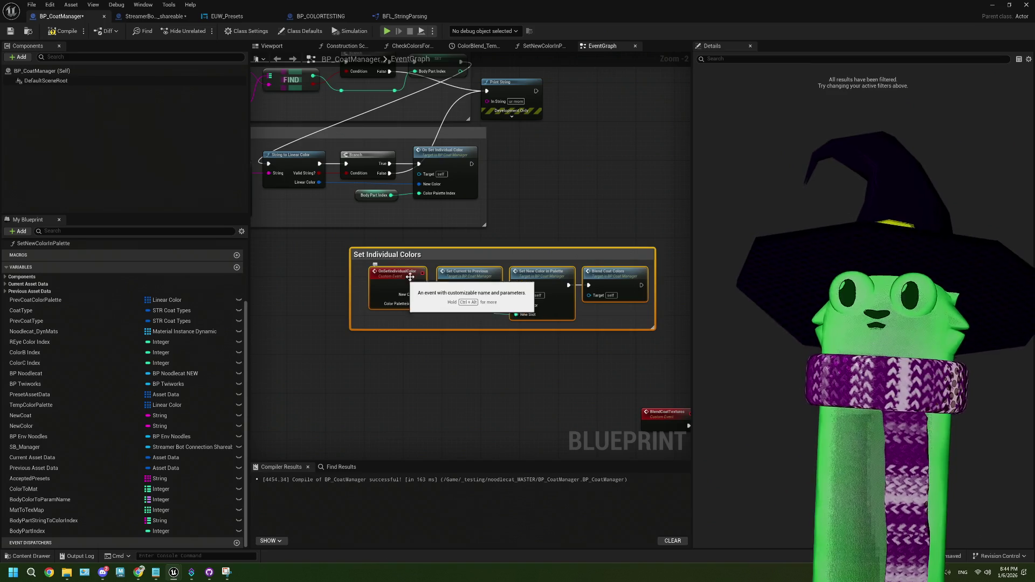
pyautogui.moveTo(455, 251)
pyautogui.mouseDown()
pyautogui.moveTo(366, 247)
pyautogui.moveTo(397, 242)
pyautogui.mouseUp()
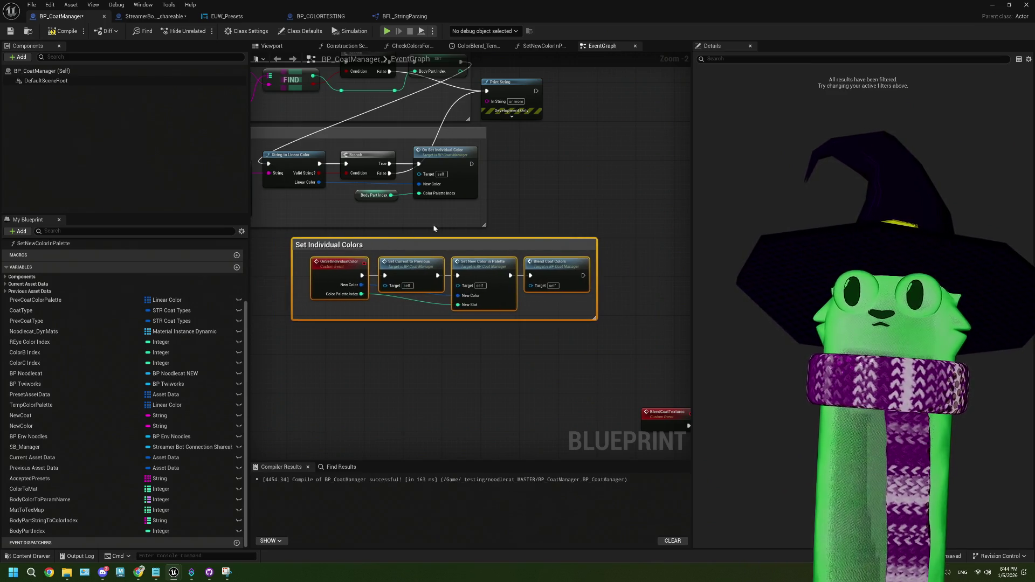
pyautogui.click(469, 188)
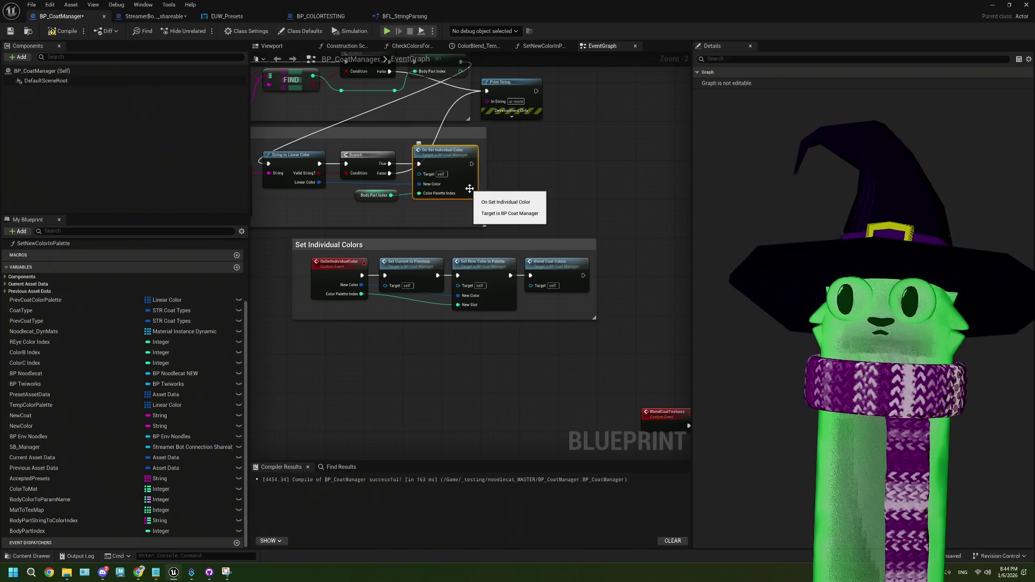
pyautogui.press('Delete')
pyautogui.click(380, 195)
pyautogui.press('Delete')
pyautogui.click(334, 275)
pyautogui.press('Delete')
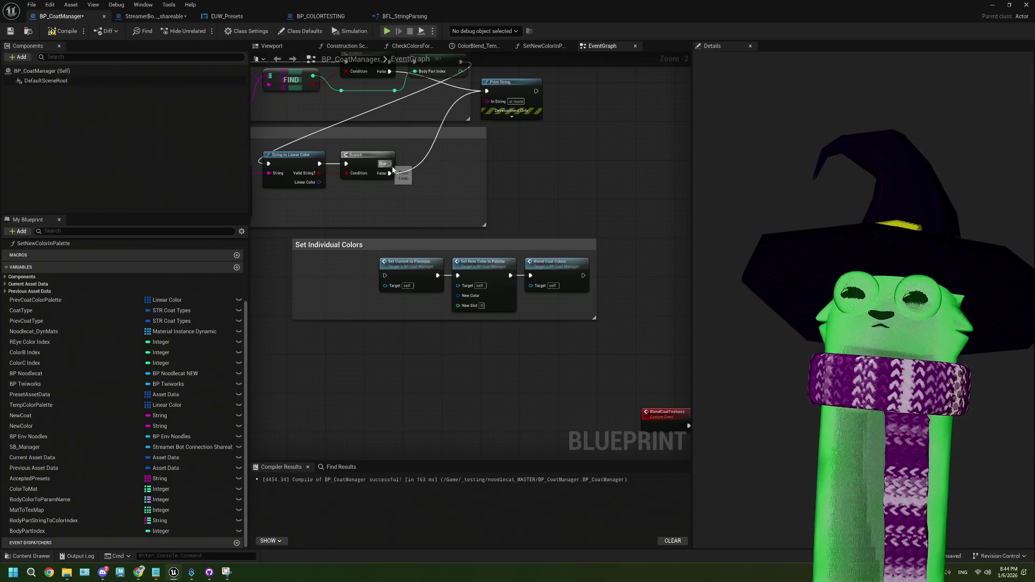
# - Wire Branch True to Set Current to Previous and plug a Body Part Index getter into New Slot
pyautogui.moveTo(390, 164)
pyautogui.mouseDown()
pyautogui.moveTo(397, 240)
pyautogui.moveTo(383, 276)
pyautogui.mouseUp()
pyautogui.moveTo(363, 162)
pyautogui.mouseDown()
pyautogui.moveTo(384, 203)
pyautogui.moveTo(502, 276)
pyautogui.mouseUp()
pyautogui.moveTo(47, 534); pyautogui.dragTo(502, 286)
pyautogui.click(458, 321)
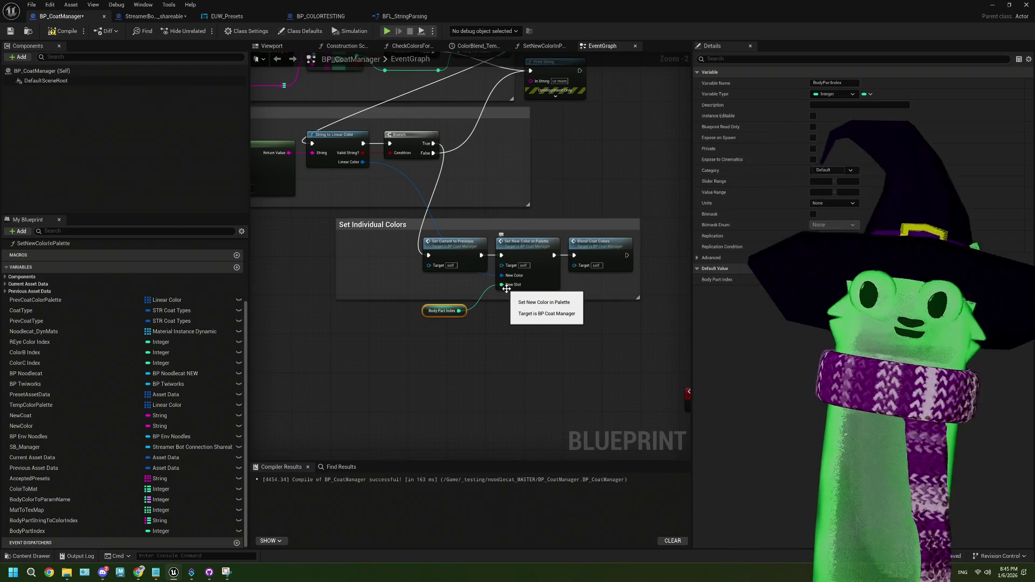
pyautogui.scroll(2, 457, 323)
pyautogui.moveTo(448, 314); pyautogui.dragTo(467, 283)
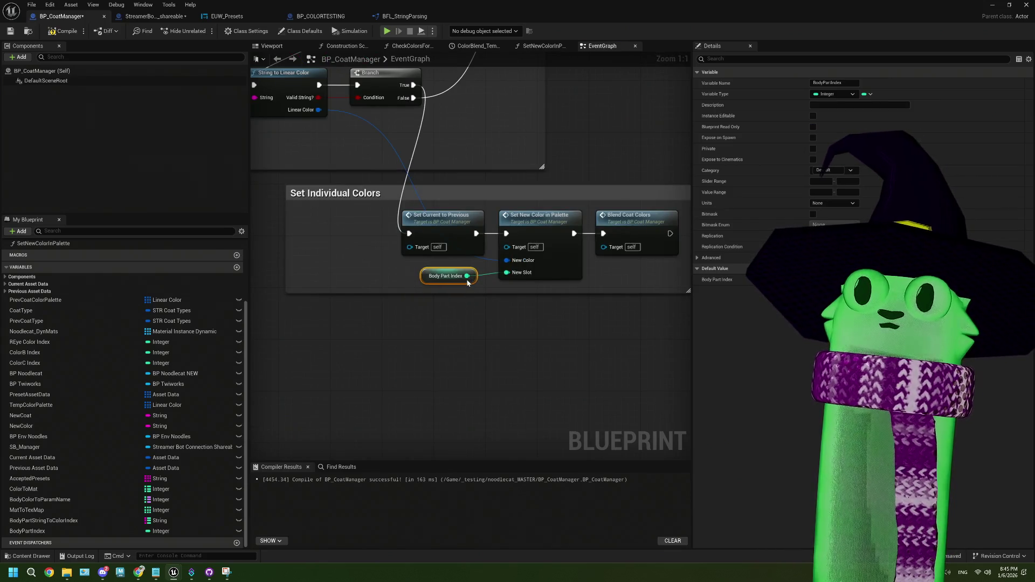
# - Resize the Set Individual Colors comment around the three nodes, then compile and save BP_CoatManager
pyautogui.moveTo(351, 239); pyautogui.dragTo(377, 238)
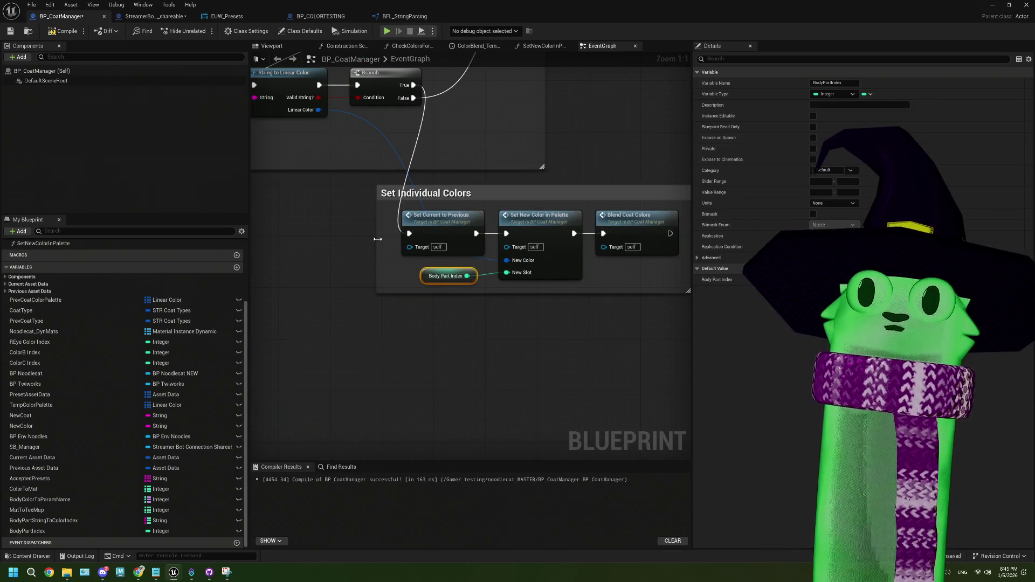
pyautogui.scroll(-3, 386, 248)
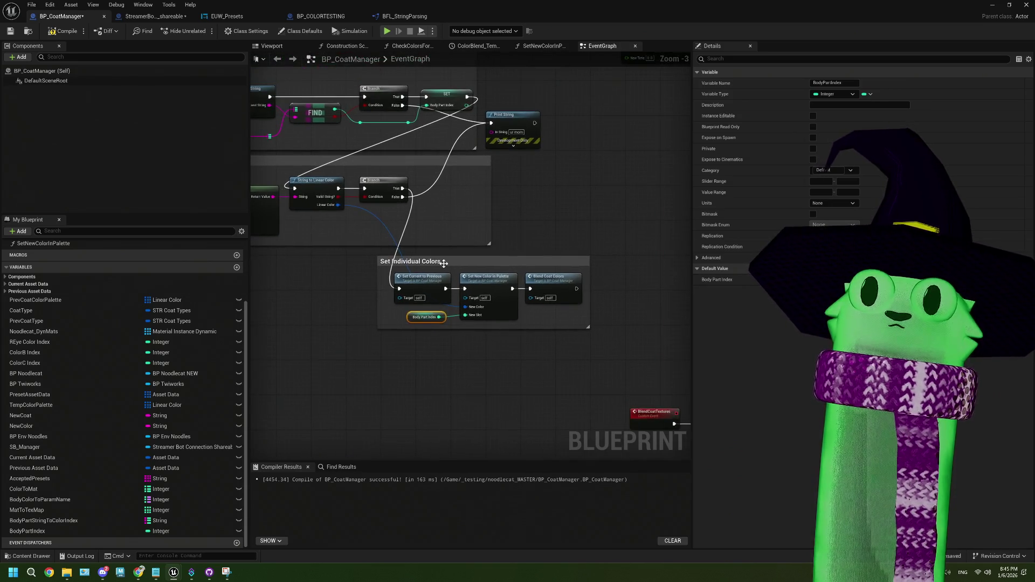
pyautogui.moveTo(490, 214); pyautogui.dragTo(429, 216)
pyautogui.moveTo(435, 268)
pyautogui.mouseDown()
pyautogui.moveTo(491, 196)
pyautogui.moveTo(494, 167)
pyautogui.mouseUp()
pyautogui.scroll(1, 483, 285)
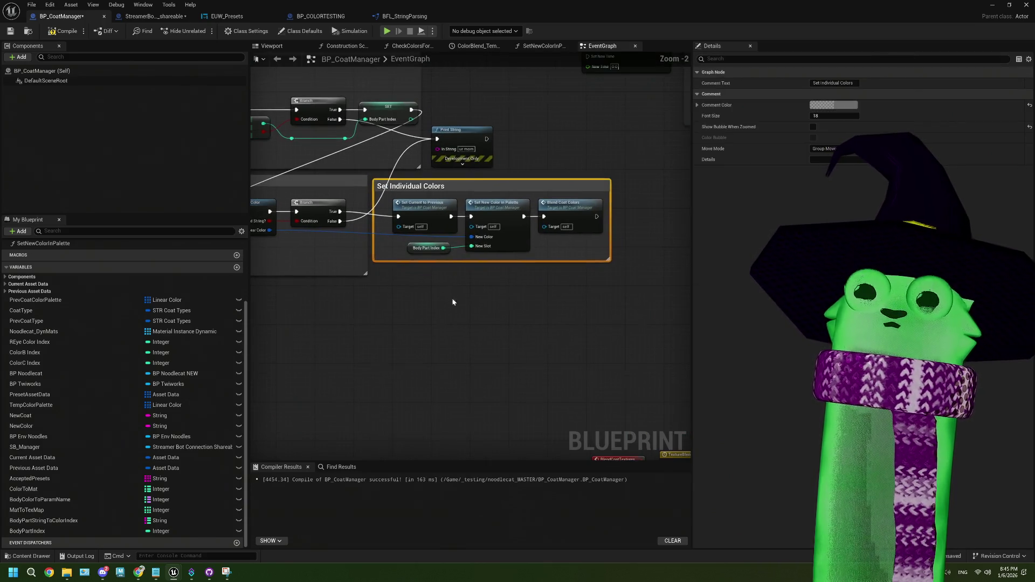
pyautogui.scroll(1, 436, 231)
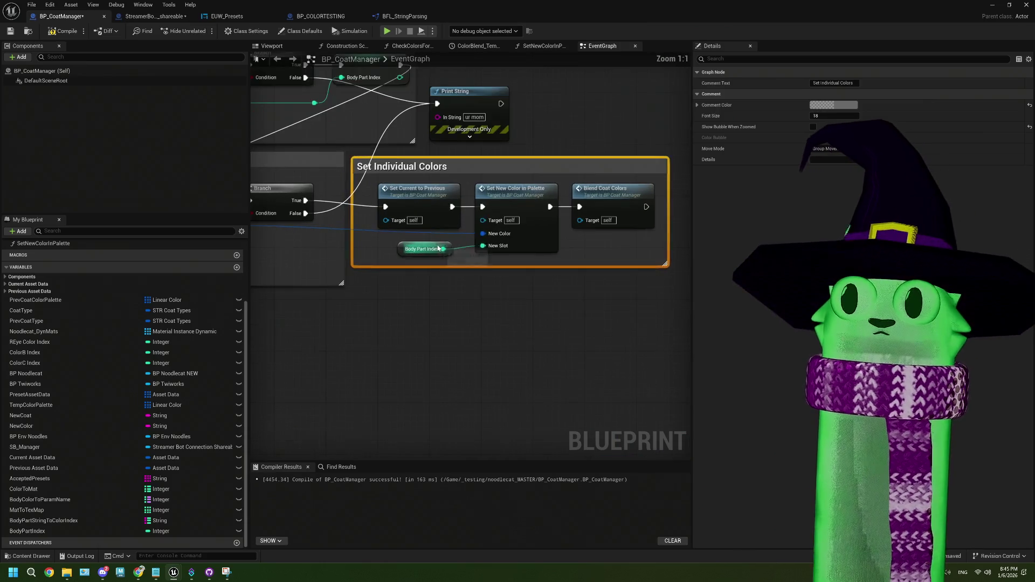
pyautogui.scroll(-1, 427, 263)
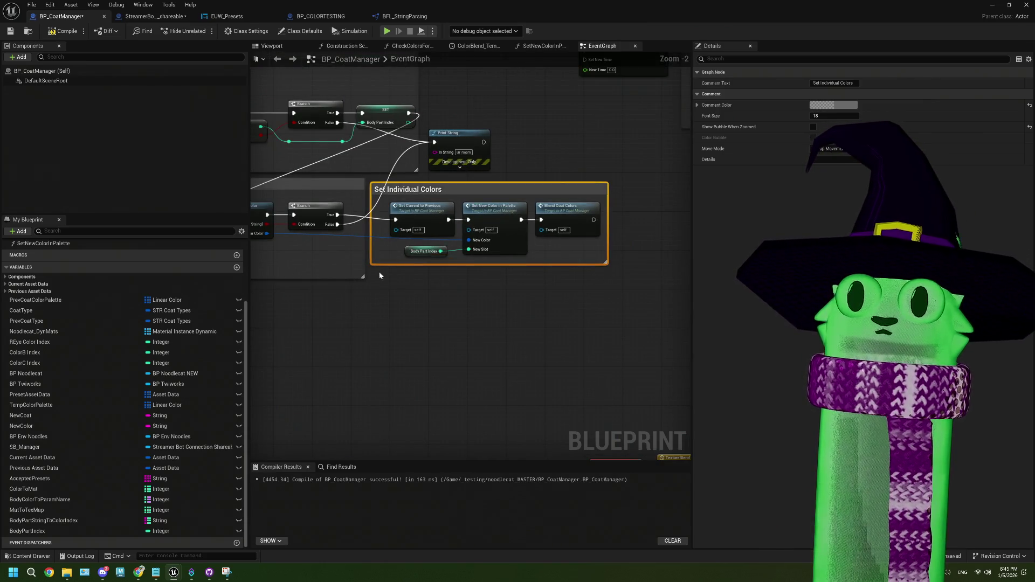
pyautogui.moveTo(388, 273); pyautogui.dragTo(484, 282)
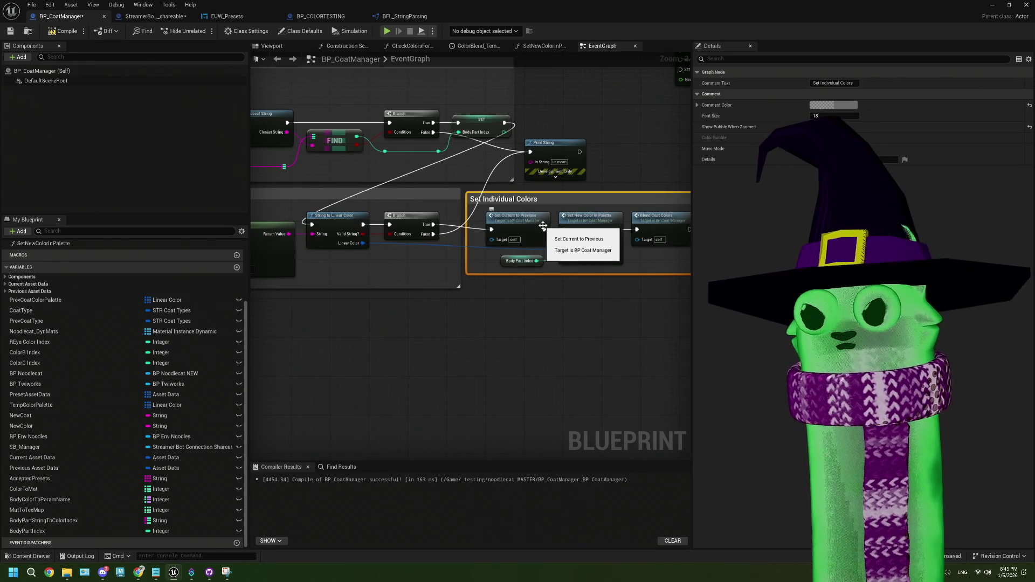
pyautogui.moveTo(562, 286)
pyautogui.mouseDown()
pyautogui.moveTo(503, 290)
pyautogui.moveTo(500, 307)
pyautogui.mouseUp()
pyautogui.scroll(2, 545, 260)
pyautogui.scroll(-1, 543, 309)
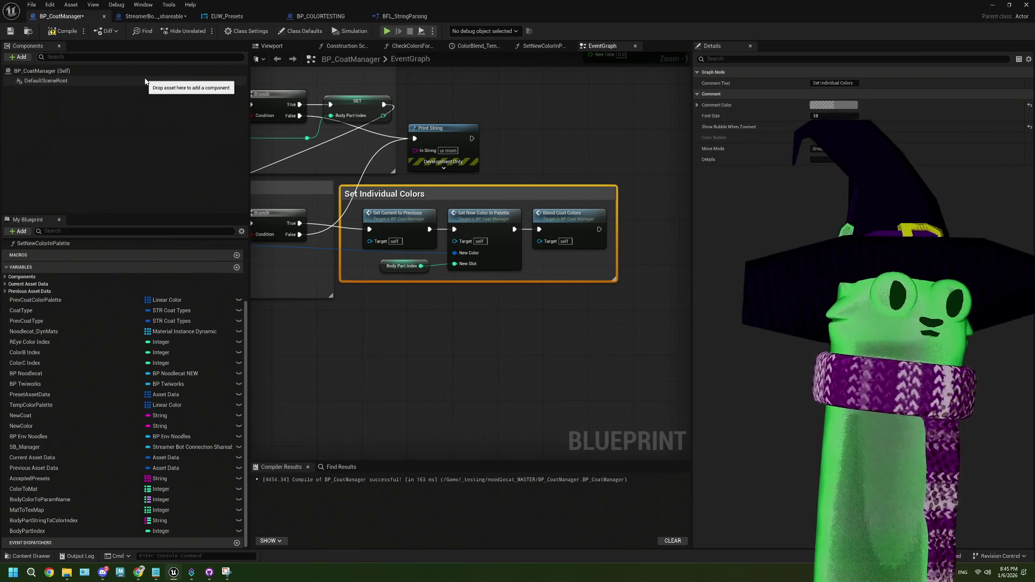
pyautogui.click(64, 31)
pyautogui.click(407, 342)
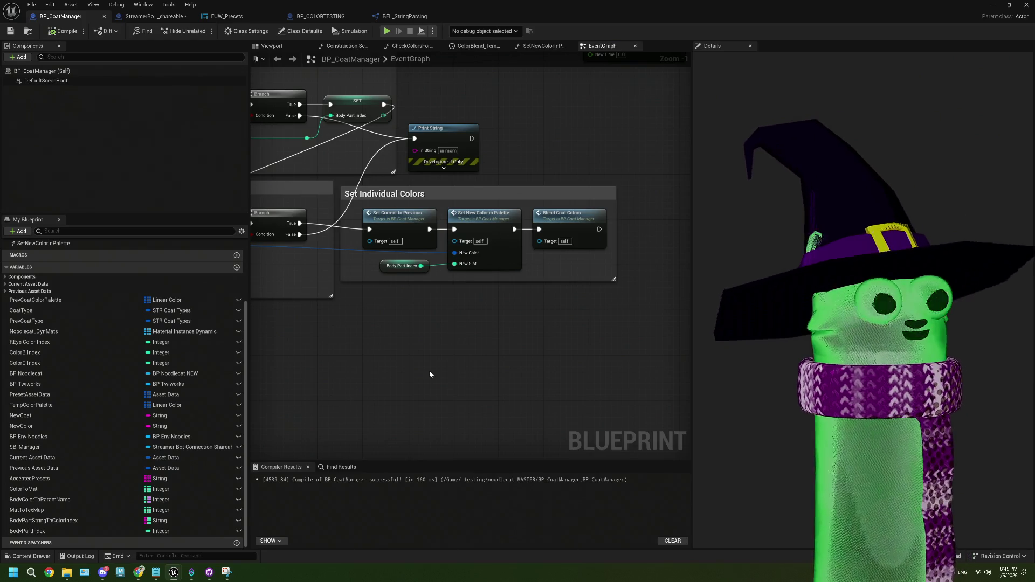
pyautogui.scroll(-5, 429, 374)
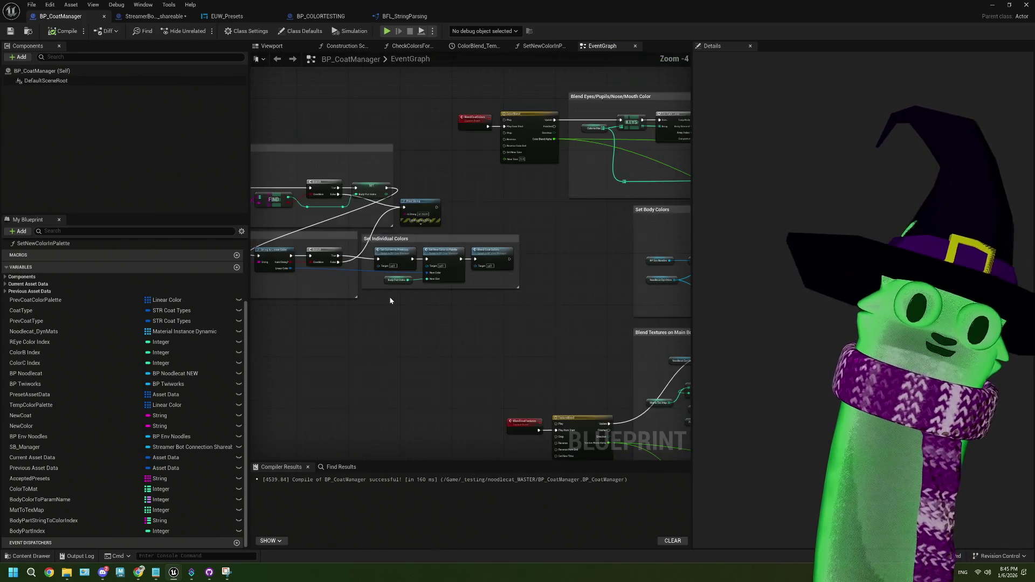
# - Restore down the BP_CoatManager editor window and bring the Noodlecat_Env level editor forward
pyautogui.scroll(4, 370, 247)
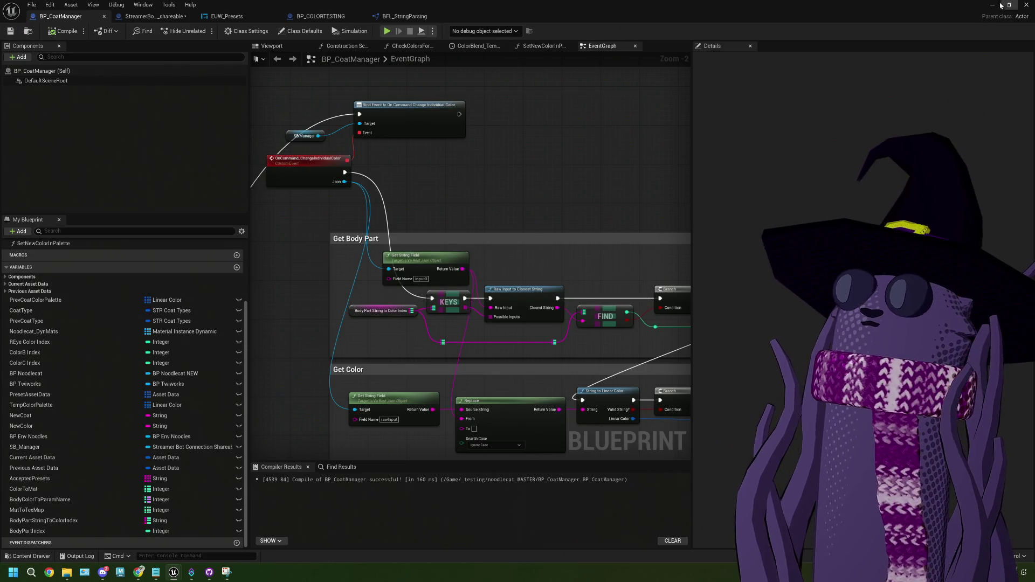
pyautogui.doubleClick(984, 14)
pyautogui.click(981, 14)
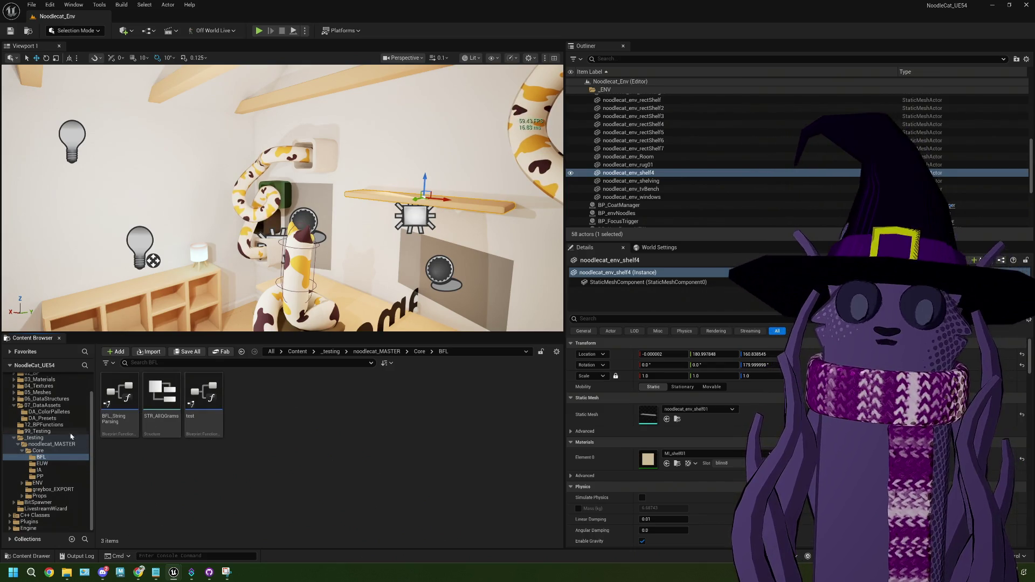
# - Rename Streamer.bot's REyeColor action in the Commands group to CommandChangeIndividualColor
pyautogui.click(191, 572)
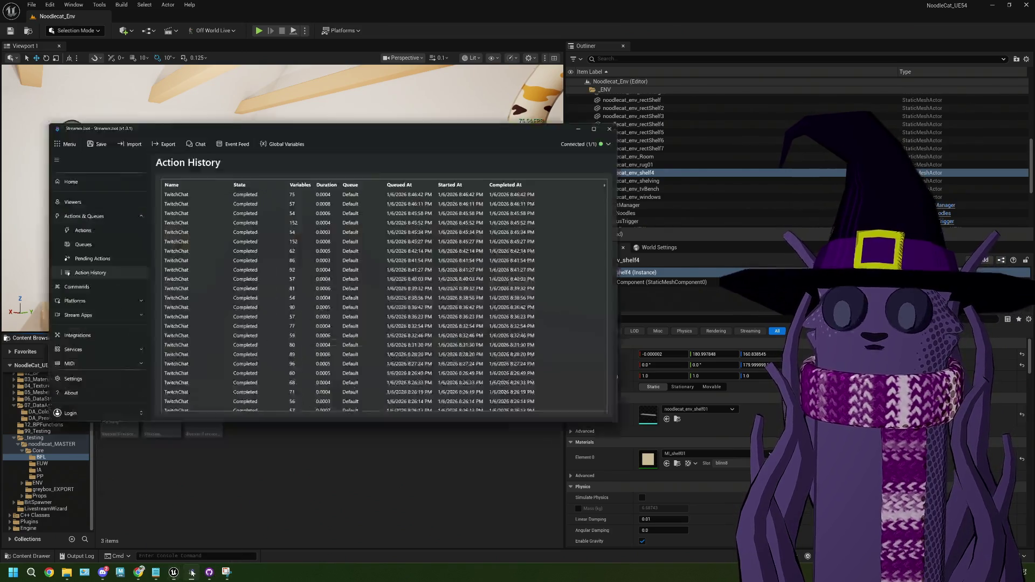
pyautogui.click(75, 182)
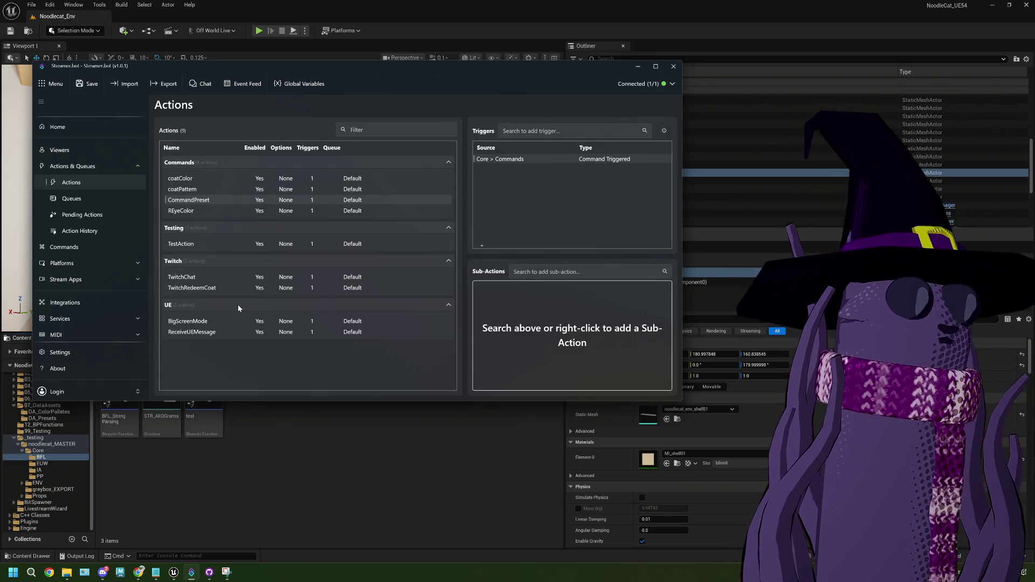
pyautogui.click(182, 213)
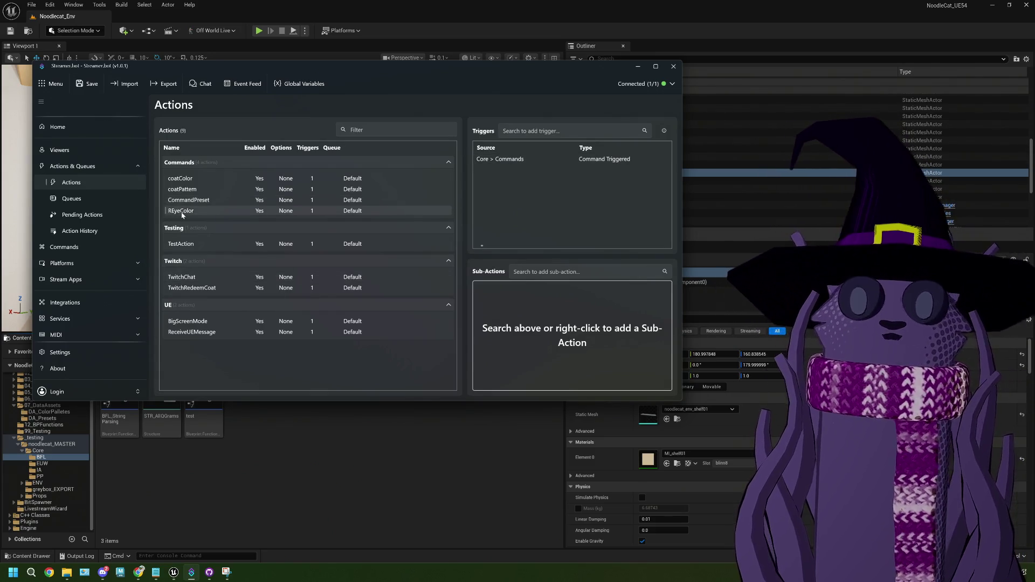
pyautogui.rightClick(182, 214)
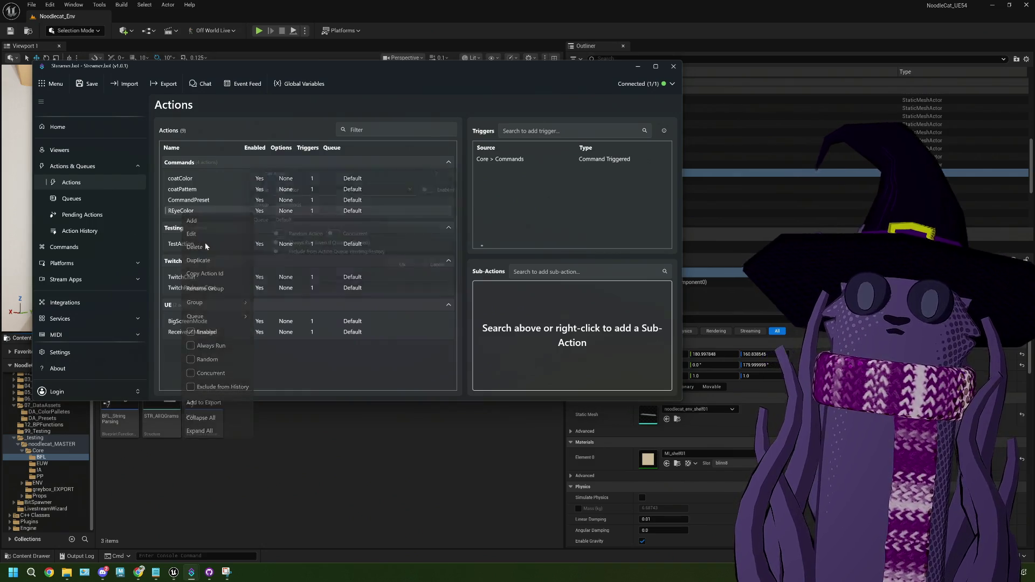
pyautogui.click(192, 235)
pyautogui.write('c')
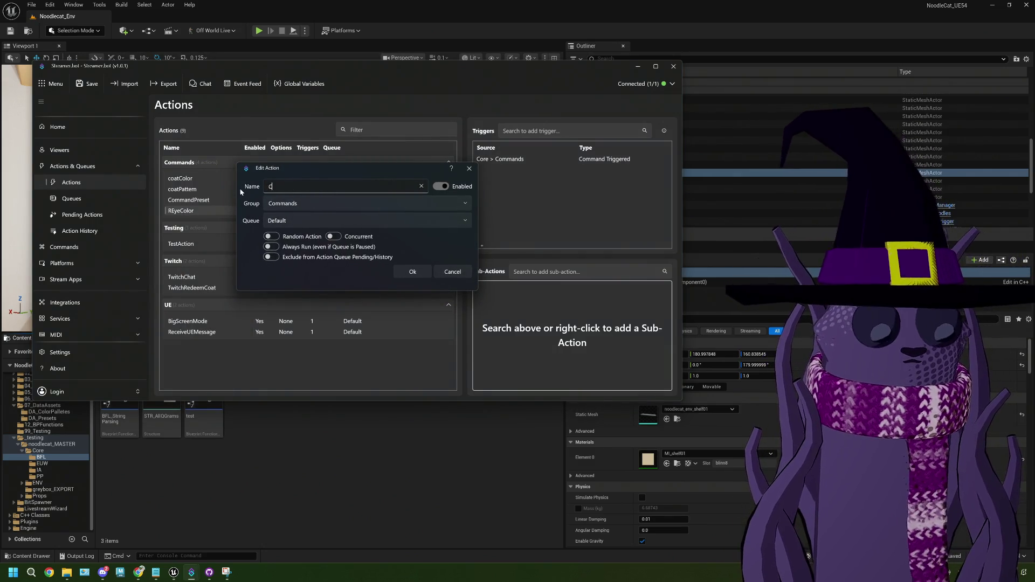
pyautogui.write('andChangeIndividualColor')
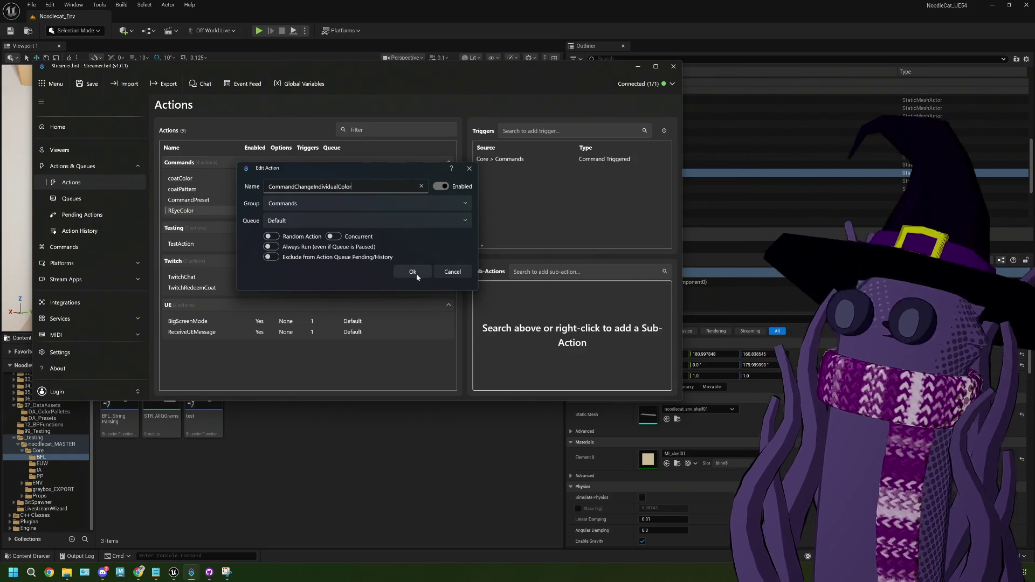
pyautogui.click(412, 271)
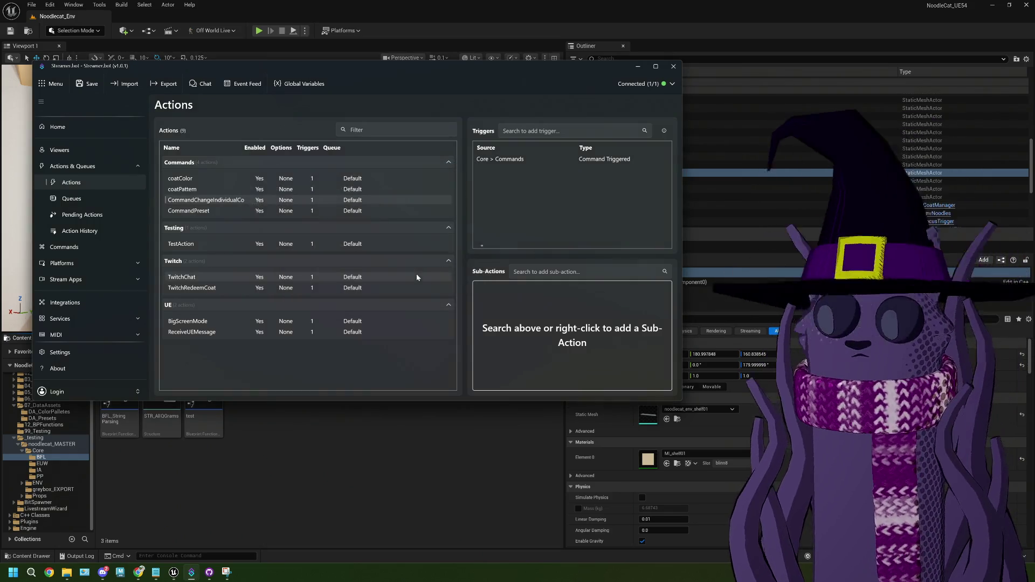
# - Change the !REyeColor chat command's name and command text both to !color
pyautogui.doubleClick(519, 161)
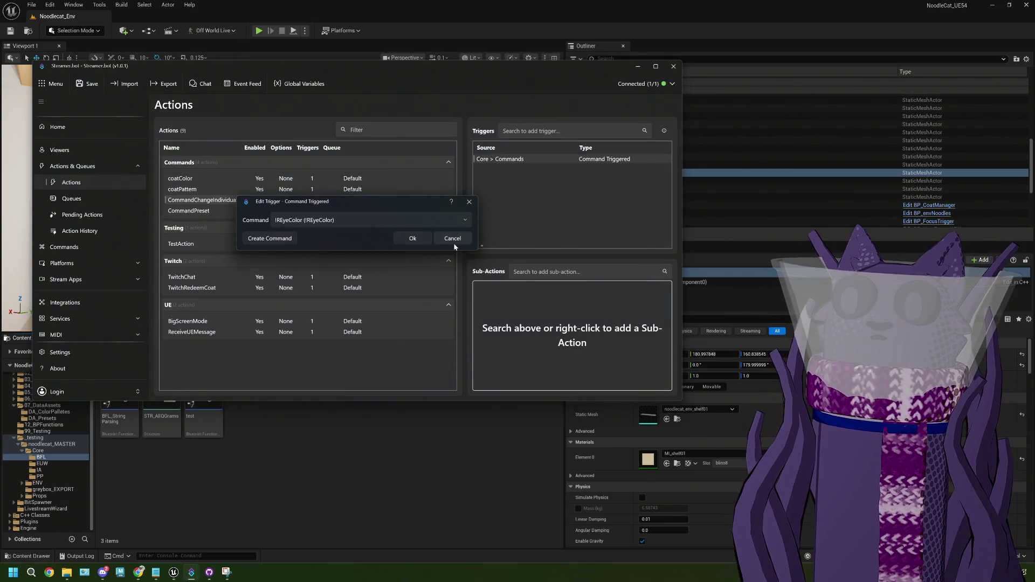
pyautogui.click(454, 244)
pyautogui.click(89, 255)
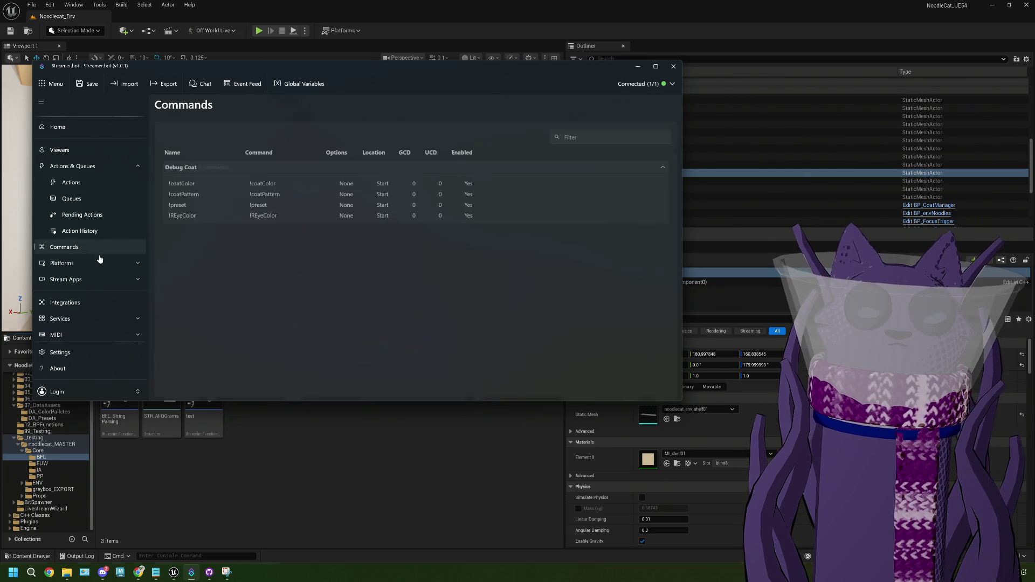
pyautogui.rightClick(209, 211)
pyautogui.click(230, 238)
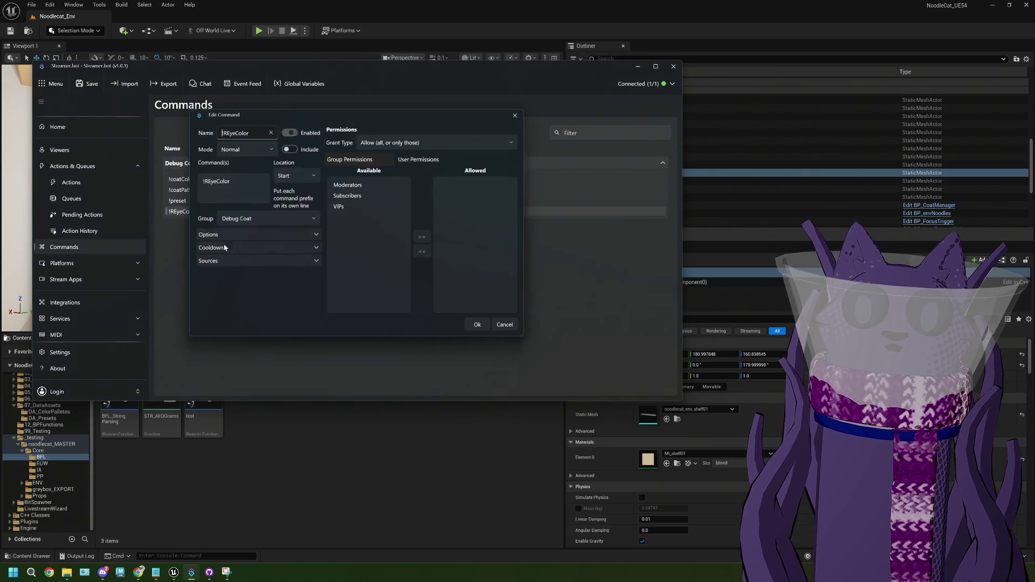
pyautogui.moveTo(247, 133); pyautogui.dragTo(219, 136)
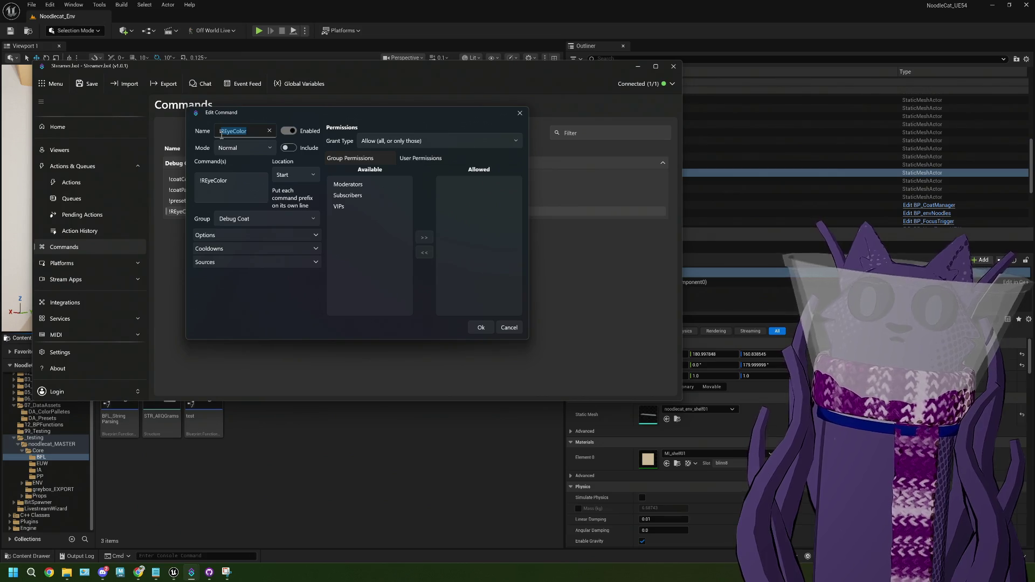
pyautogui.write('!co')
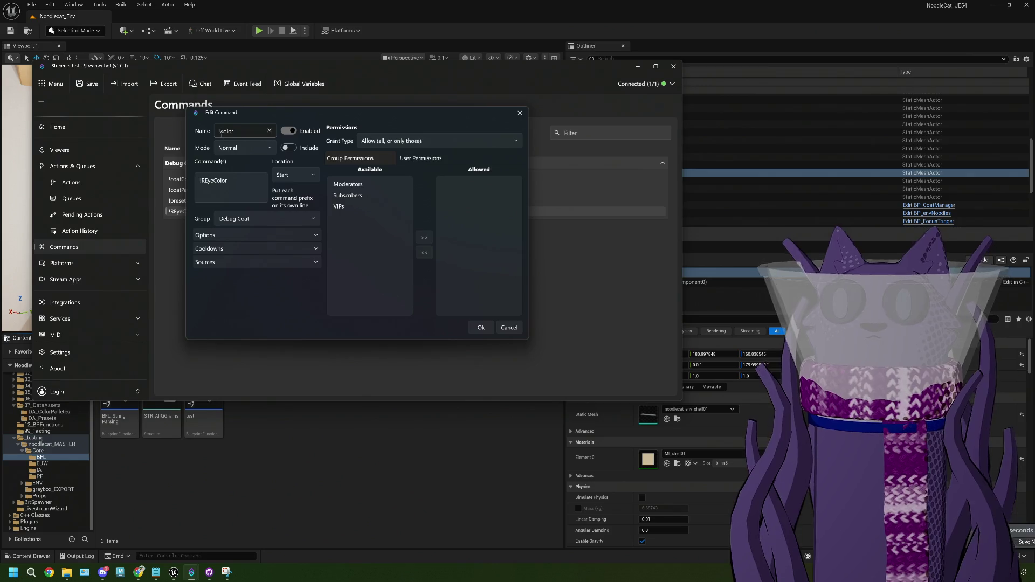
pyautogui.moveTo(229, 176); pyautogui.dragTo(205, 178)
pyautogui.write('c')
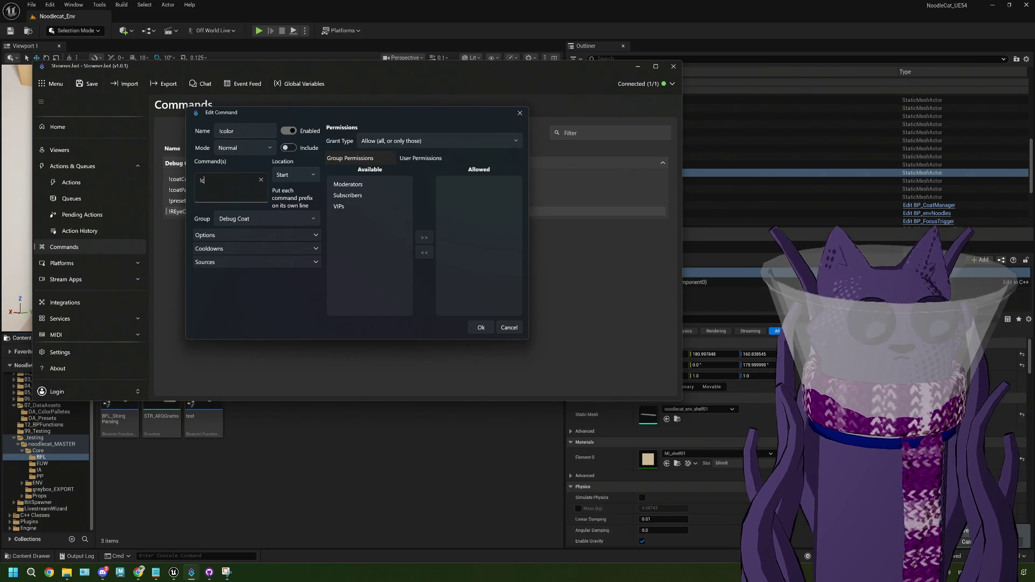
pyautogui.click(481, 327)
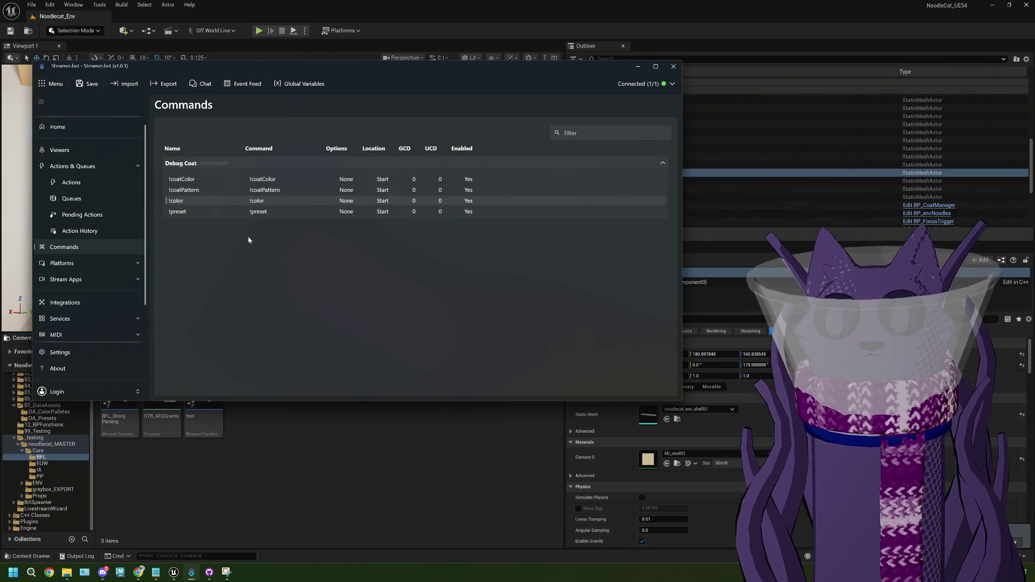
# - Save Streamer.bot settings, confirm the action's trigger uses !color, and start a Play In Editor test
pyautogui.click(87, 85)
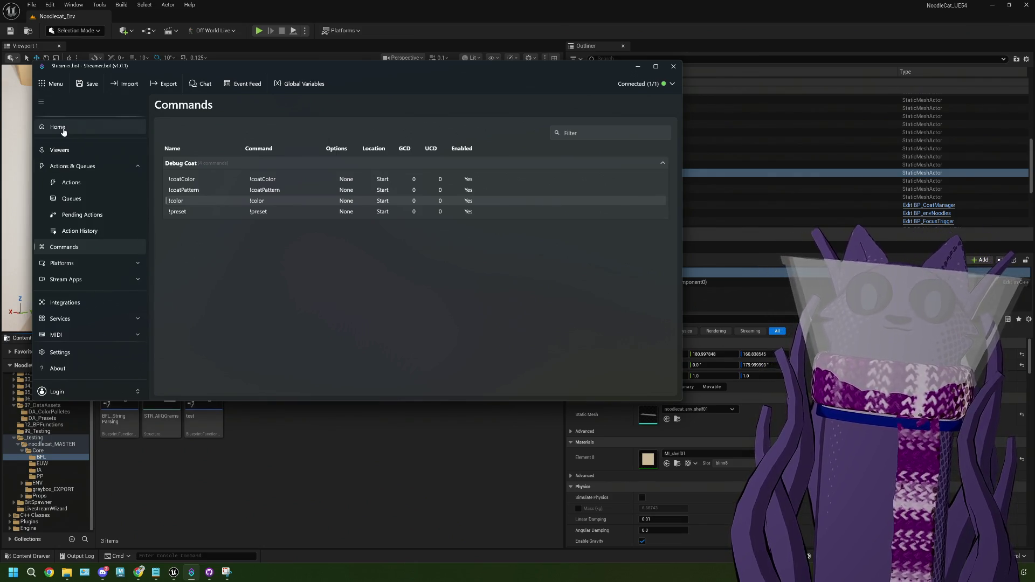
pyautogui.click(76, 182)
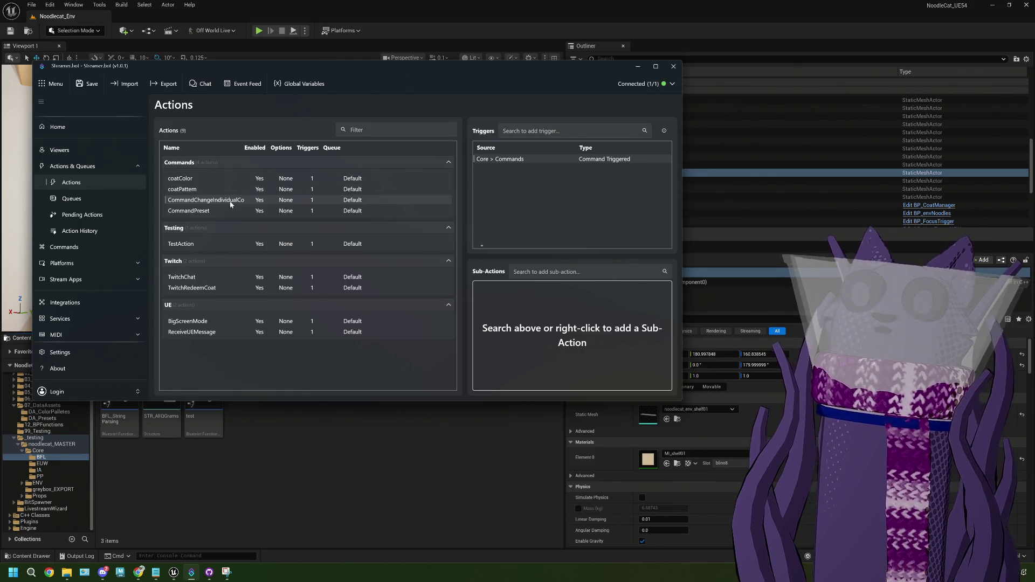
pyautogui.rightClick(546, 159)
pyautogui.click(566, 184)
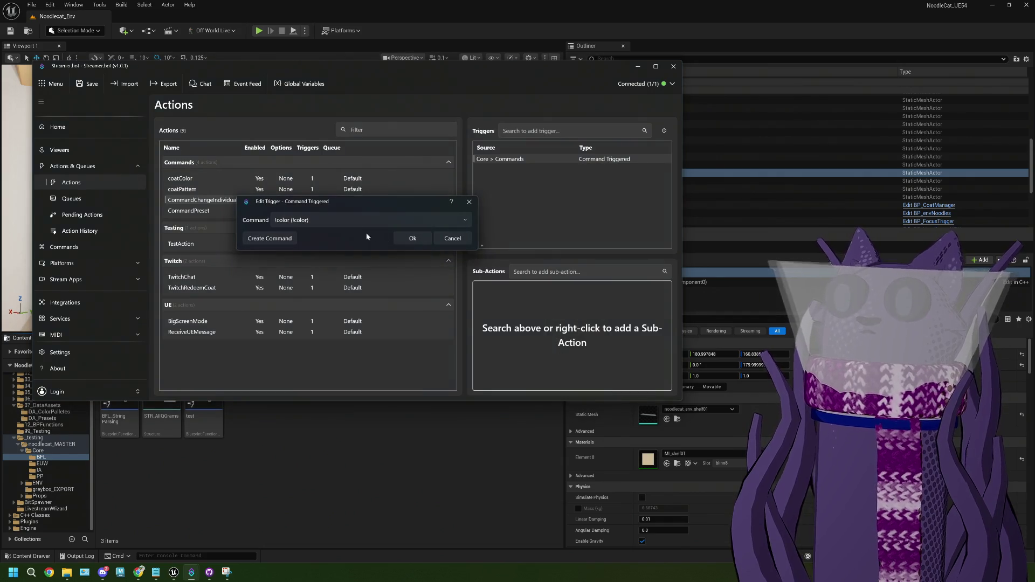
pyautogui.click(412, 238)
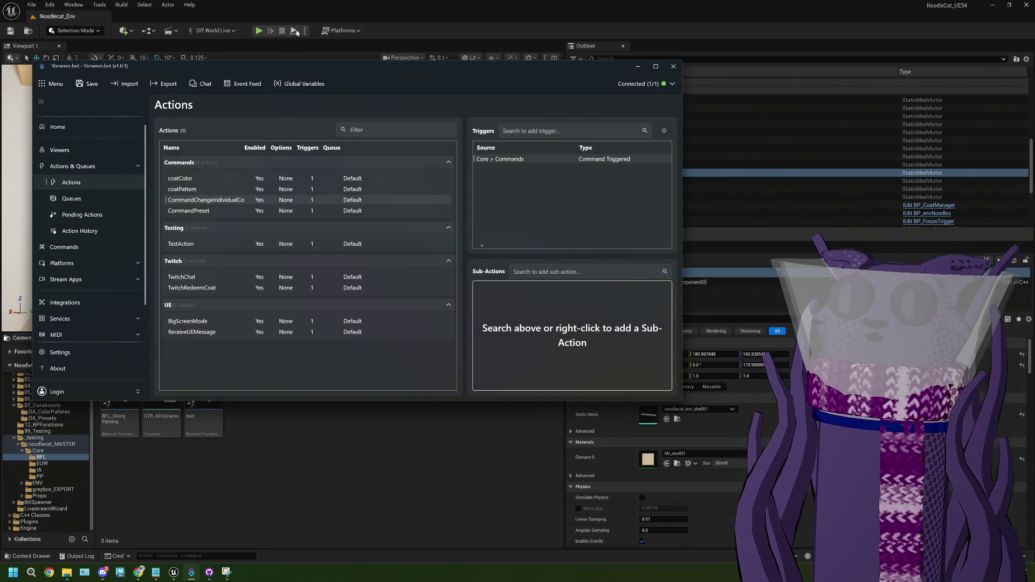
pyautogui.click(302, 11)
pyautogui.click(259, 32)
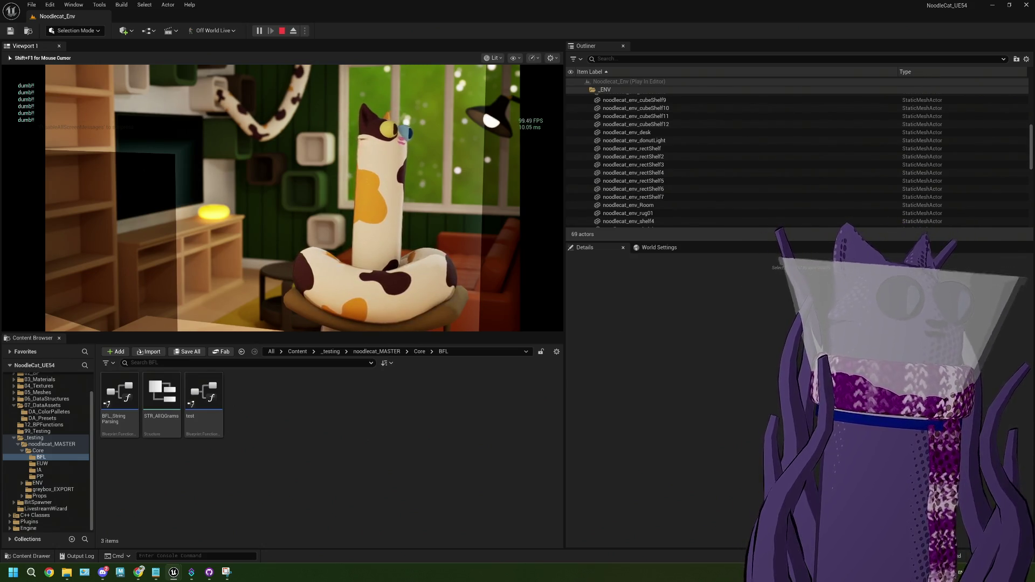
# - End the Noodlecat_Env Play In Editor test run with Esc
pyautogui.press('Escape')
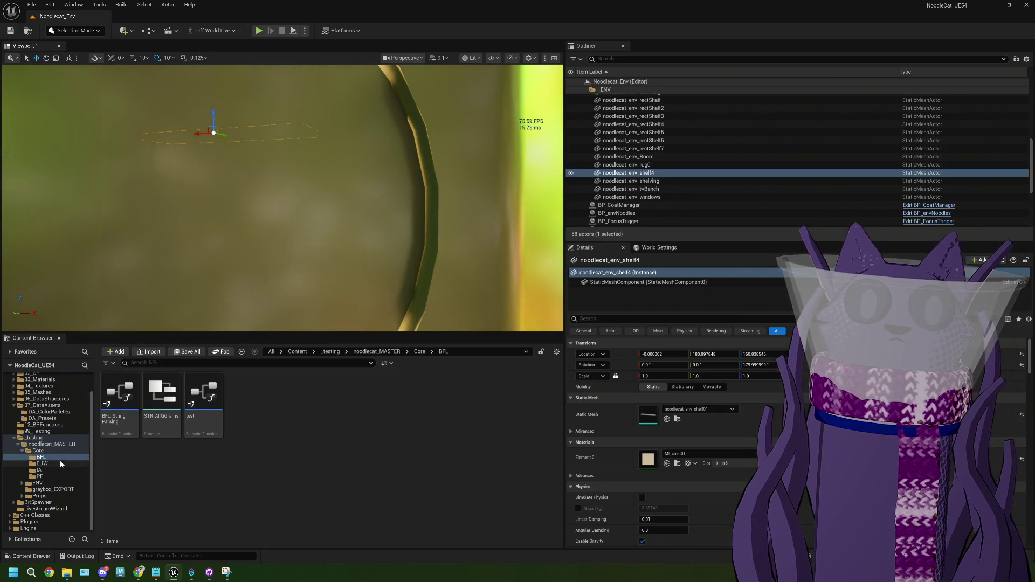
# - Reopen the Blueprint editor and select the StreamerBotConnection Switch node's REyeColor pin name
pyautogui.click(38, 450)
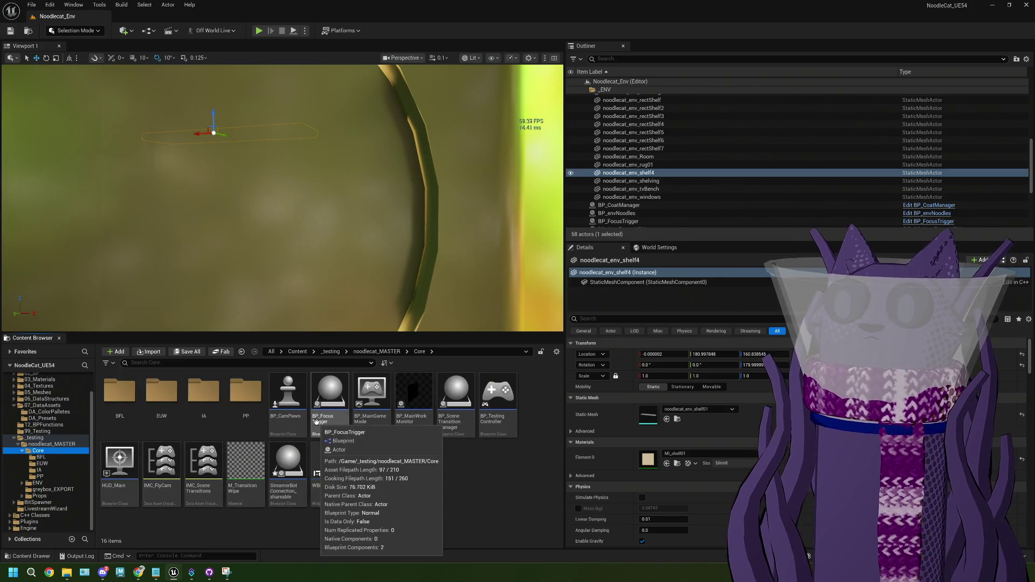
pyautogui.click(39, 483)
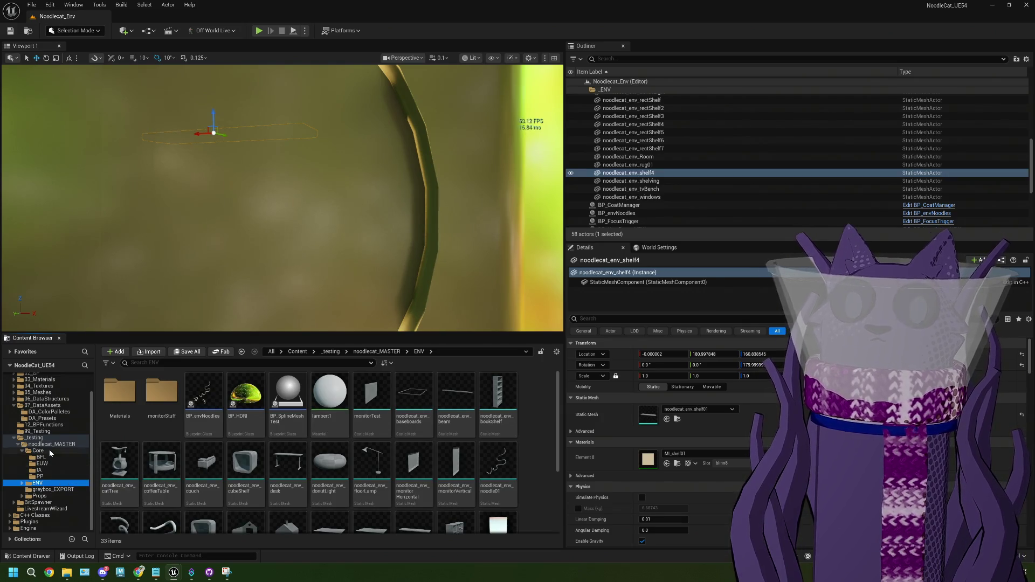
pyautogui.click(50, 451)
pyautogui.click(52, 444)
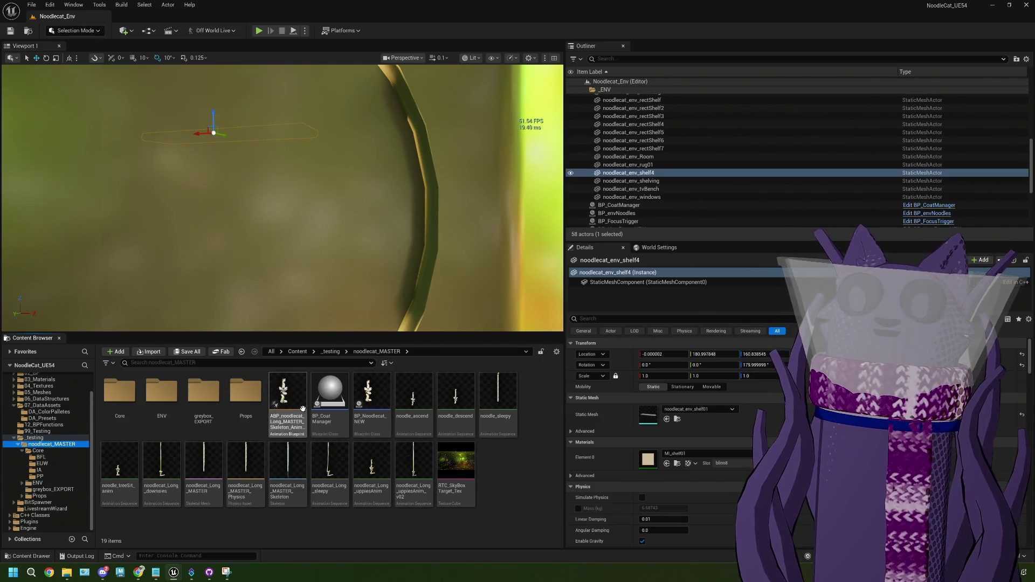
pyautogui.doubleClick(330, 402)
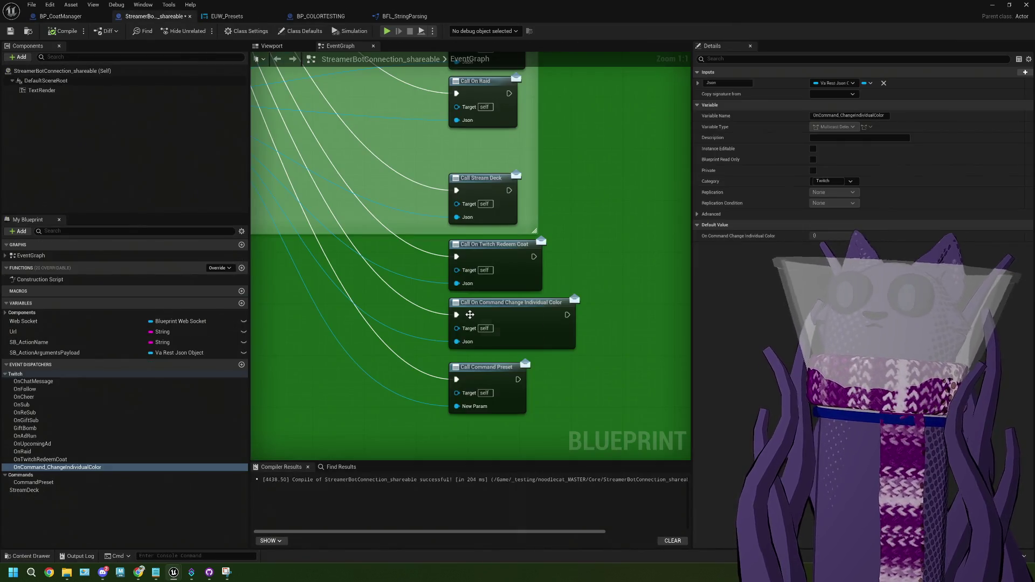
pyautogui.click(153, 16)
pyautogui.moveTo(480, 355)
pyautogui.mouseDown()
pyautogui.moveTo(328, 141)
pyautogui.moveTo(348, 151)
pyautogui.mouseUp()
pyautogui.click(349, 151)
pyautogui.click(839, 235)
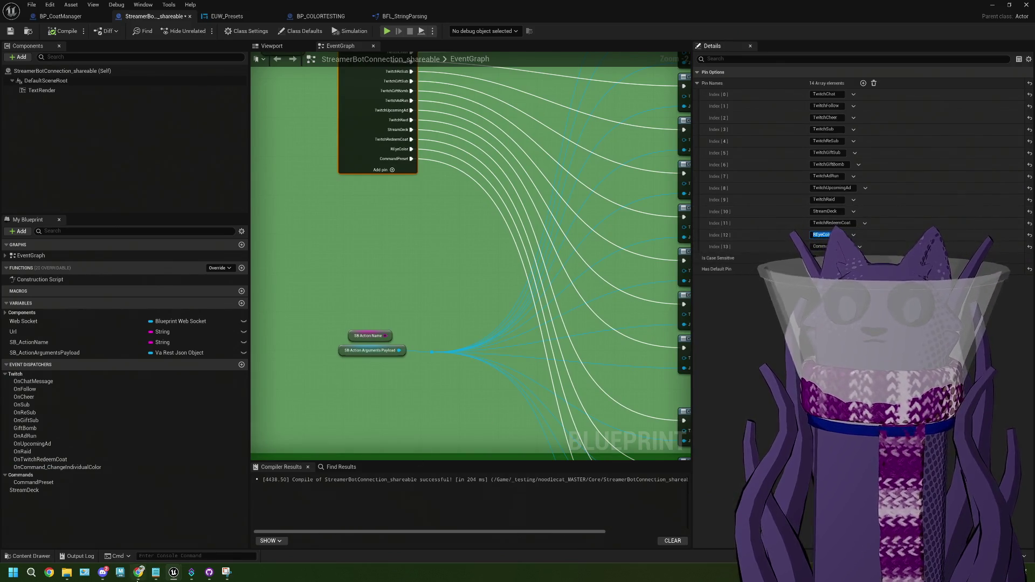
# - Check the CommandChangeIndividualColor action's settings in Streamer.bot, then put Streamer.bot away
pyautogui.moveTo(192, 574)
pyautogui.click(188, 528)
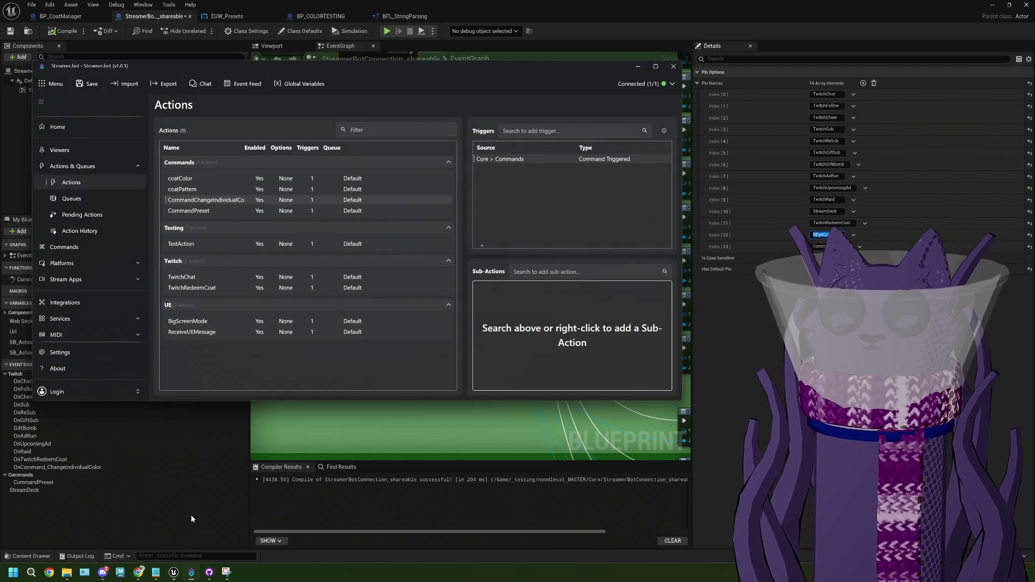
pyautogui.rightClick(211, 202)
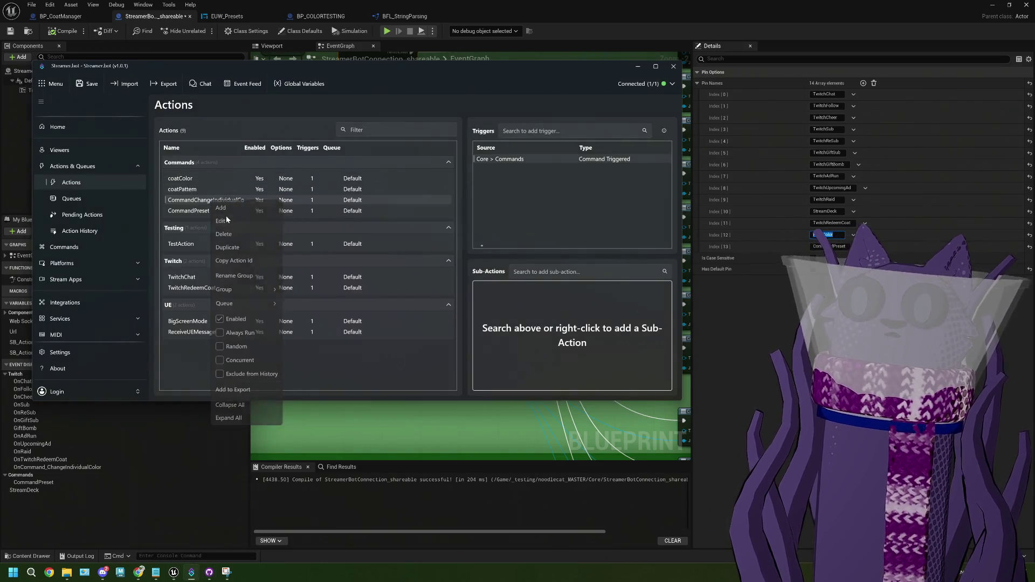
pyautogui.click(226, 216)
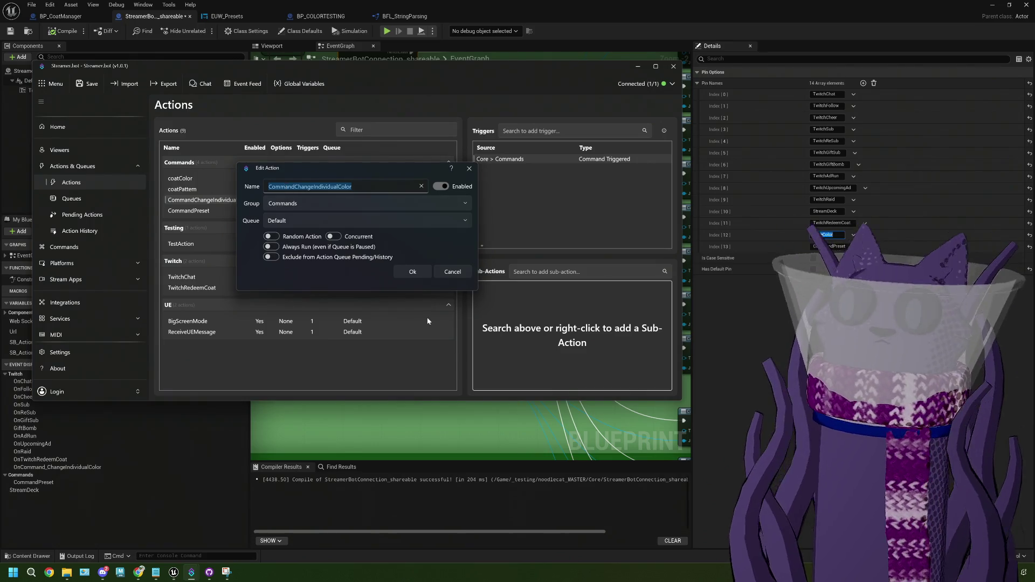
pyautogui.press('Escape')
pyautogui.click(638, 63)
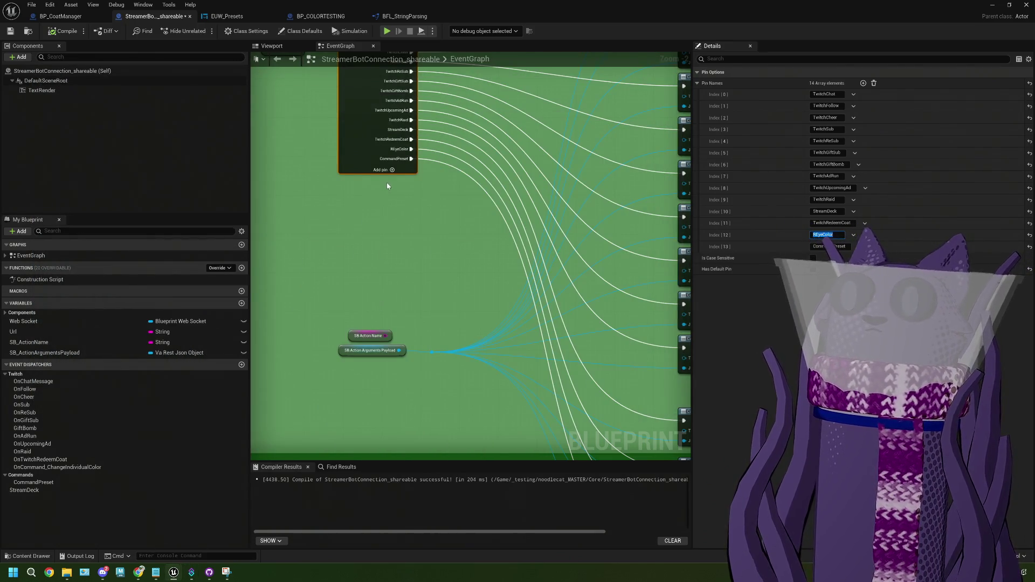
# - Rename the pin to CommandChangeIndividualColor, wire it to its dispatcher call, compile and save
pyautogui.click(829, 246)
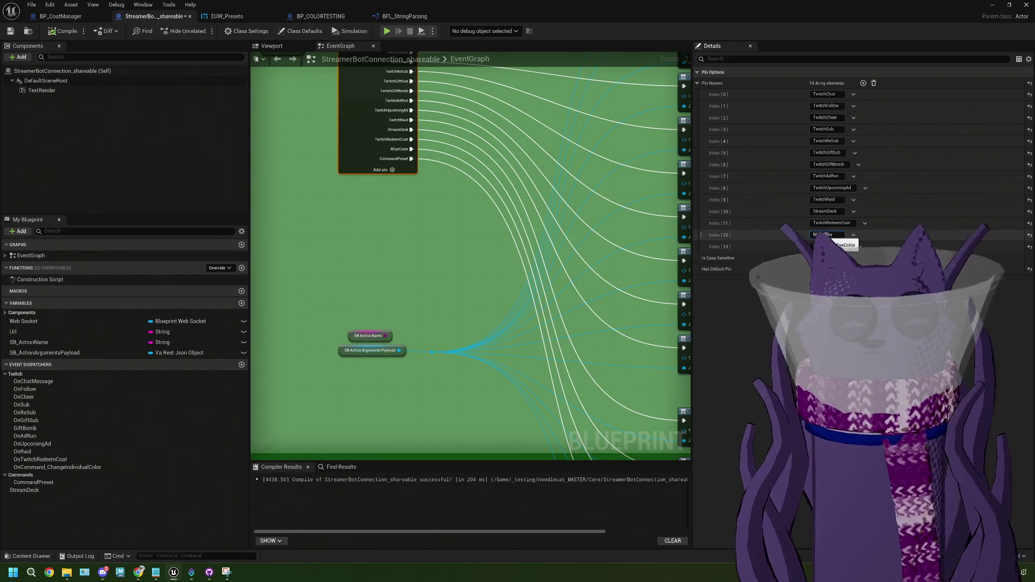
pyautogui.write('CommandChangeIndividualColor')
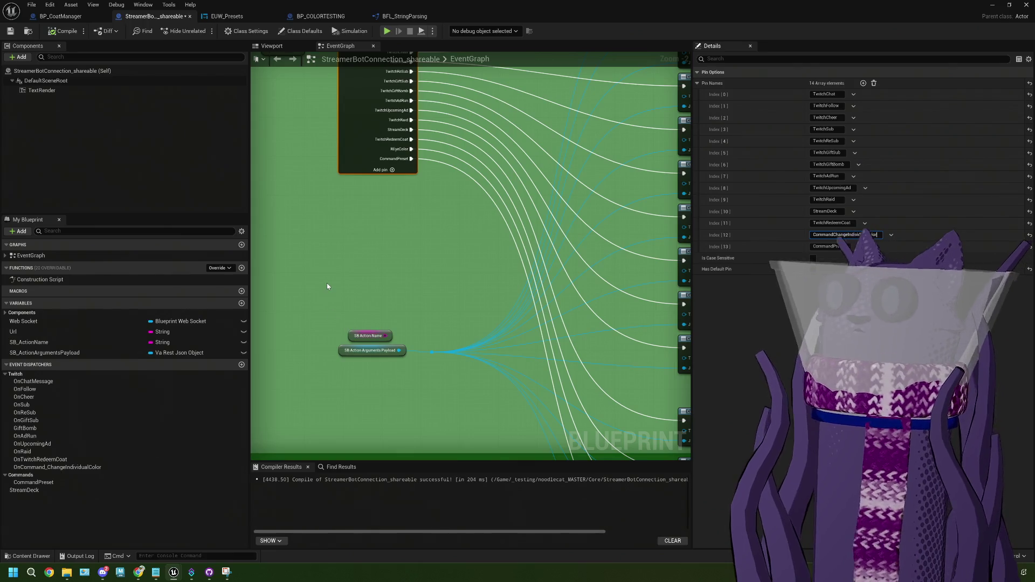
pyautogui.click(328, 286)
pyautogui.moveTo(434, 158)
pyautogui.mouseDown()
pyautogui.moveTo(687, 393)
pyautogui.moveTo(605, 375)
pyautogui.moveTo(638, 464)
pyautogui.moveTo(620, 294)
pyautogui.mouseUp()
pyautogui.click(63, 30)
pyautogui.click(12, 32)
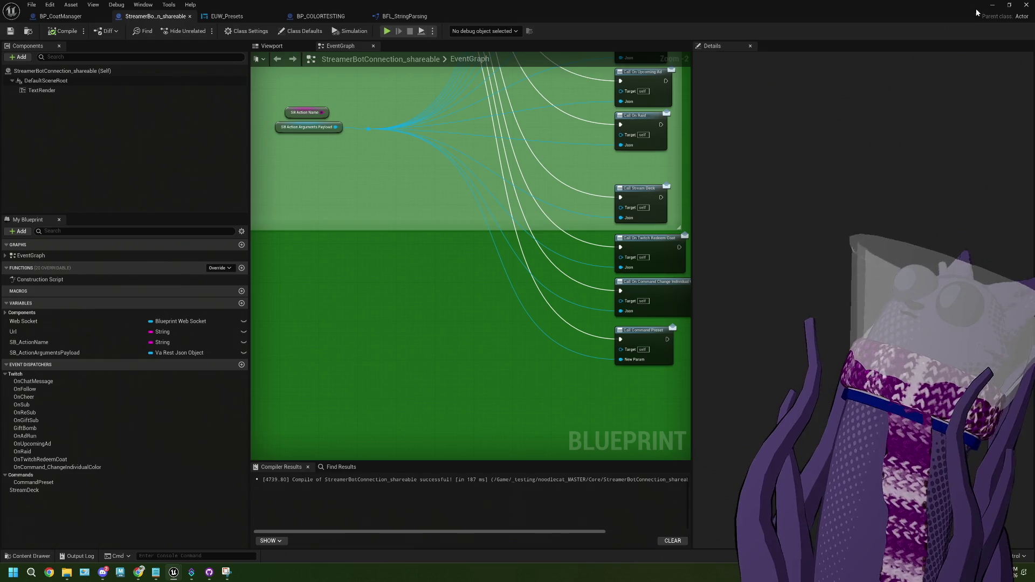
pyautogui.click(992, 5)
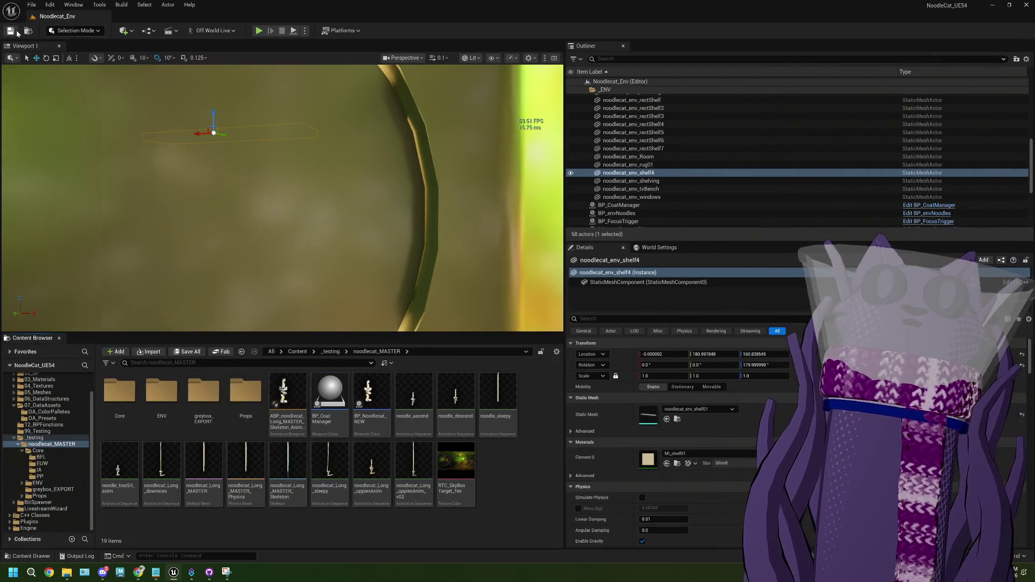
pyautogui.click(259, 31)
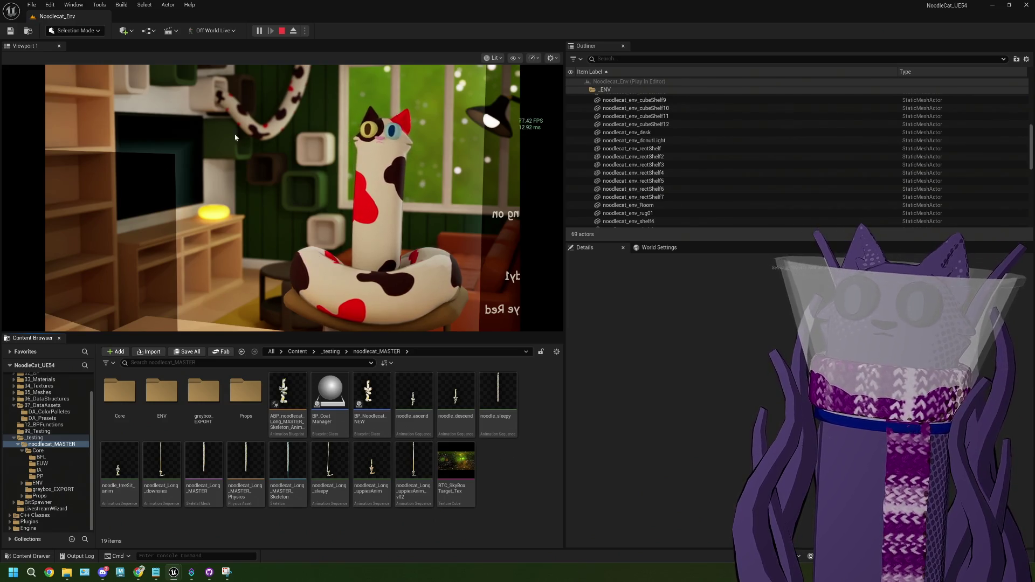
pyautogui.click(282, 31)
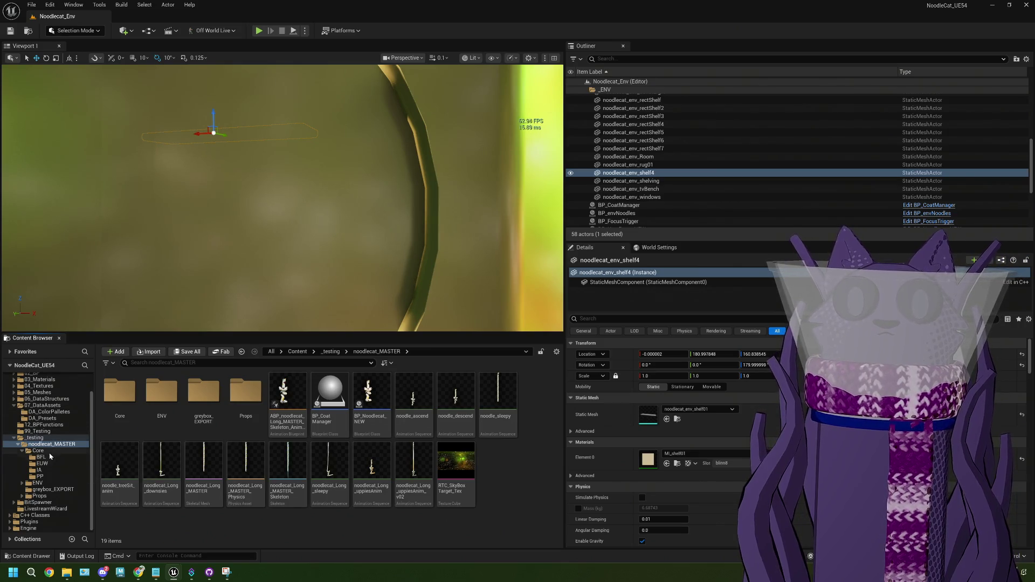
# - Open BP_CoatManager from the noodlecat_MASTER folder and pan to its Print String and Set Individual Colors nodes
pyautogui.scroll(2, 52, 481)
pyautogui.scroll(-2, 52, 481)
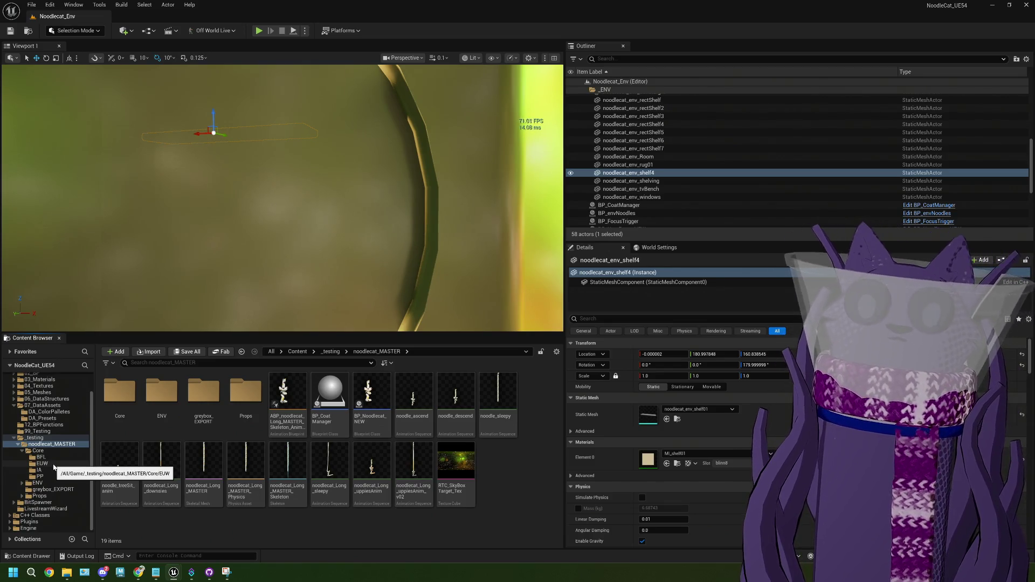
pyautogui.click(38, 450)
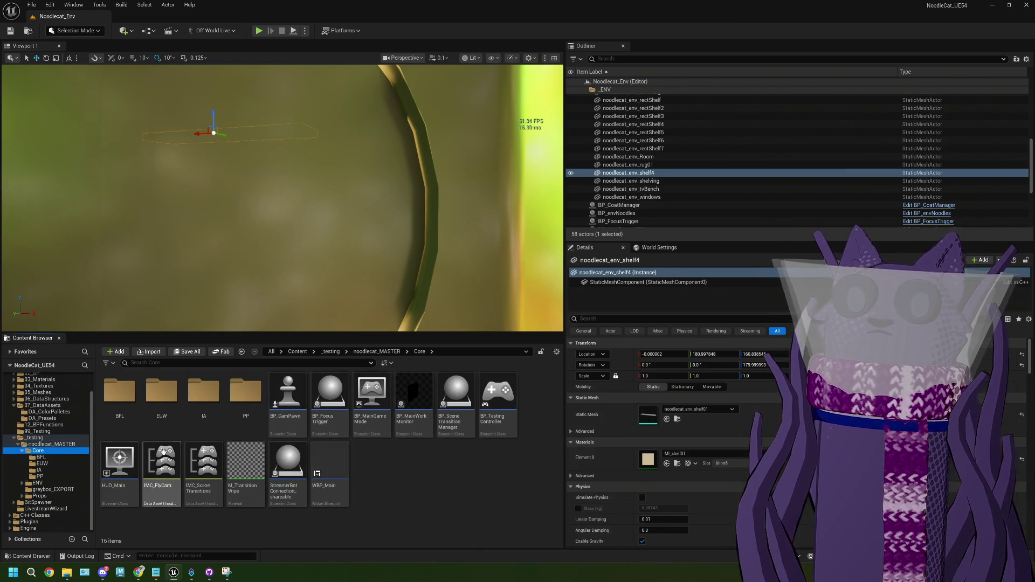
pyautogui.click(48, 443)
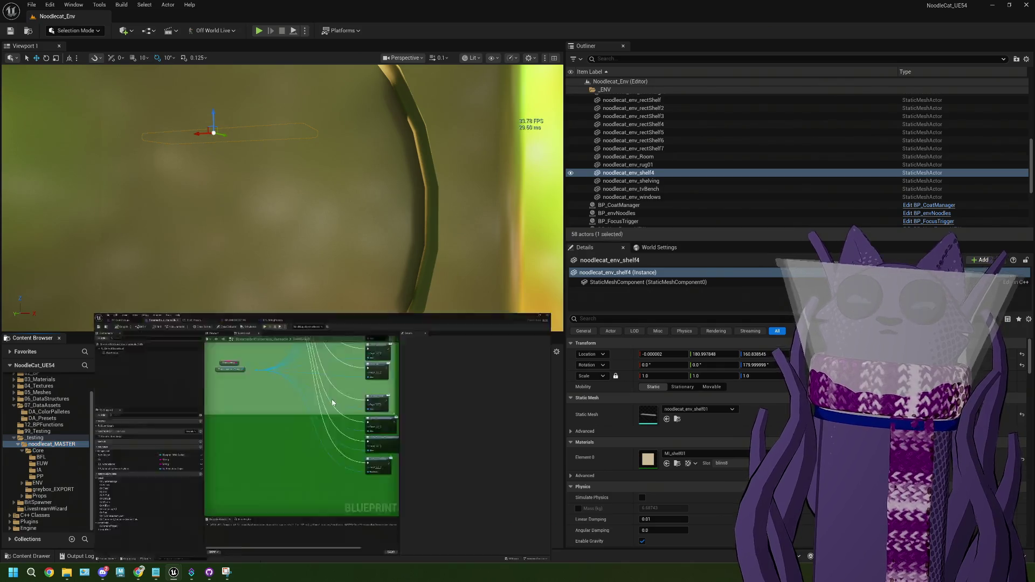
pyautogui.doubleClick(329, 399)
pyautogui.moveTo(459, 328)
pyautogui.mouseDown()
pyautogui.moveTo(402, 257)
pyautogui.moveTo(451, 289)
pyautogui.moveTo(383, 281)
pyautogui.moveTo(484, 297)
pyautogui.moveTo(334, 285)
pyautogui.mouseUp()
pyautogui.scroll(2, 514, 293)
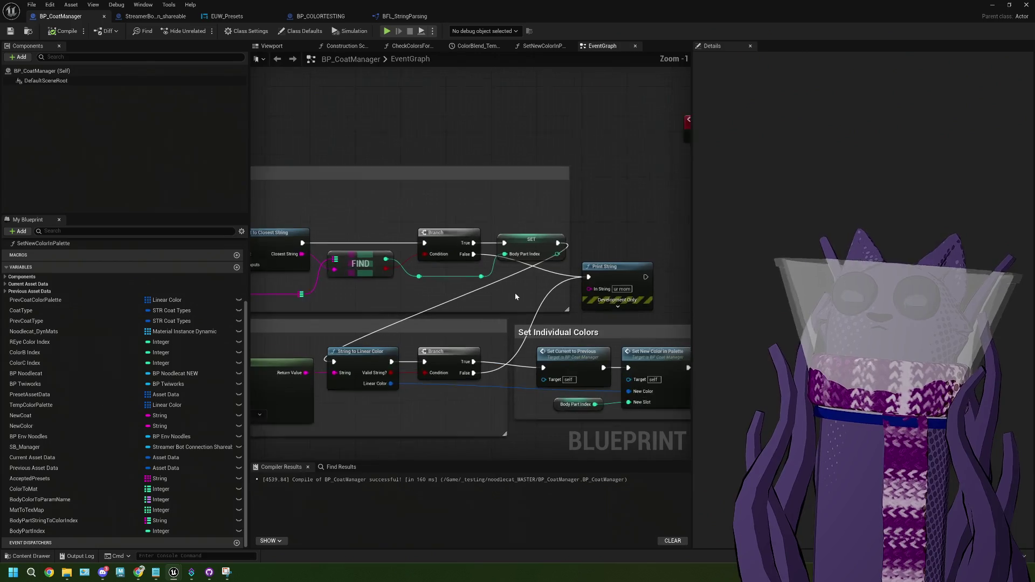
# - Nudge the two reroute points up and look over the Body Part and Color groups
pyautogui.moveTo(478, 288)
pyautogui.mouseDown()
pyautogui.moveTo(455, 269)
pyautogui.moveTo(399, 269)
pyautogui.moveTo(415, 276)
pyautogui.mouseUp()
pyautogui.click(422, 283)
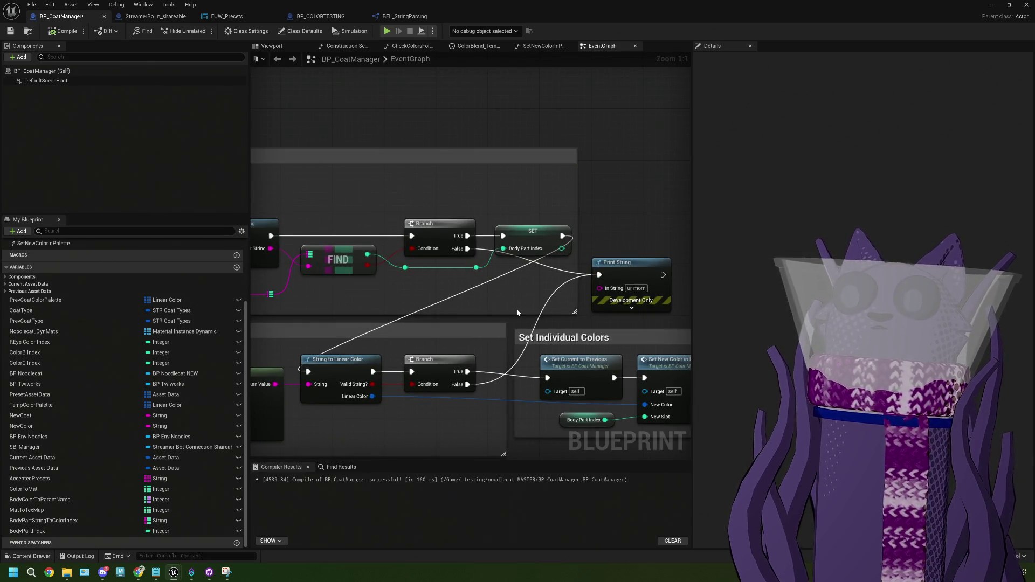
pyautogui.scroll(-2, 528, 317)
pyautogui.moveTo(440, 320); pyautogui.dragTo(566, 306)
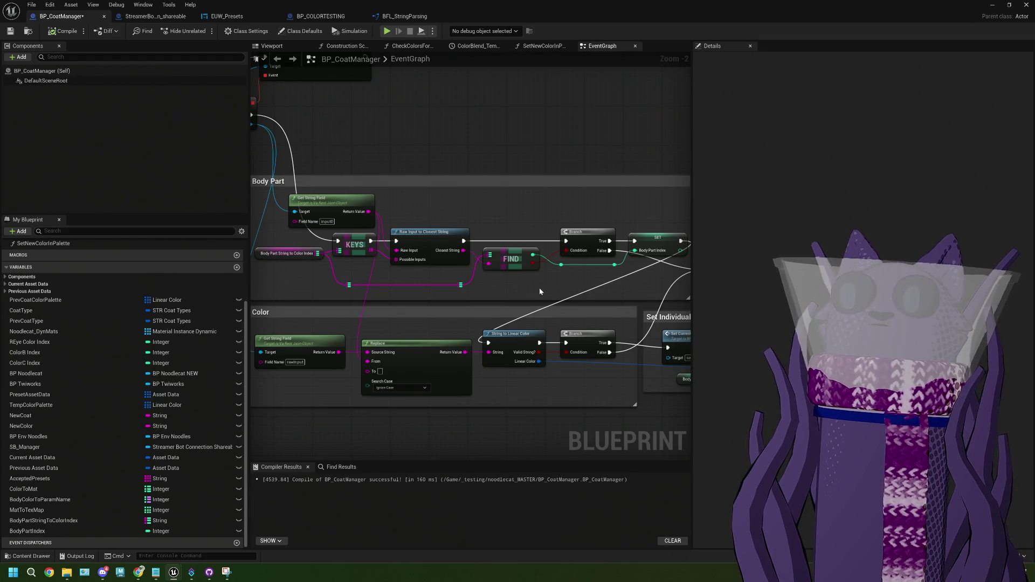
pyautogui.moveTo(539, 286); pyautogui.dragTo(456, 294)
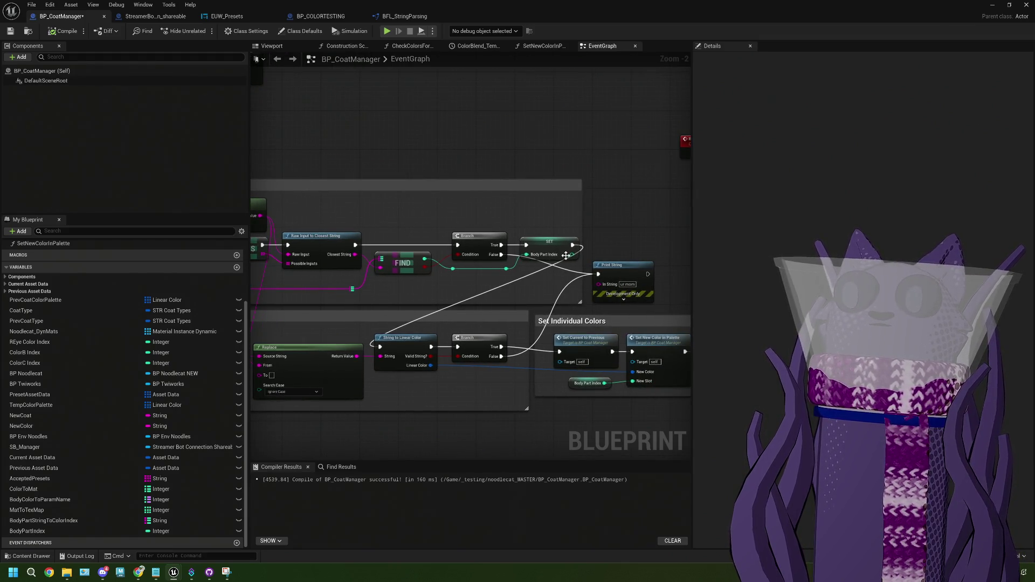
pyautogui.moveTo(613, 265); pyautogui.dragTo(542, 264)
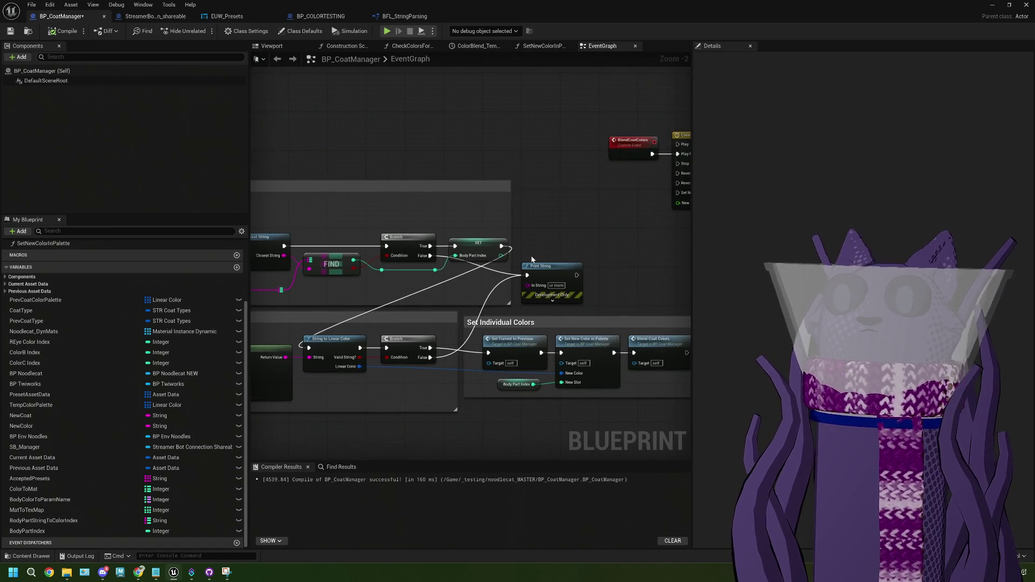
# - Duplicate the Print String above the original, feed it Closest String, and wire it into the exec chain
pyautogui.click(545, 267)
pyautogui.hotkey('ctrl', 'd')
pyautogui.moveTo(571, 278); pyautogui.dragTo(555, 211)
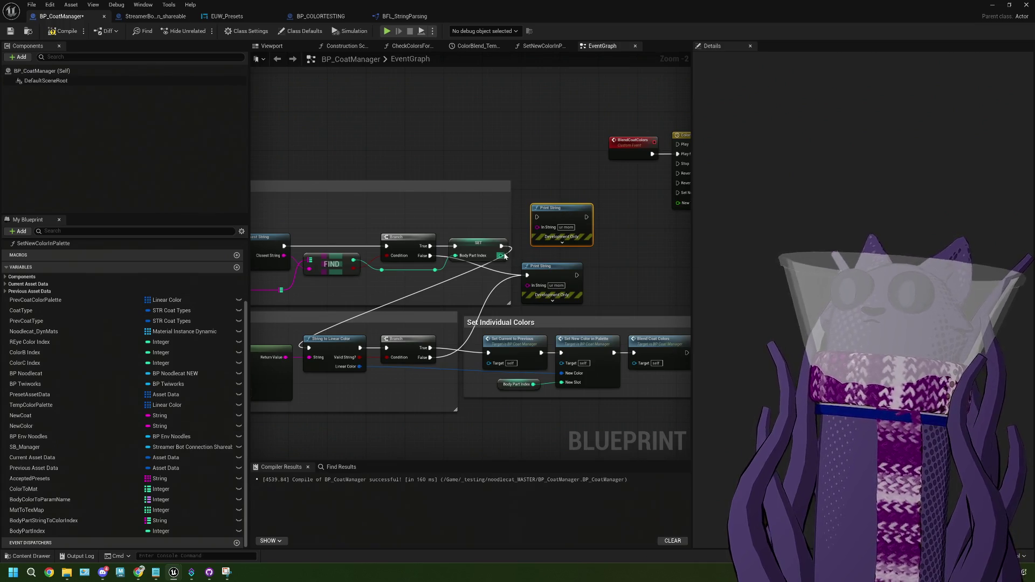
pyautogui.scroll(-2, 386, 270)
pyautogui.moveTo(387, 258); pyautogui.dragTo(557, 239)
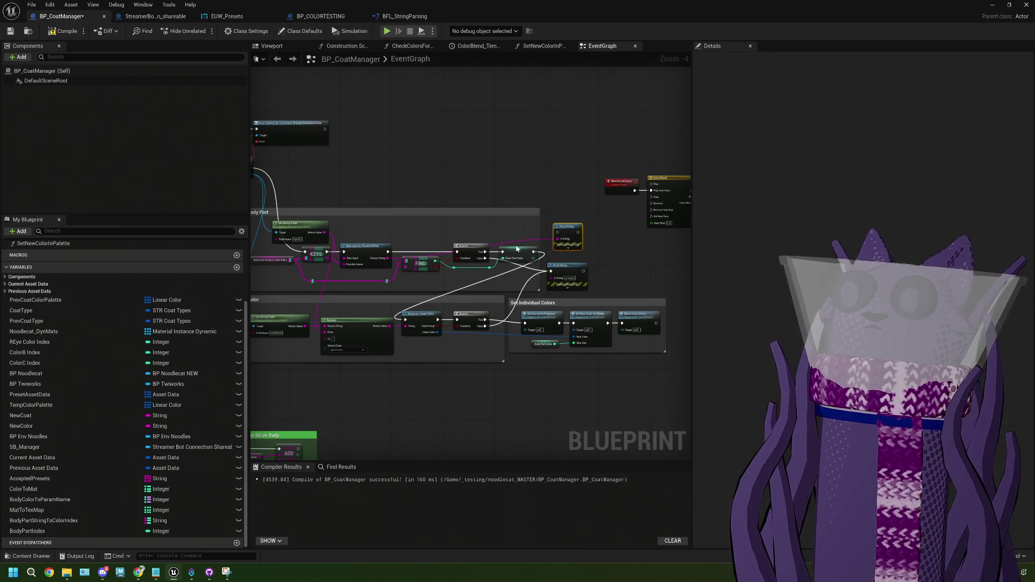
pyautogui.scroll(3, 516, 249)
pyautogui.moveTo(265, 250)
pyautogui.mouseDown()
pyautogui.moveTo(563, 217)
pyautogui.moveTo(474, 249)
pyautogui.moveTo(387, 253)
pyautogui.mouseUp()
# - Compile and save BP_CoatManager, then start another Play In Editor test from the level editor
pyautogui.click(64, 31)
pyautogui.click(11, 30)
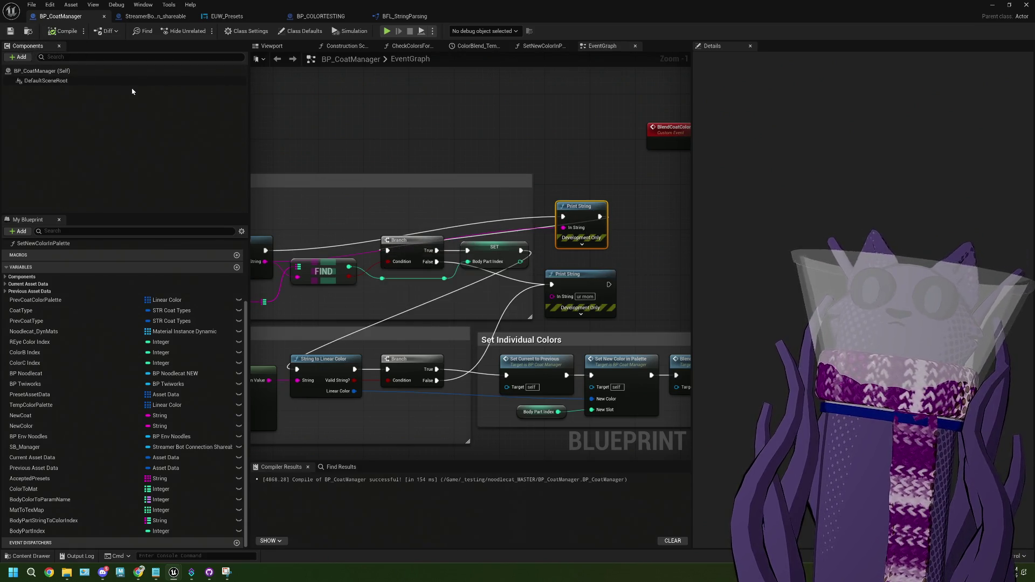
pyautogui.moveTo(378, 135); pyautogui.dragTo(453, 132)
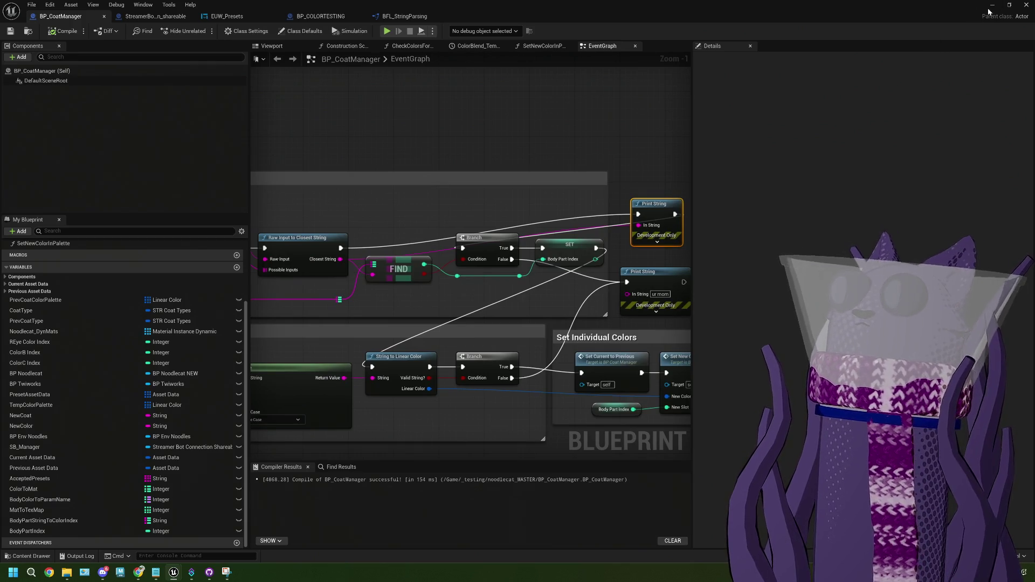
pyautogui.click(991, 6)
pyautogui.click(520, 469)
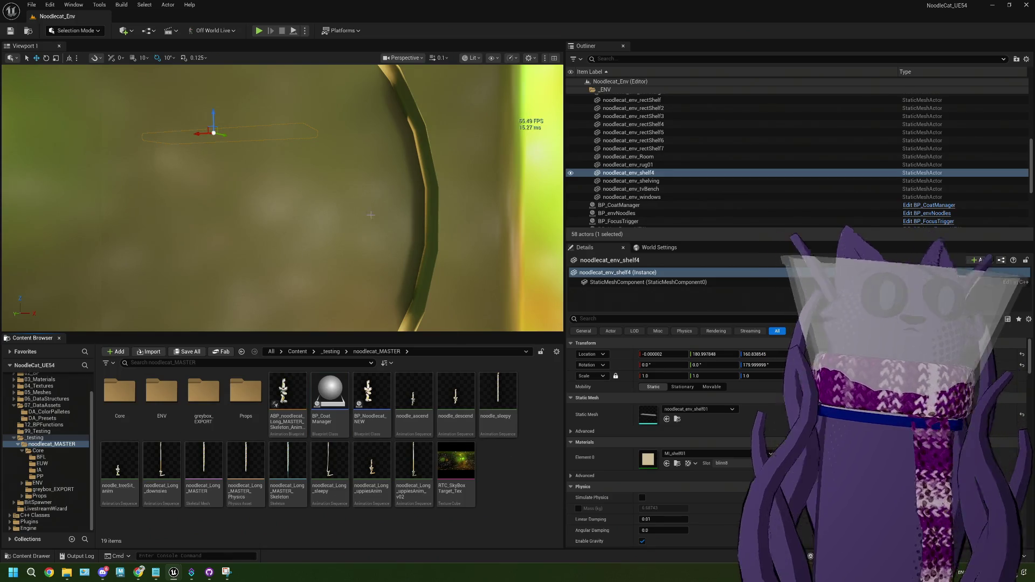
pyautogui.click(259, 31)
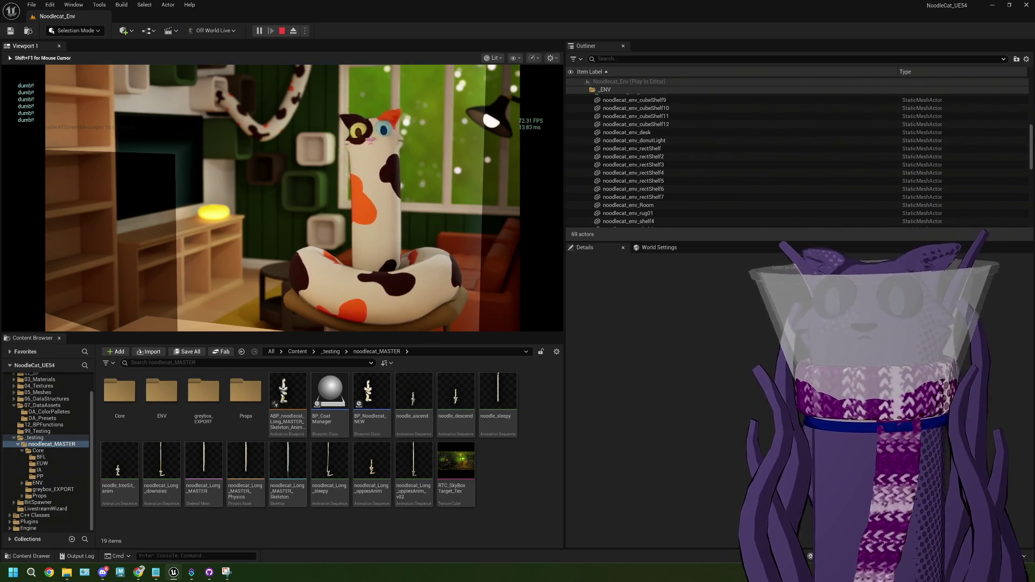
pyautogui.press('Escape')
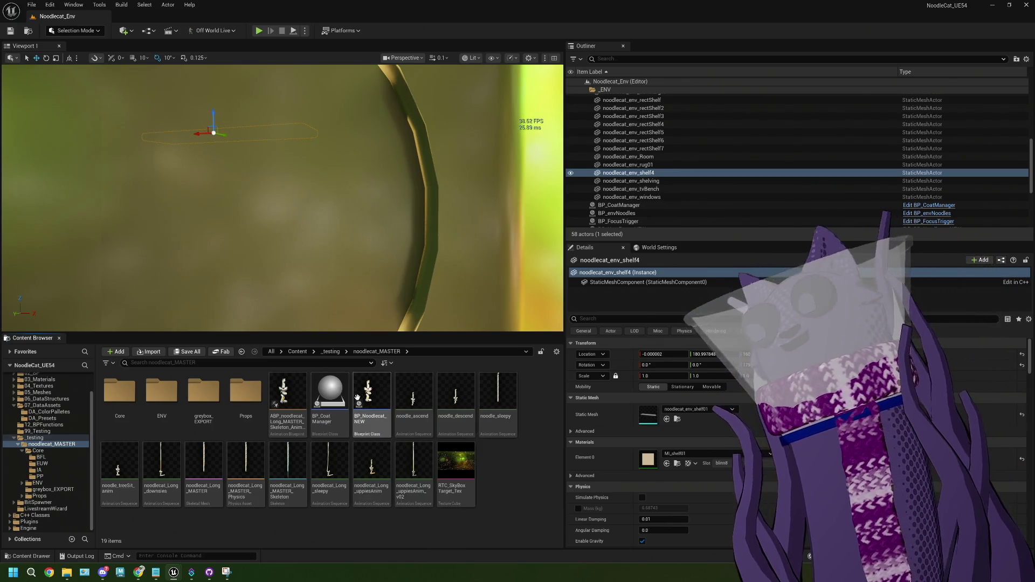
# - In BP_CoatManager, delete the extra Print String and select the Body Part String to Color Index map
pyautogui.doubleClick(330, 394)
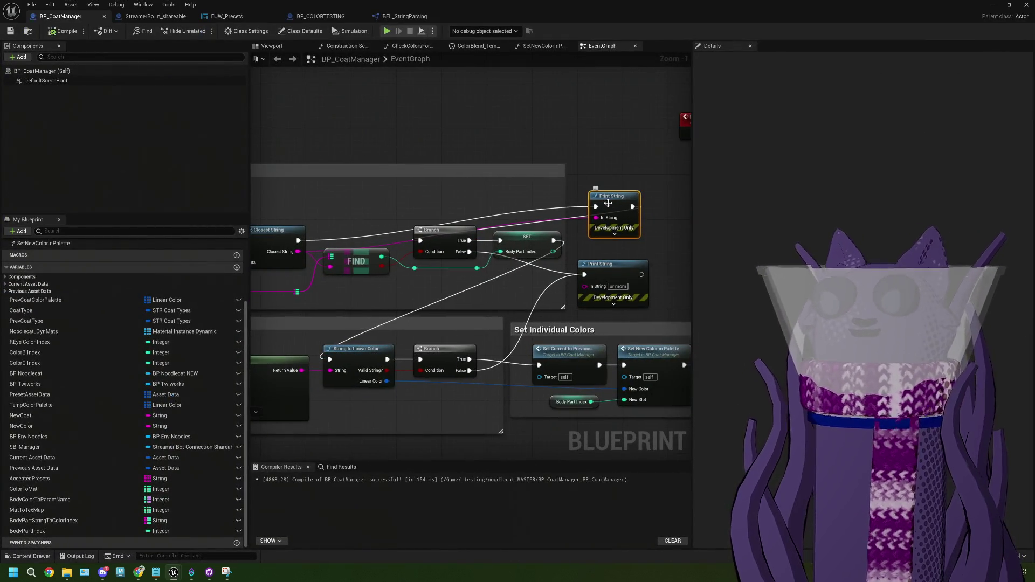
pyautogui.press('Delete')
pyautogui.moveTo(298, 241)
pyautogui.mouseDown()
pyautogui.moveTo(401, 250)
pyautogui.moveTo(419, 240)
pyautogui.mouseUp()
pyautogui.click(317, 237)
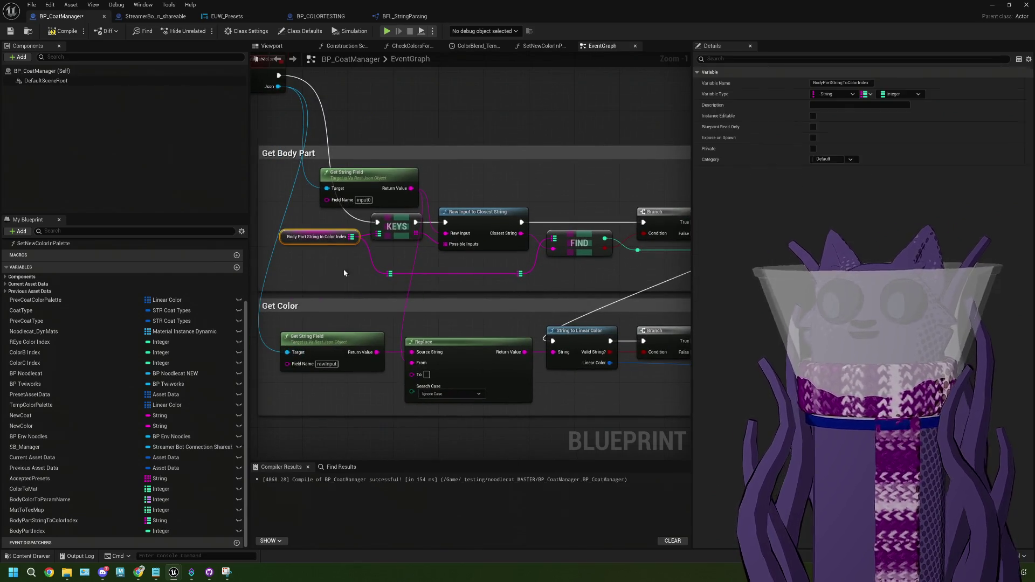
pyautogui.moveTo(692, 221); pyautogui.dragTo(585, 221)
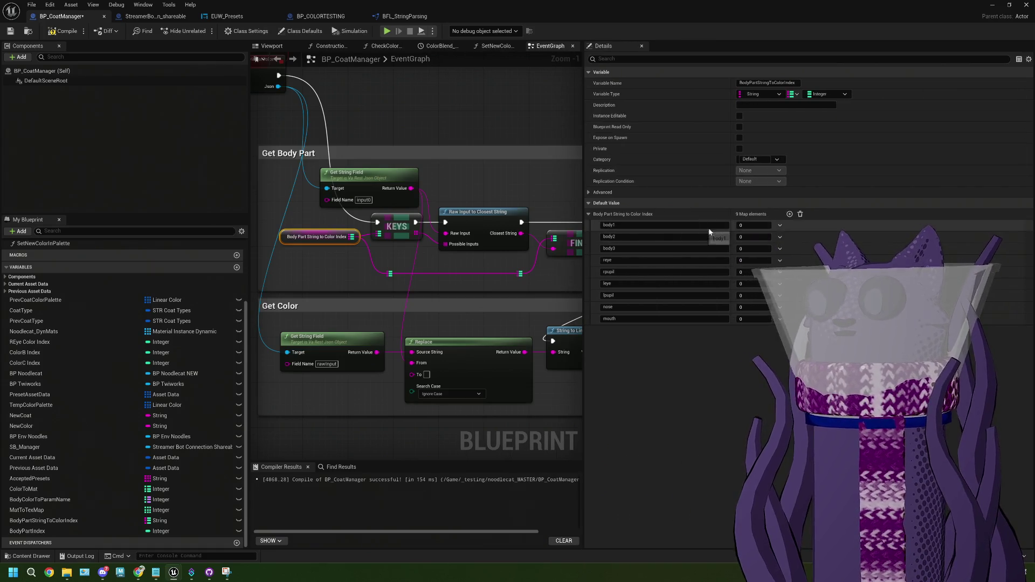
pyautogui.moveTo(728, 220); pyautogui.dragTo(662, 221)
# - Give body2 through mouth the map indices 1–8, then compile the blueprint
pyautogui.click(683, 237)
pyautogui.write('1')
pyautogui.click(684, 249)
pyautogui.write('2')
pyautogui.click(683, 260)
pyautogui.write('3')
pyautogui.click(682, 273)
pyautogui.write('4')
pyautogui.click(680, 284)
pyautogui.write('5')
pyautogui.click(680, 297)
pyautogui.write('6')
pyautogui.click(683, 306)
pyautogui.write('7')
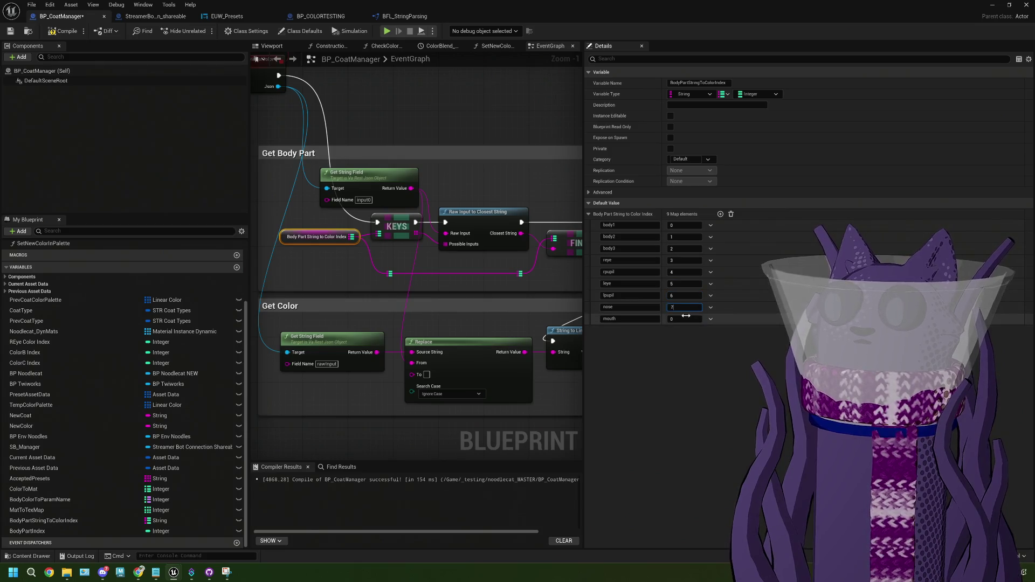
pyautogui.click(684, 318)
pyautogui.write('8')
pyautogui.click(64, 31)
pyautogui.click(991, 6)
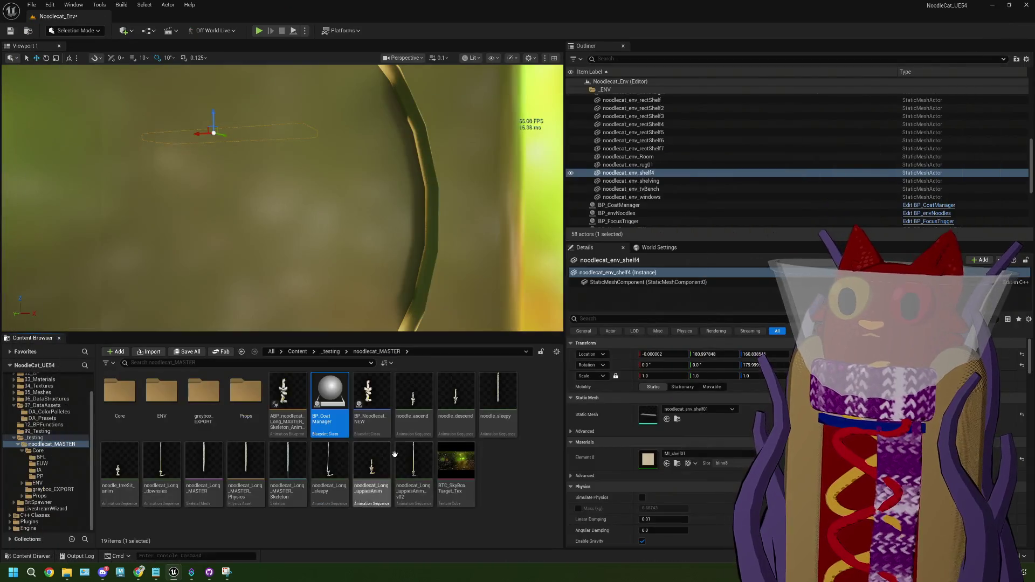
# - Save all modified assets with Ctrl+S and launch Play In Editor to test the coat colour
pyautogui.hotkey('ctrl', 's')
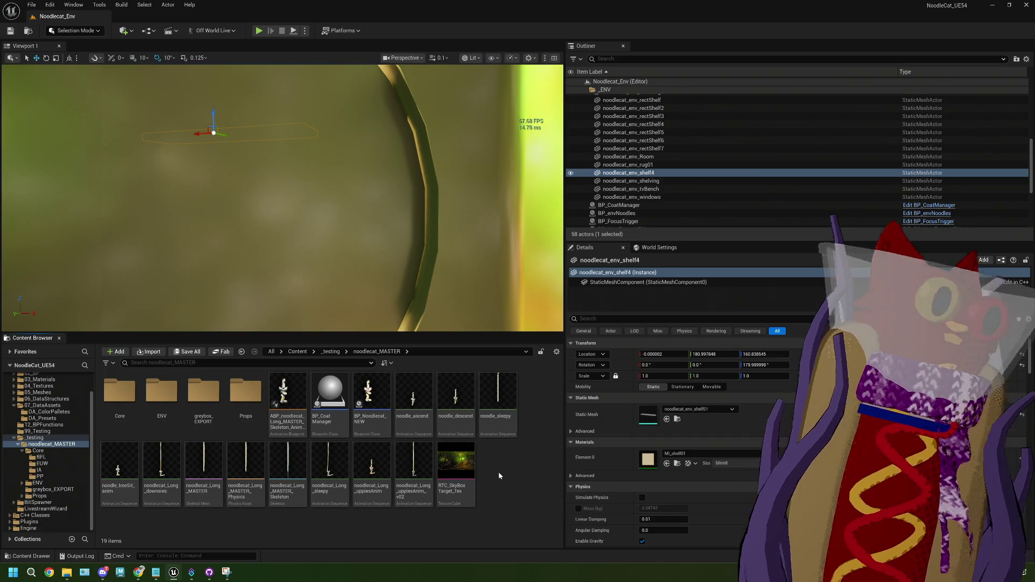
pyautogui.hotkey('alt', 'p')
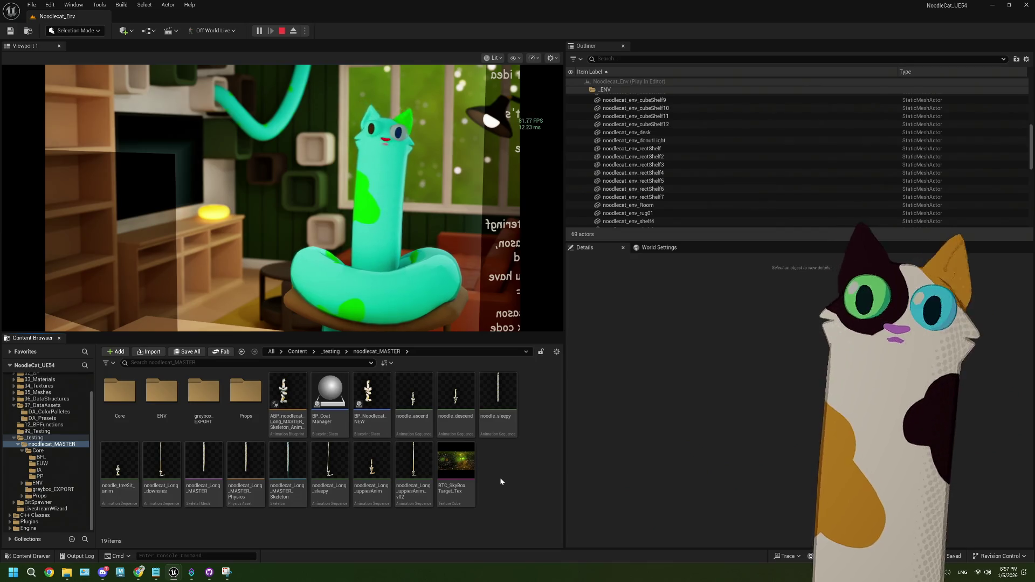
pyautogui.click(282, 31)
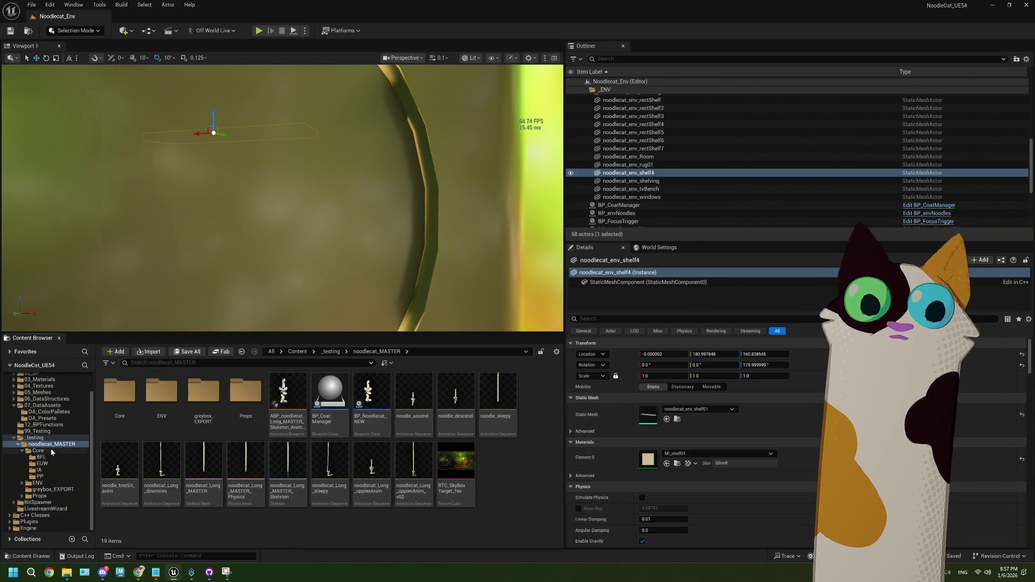
pyautogui.click(60, 458)
pyautogui.doubleClick(161, 398)
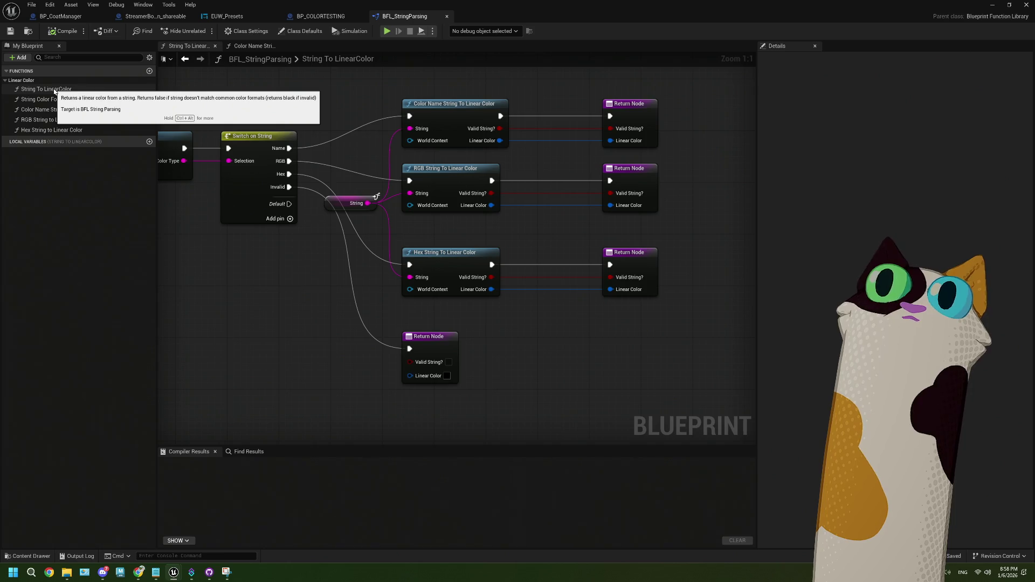
pyautogui.doubleClick(51, 130)
pyautogui.scroll(6, 345, 226)
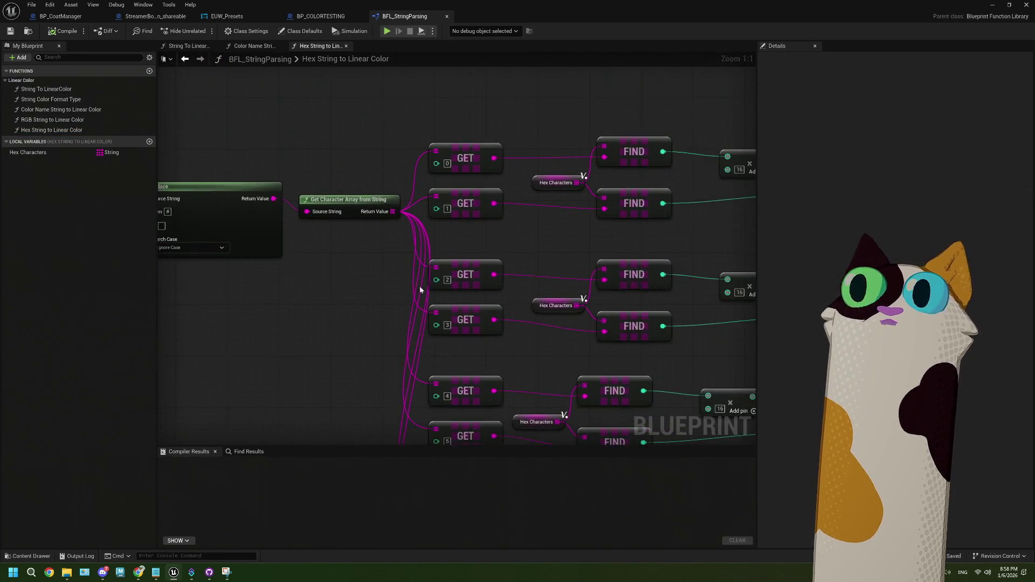
pyautogui.moveTo(425, 290); pyautogui.dragTo(354, 287)
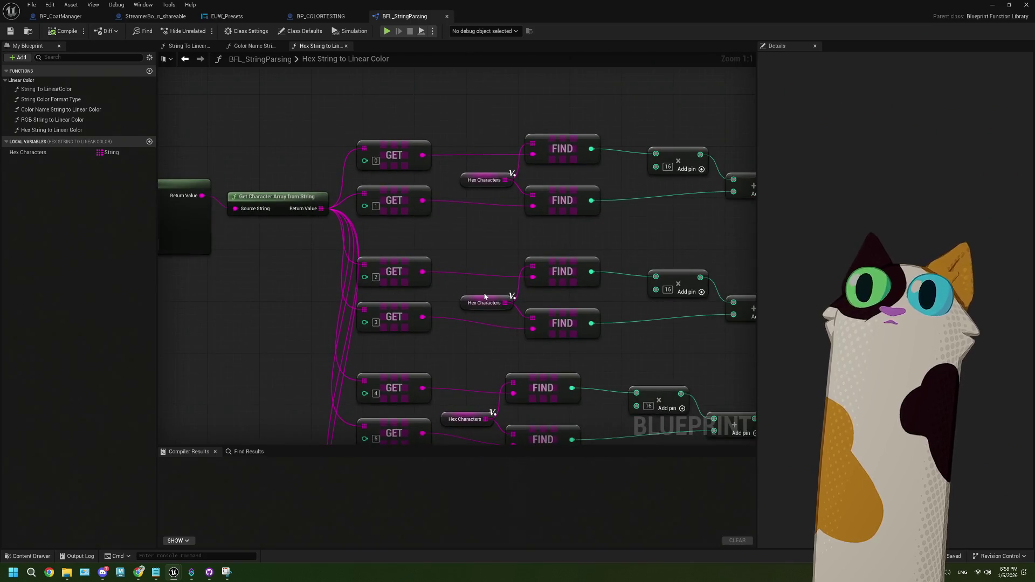
pyautogui.click(482, 180)
pyautogui.click(763, 149)
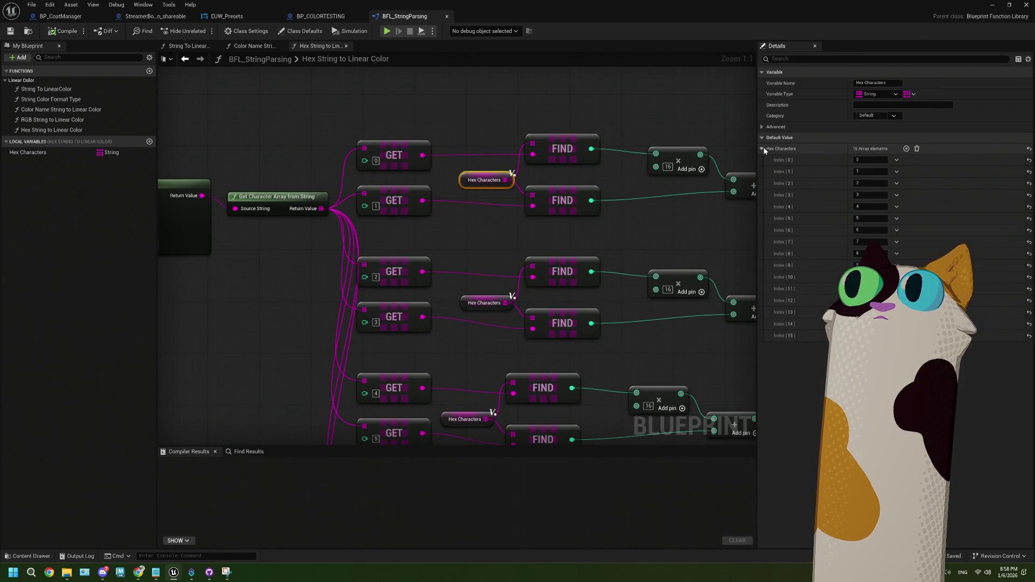
pyautogui.click(762, 149)
pyautogui.scroll(-2, 644, 237)
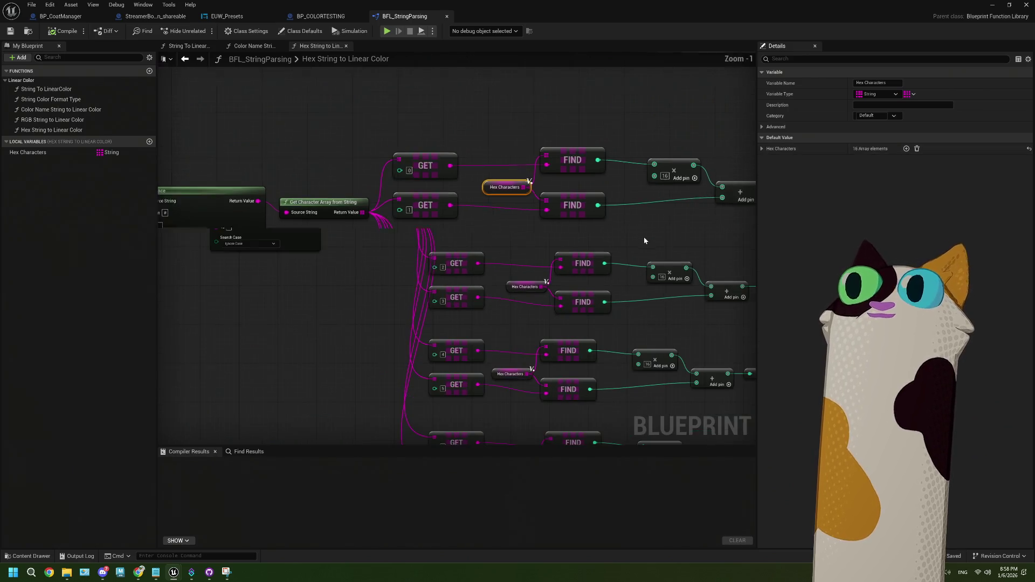
pyautogui.moveTo(478, 225)
pyautogui.mouseDown()
pyautogui.moveTo(472, 215)
pyautogui.moveTo(462, 224)
pyautogui.moveTo(471, 239)
pyautogui.mouseUp()
pyautogui.scroll(-2, 463, 259)
pyautogui.moveTo(460, 275); pyautogui.dragTo(559, 236)
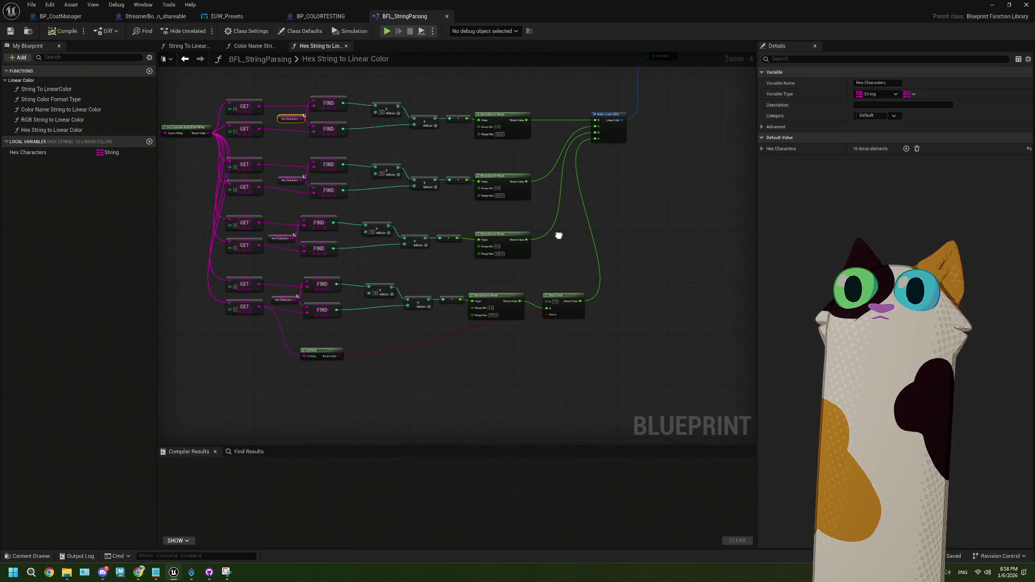
pyautogui.scroll(4, 499, 263)
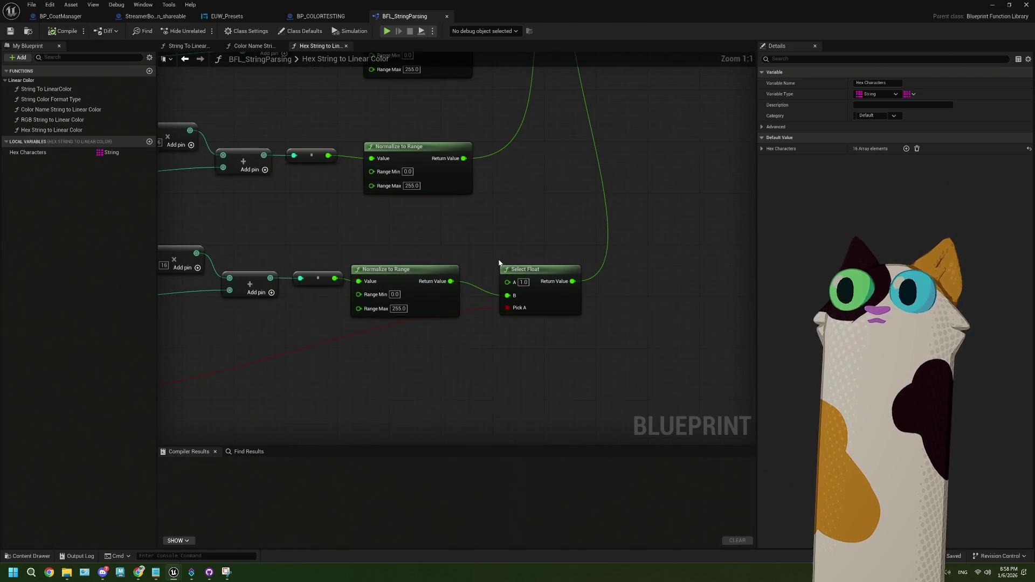
pyautogui.scroll(-3, 500, 262)
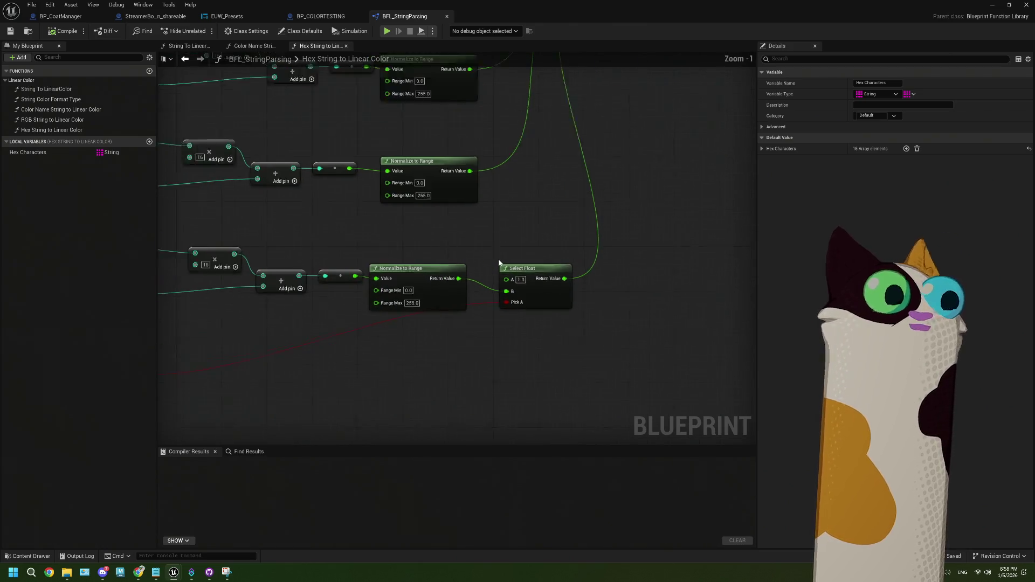
pyautogui.scroll(-2, 474, 270)
pyautogui.scroll(2, 526, 264)
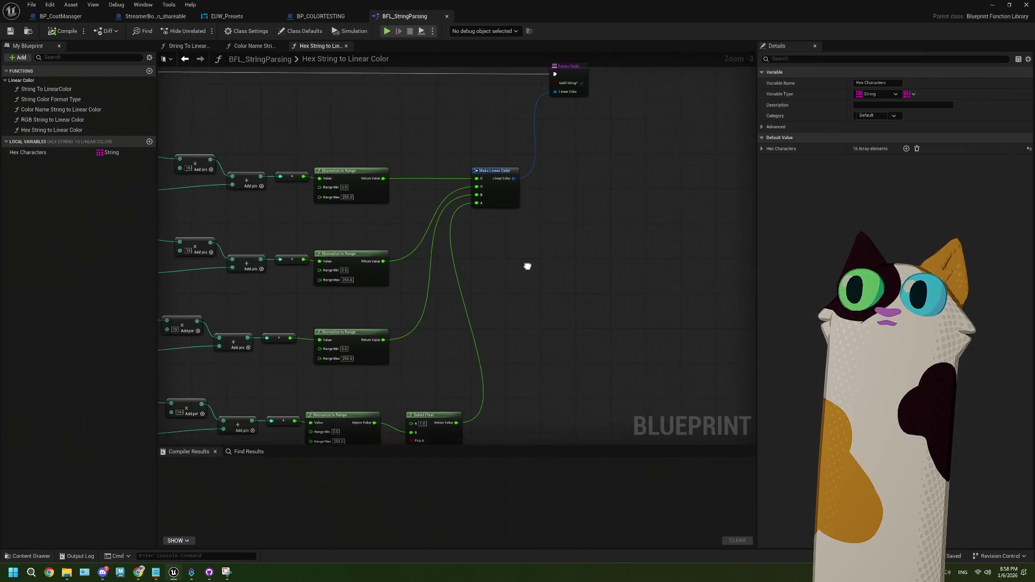
pyautogui.moveTo(499, 263); pyautogui.dragTo(559, 271)
pyautogui.moveTo(483, 242)
pyautogui.mouseDown()
pyautogui.moveTo(543, 216)
pyautogui.moveTo(545, 254)
pyautogui.moveTo(528, 261)
pyautogui.moveTo(566, 264)
pyautogui.mouseUp()
pyautogui.moveTo(259, 184)
pyautogui.mouseDown()
pyautogui.moveTo(736, 231)
pyautogui.moveTo(505, 225)
pyautogui.moveTo(476, 210)
pyautogui.mouseUp()
# - Put a Print String beside the Return Node and add an Append node feeding it
pyautogui.write('print')
pyautogui.press('Return')
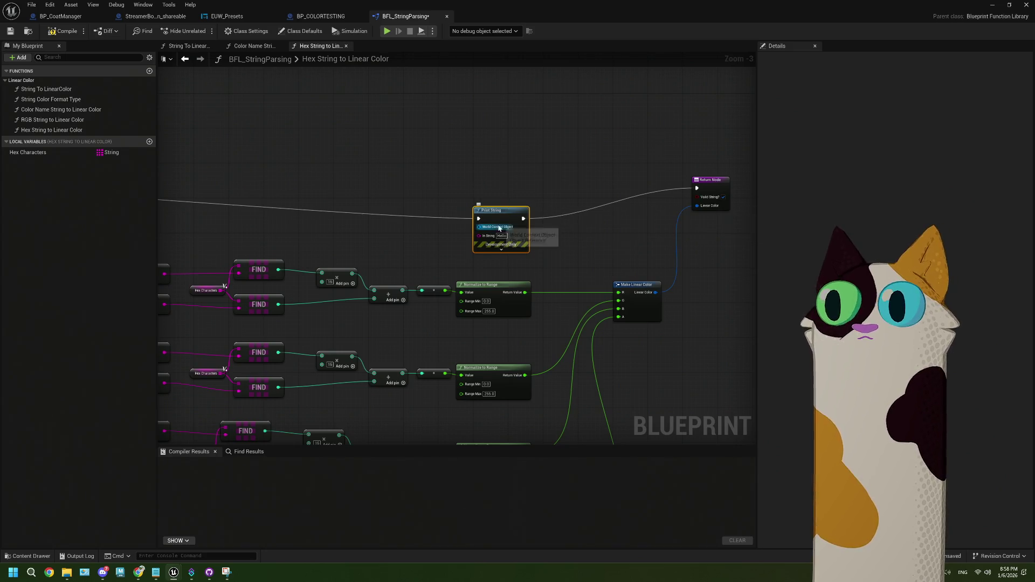
pyautogui.moveTo(500, 217)
pyautogui.mouseDown()
pyautogui.moveTo(590, 166)
pyautogui.moveTo(640, 186)
pyautogui.moveTo(620, 209)
pyautogui.moveTo(545, 220)
pyautogui.mouseUp()
pyautogui.write('app')
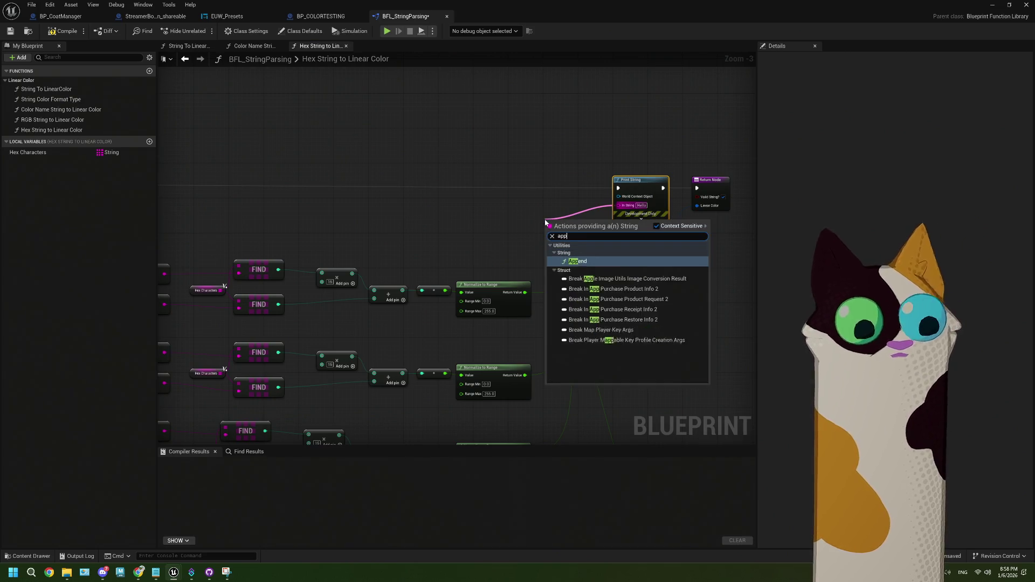
pyautogui.write('end')
pyautogui.click(588, 264)
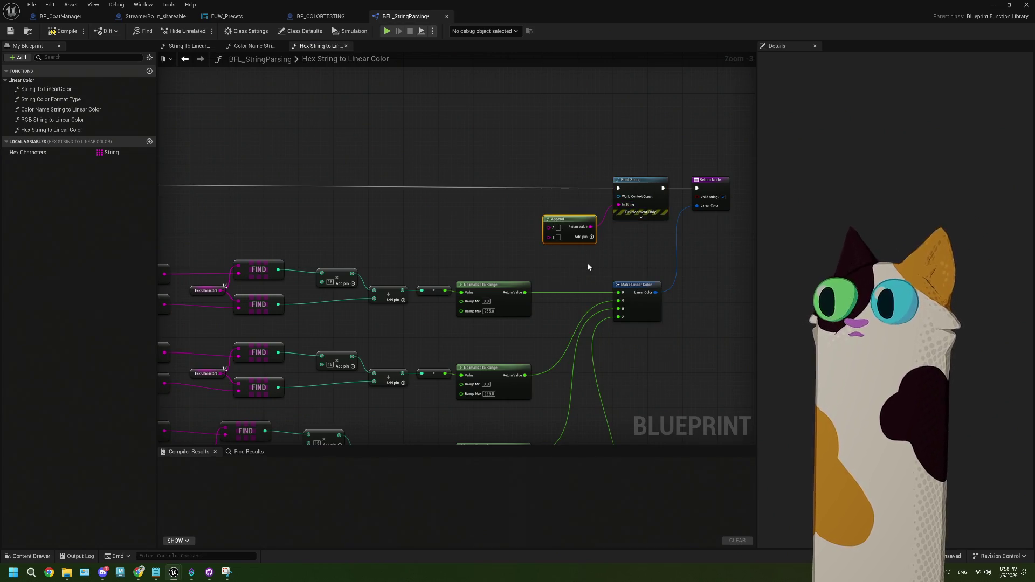
# - Connect the three Normalize to Range results to Append inputs A, C and E, then compile
pyautogui.scroll(2, 603, 279)
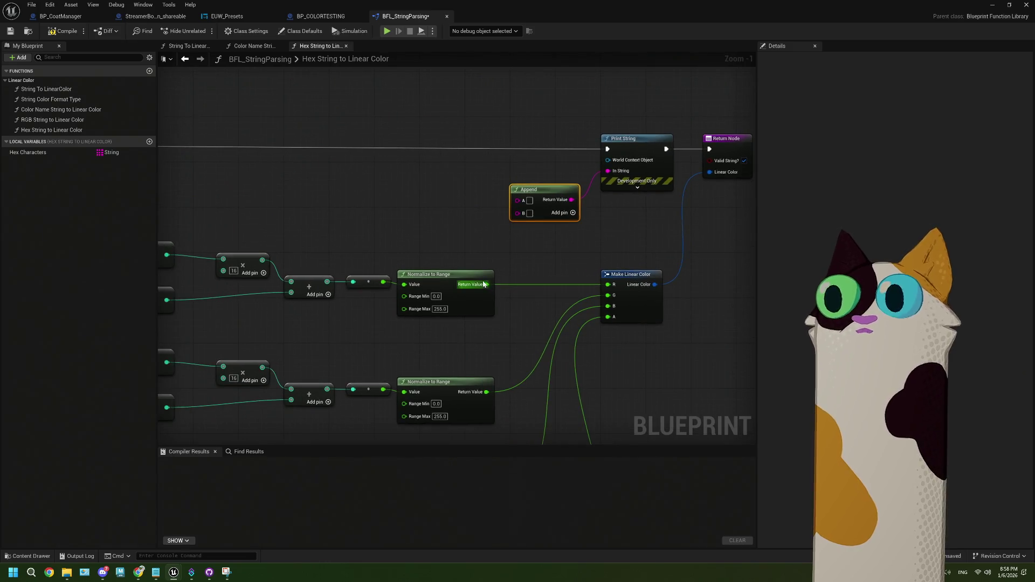
pyautogui.moveTo(484, 286)
pyautogui.mouseDown()
pyautogui.moveTo(503, 212)
pyautogui.moveTo(519, 200)
pyautogui.mouseUp()
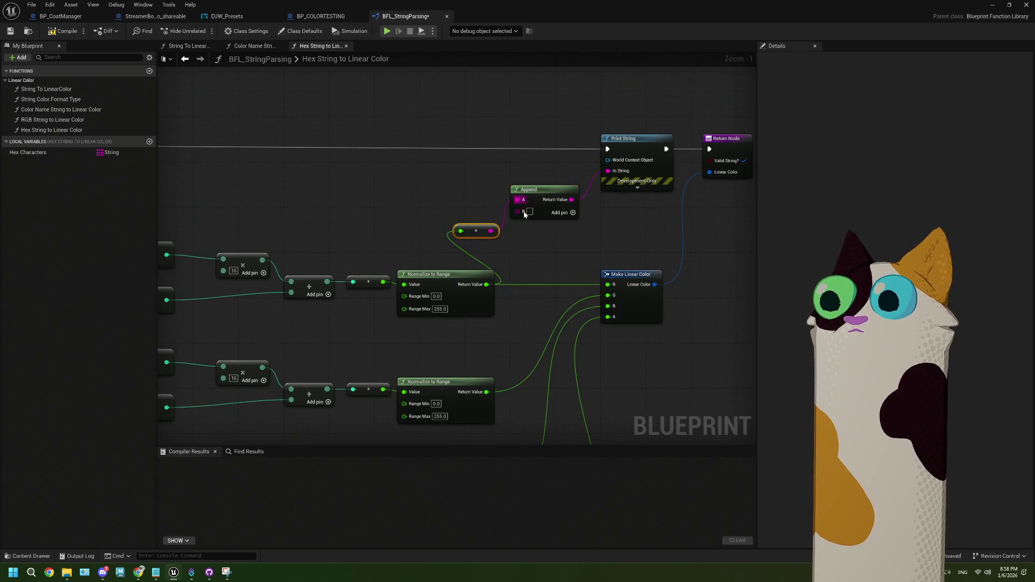
pyautogui.click(573, 212)
pyautogui.moveTo(488, 392); pyautogui.dragTo(517, 223)
pyautogui.click(573, 213)
pyautogui.click(572, 212)
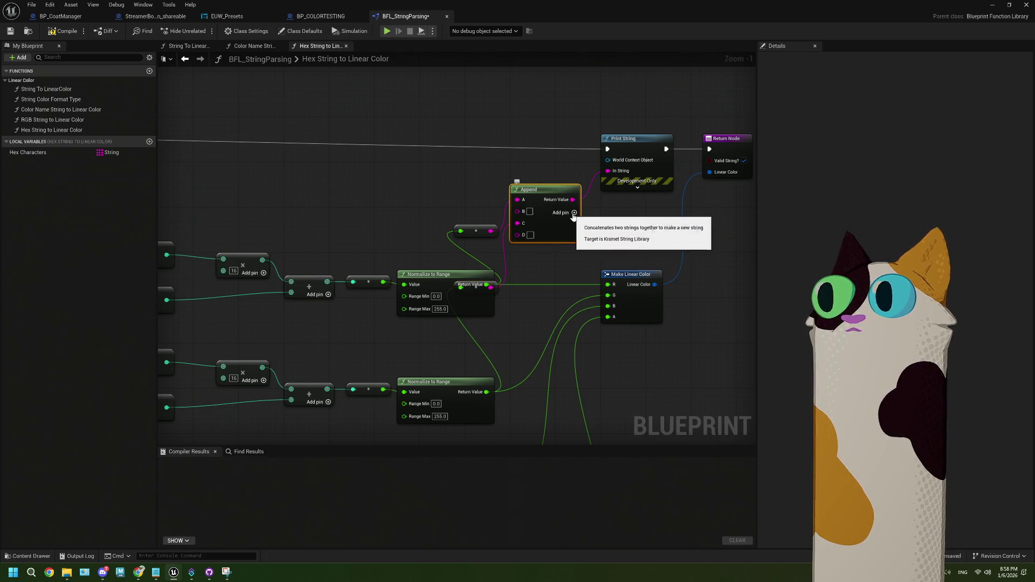
pyautogui.scroll(-2, 545, 284)
pyautogui.moveTo(491, 395)
pyautogui.mouseDown()
pyautogui.moveTo(509, 362)
pyautogui.moveTo(513, 203)
pyautogui.mouseUp()
pyautogui.click(76, 30)
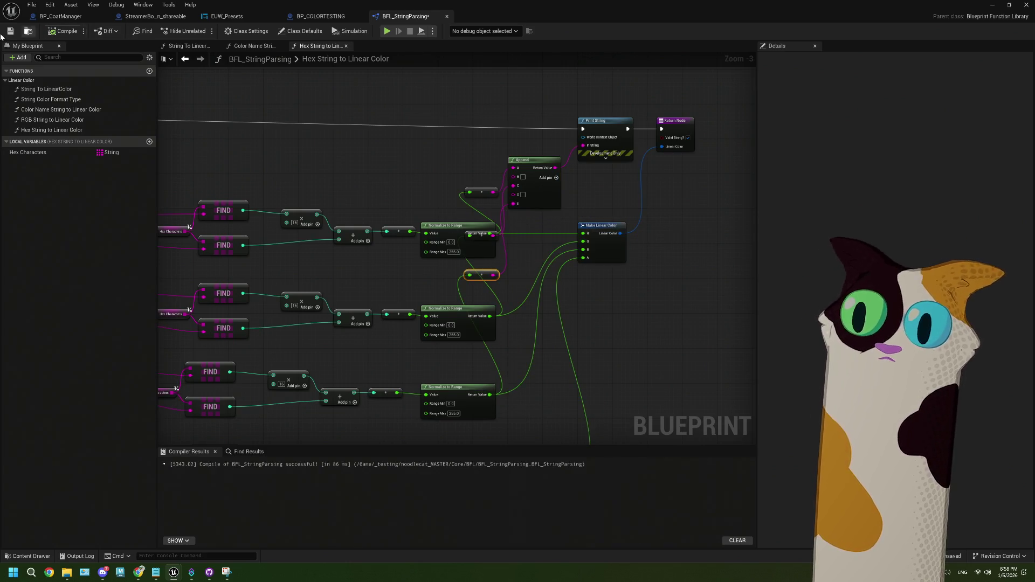
pyautogui.click(992, 4)
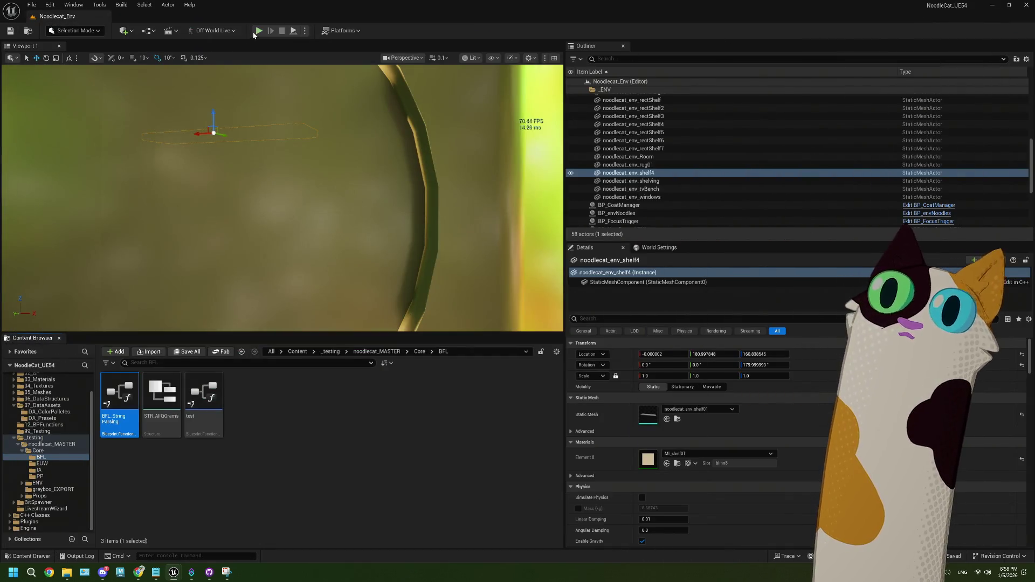
pyautogui.click(259, 31)
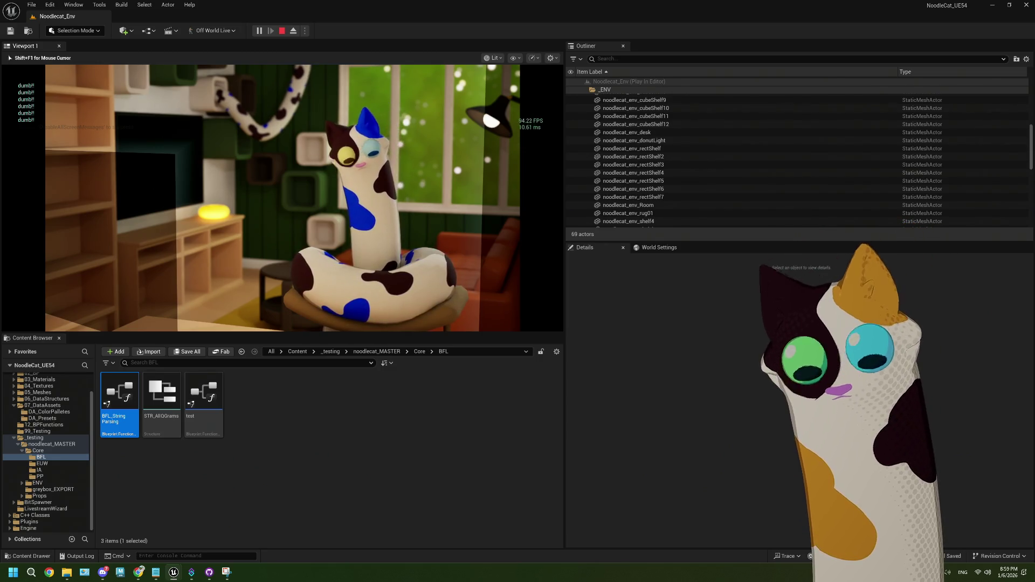
pyautogui.press('f')
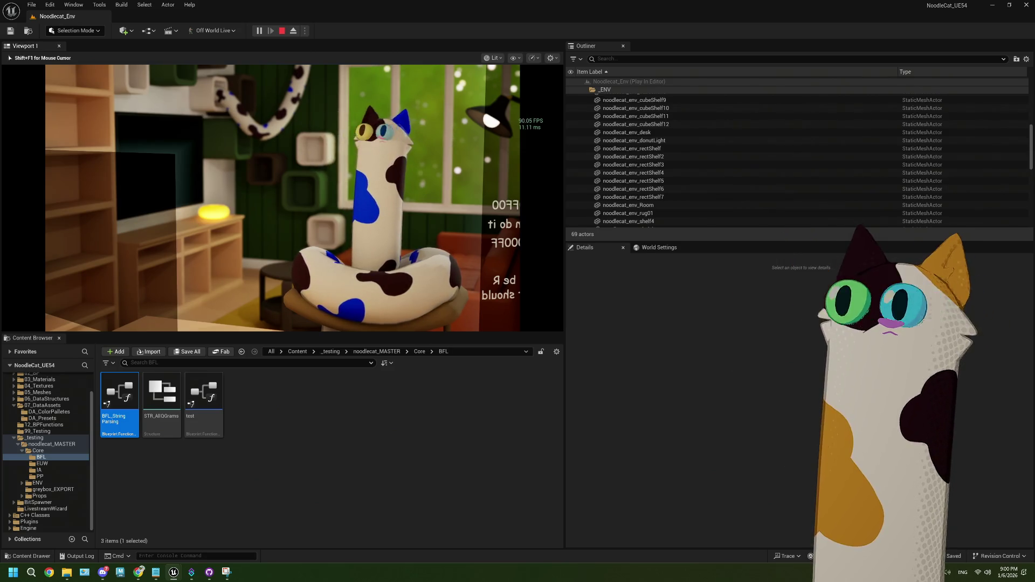
pyautogui.press('Escape')
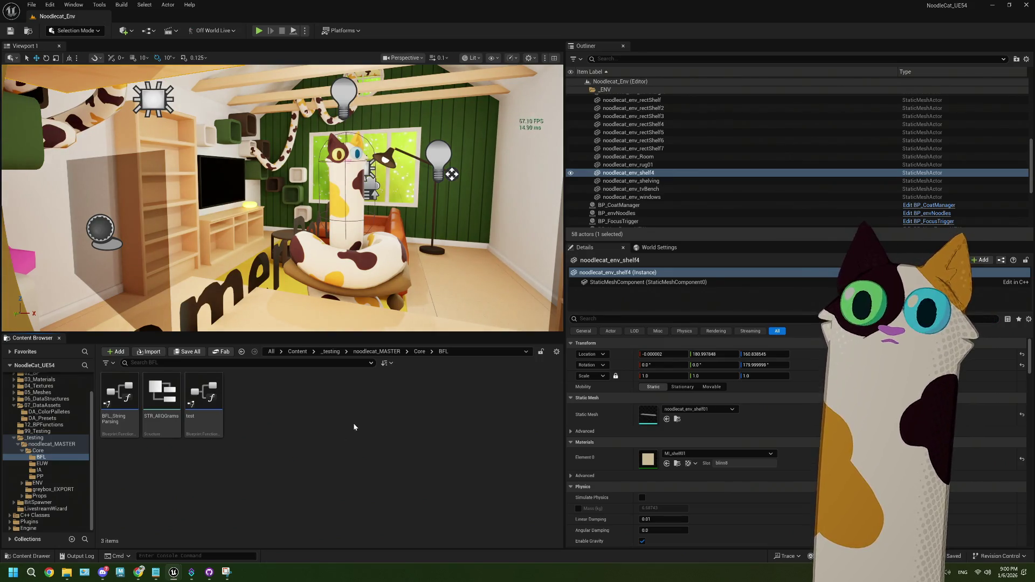
# - Open BFL_StringParsing and bring Hex String to Linear Color's Normalize to Range nodes into view
pyautogui.doubleClick(119, 396)
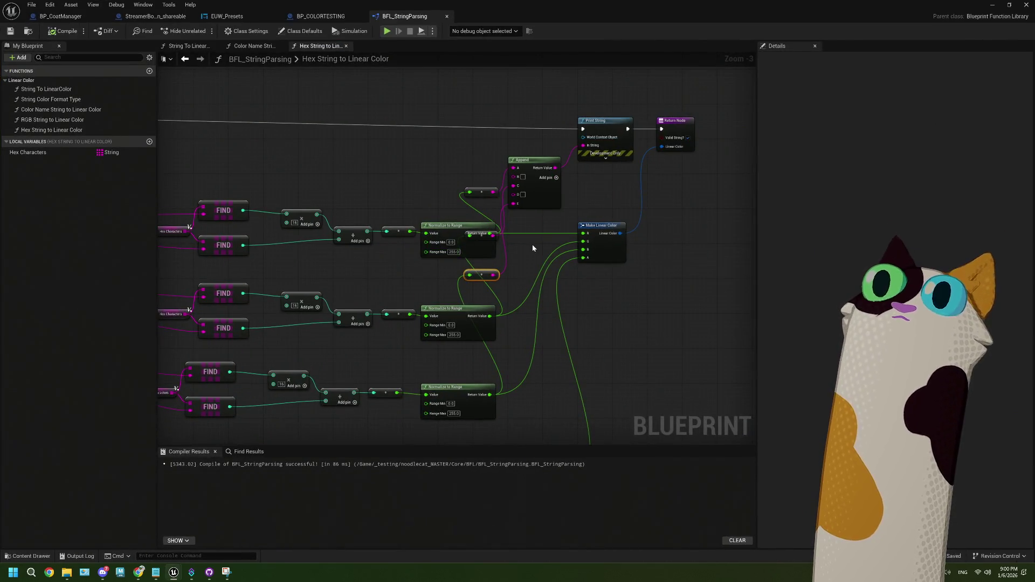
pyautogui.scroll(2, 532, 244)
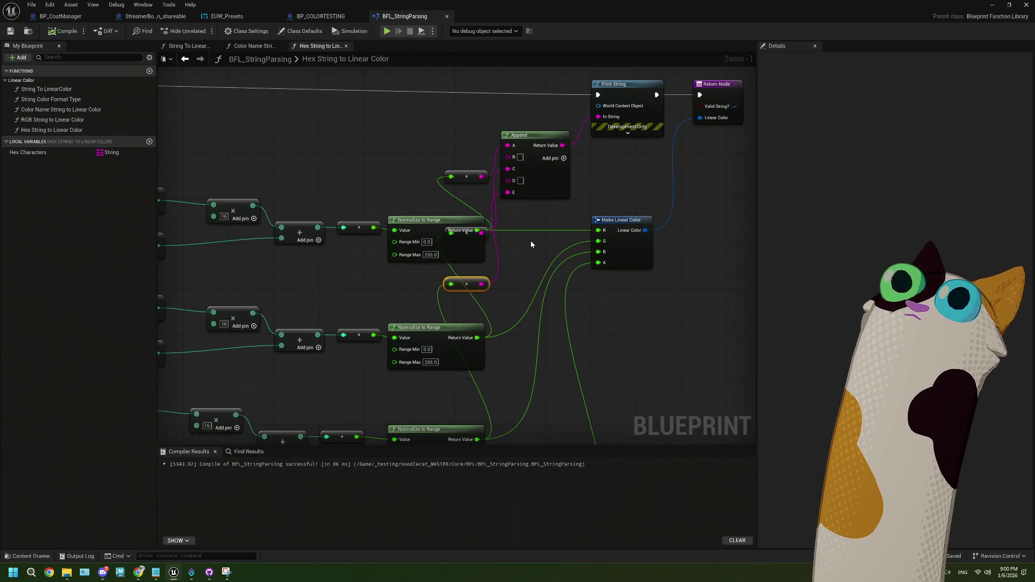
pyautogui.scroll(-3, 531, 241)
pyautogui.scroll(1, 414, 247)
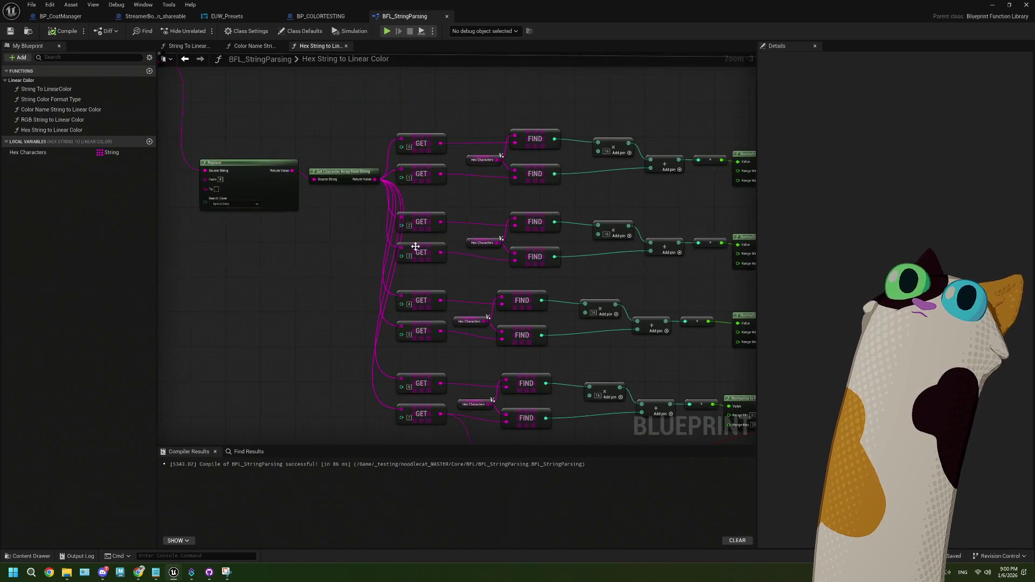
pyautogui.moveTo(298, 239); pyautogui.dragTo(406, 262)
pyautogui.scroll(2, 377, 238)
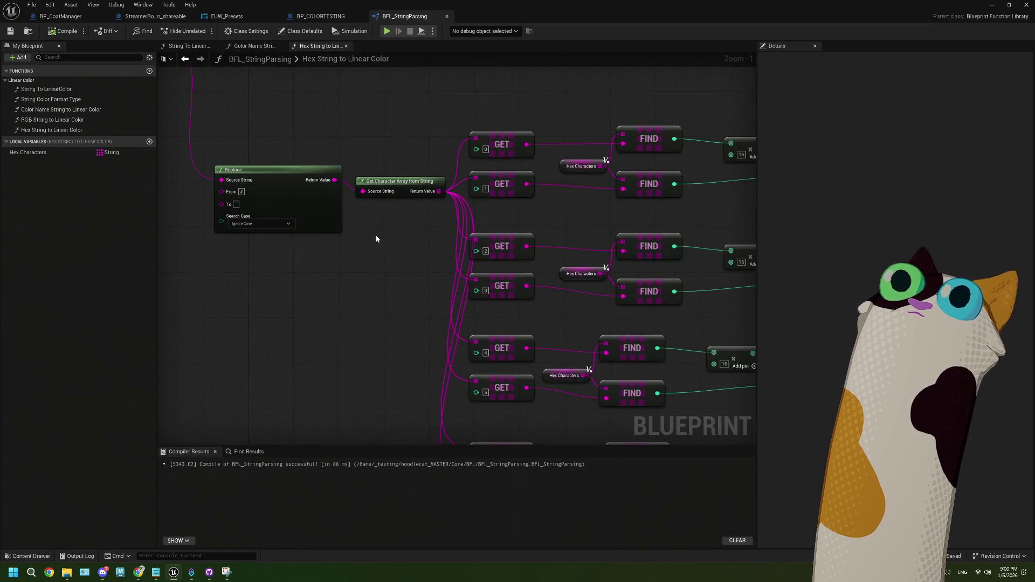
pyautogui.moveTo(352, 211)
pyautogui.mouseDown()
pyautogui.moveTo(335, 318)
pyautogui.moveTo(462, 270)
pyautogui.mouseUp()
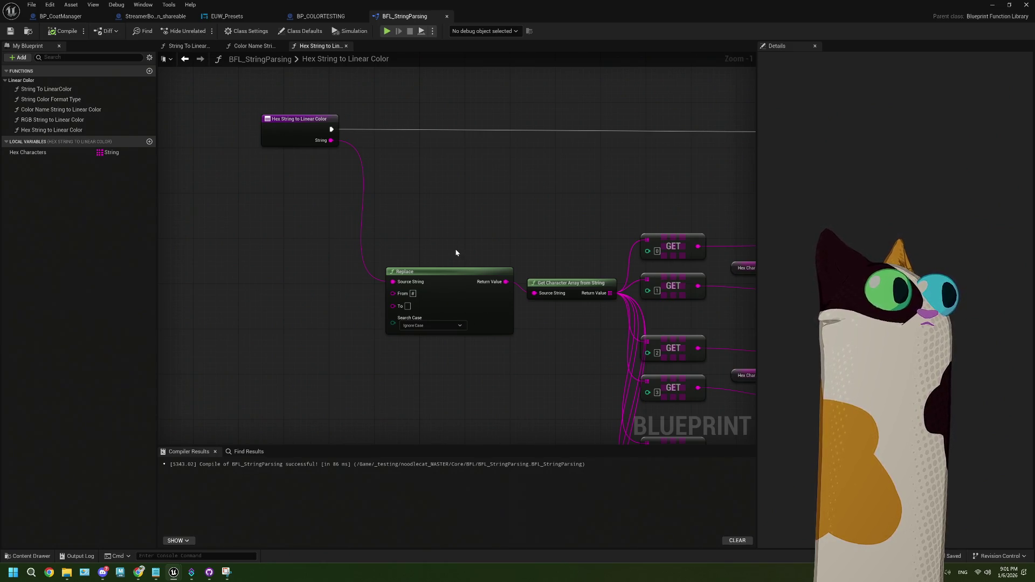
pyautogui.scroll(-2, 455, 253)
pyautogui.moveTo(469, 261)
pyautogui.mouseDown()
pyautogui.moveTo(479, 264)
pyautogui.moveTo(359, 276)
pyautogui.mouseUp()
# - Rewire and line up the reroute and conversion nodes feeding Append's C and E inputs
pyautogui.click(399, 227)
pyautogui.moveTo(405, 235); pyautogui.dragTo(393, 209)
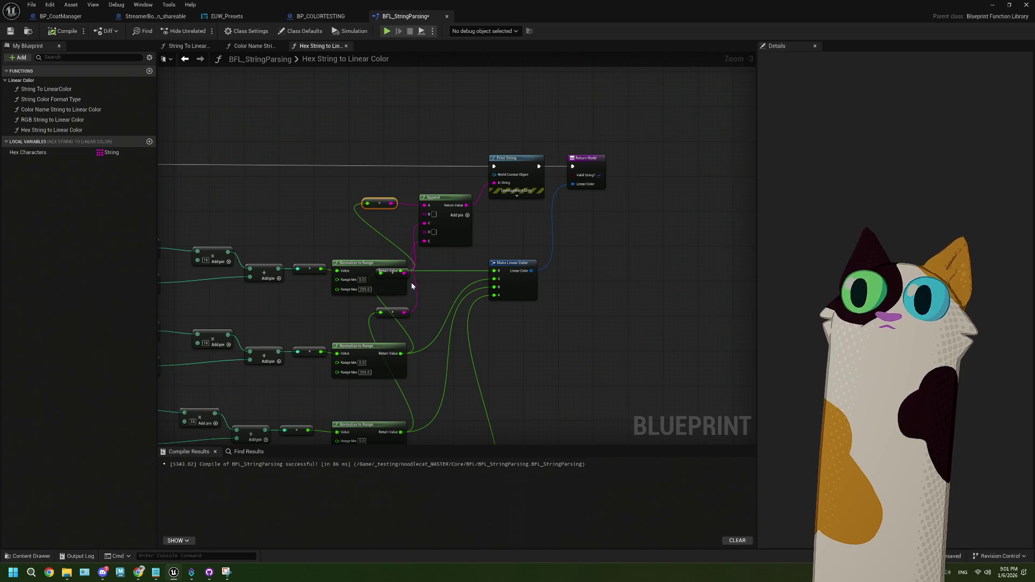
pyautogui.moveTo(408, 276); pyautogui.dragTo(408, 276)
pyautogui.moveTo(388, 237); pyautogui.dragTo(397, 223)
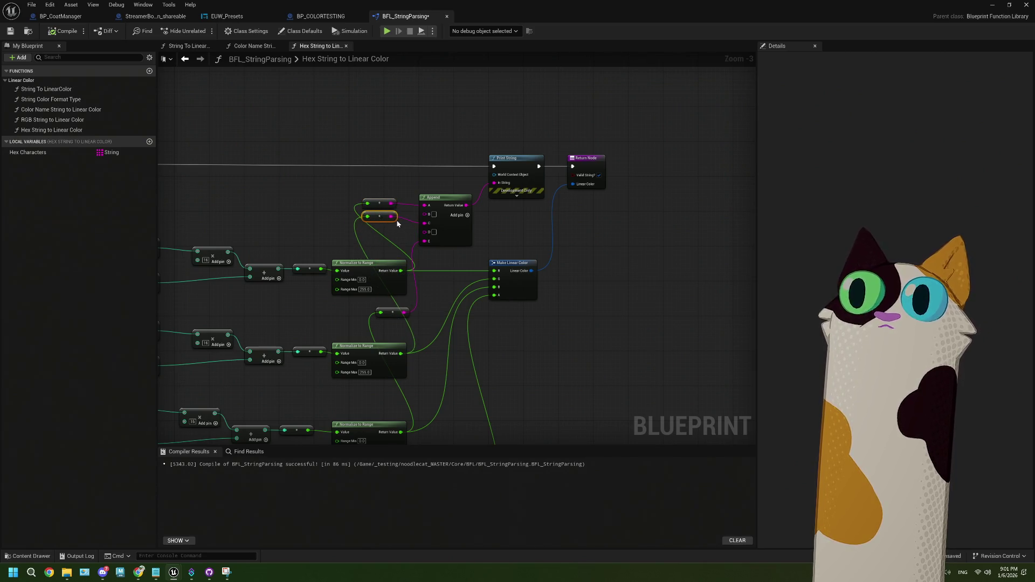
pyautogui.moveTo(394, 312); pyautogui.dragTo(381, 229)
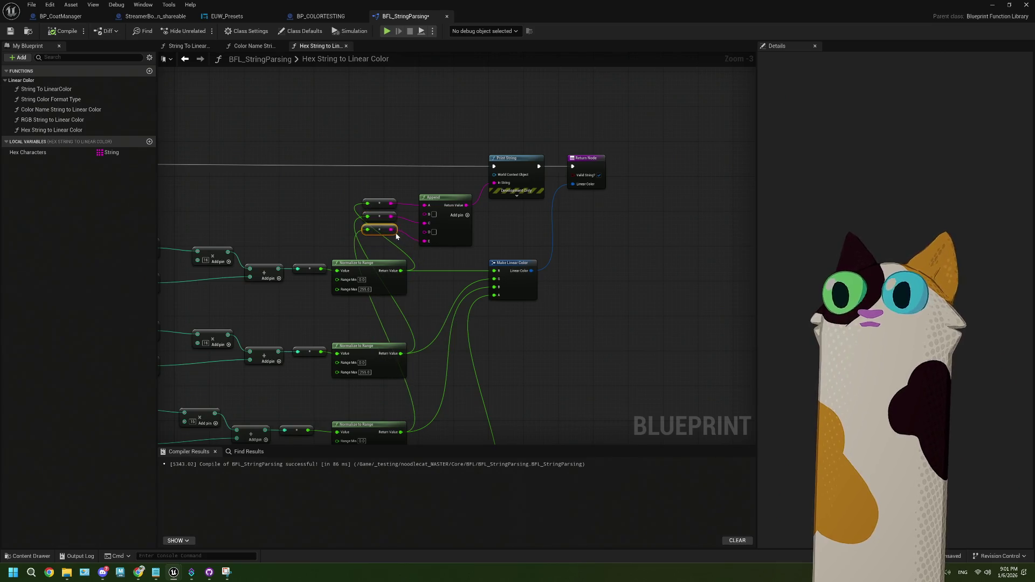
pyautogui.moveTo(461, 257); pyautogui.dragTo(524, 129)
pyautogui.moveTo(442, 298)
pyautogui.mouseDown()
pyautogui.moveTo(463, 271)
pyautogui.moveTo(509, 277)
pyautogui.moveTo(413, 181)
pyautogui.moveTo(514, 235)
pyautogui.moveTo(614, 235)
pyautogui.mouseUp()
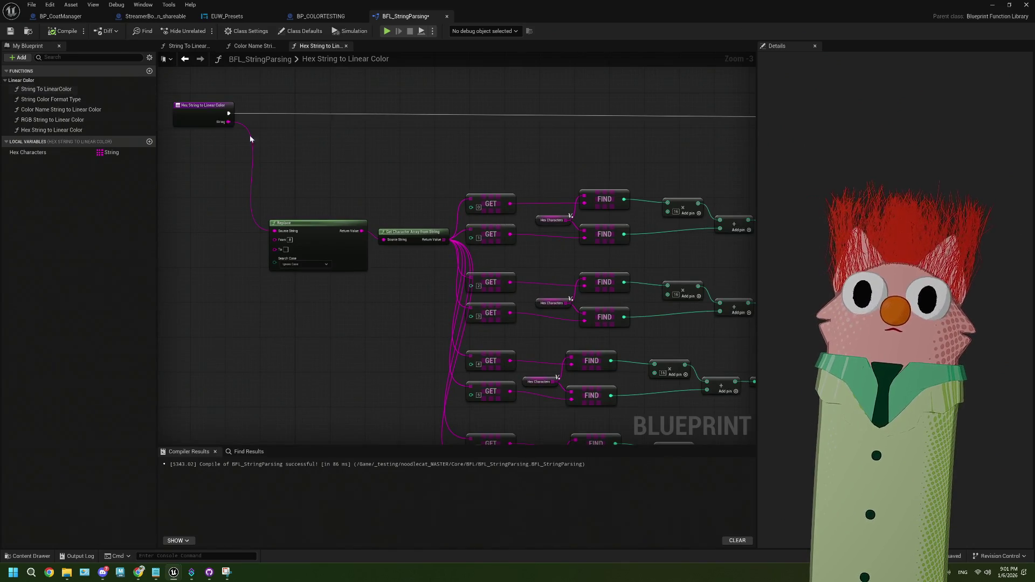
pyautogui.moveTo(356, 175); pyautogui.dragTo(217, 172)
pyautogui.scroll(4, 562, 193)
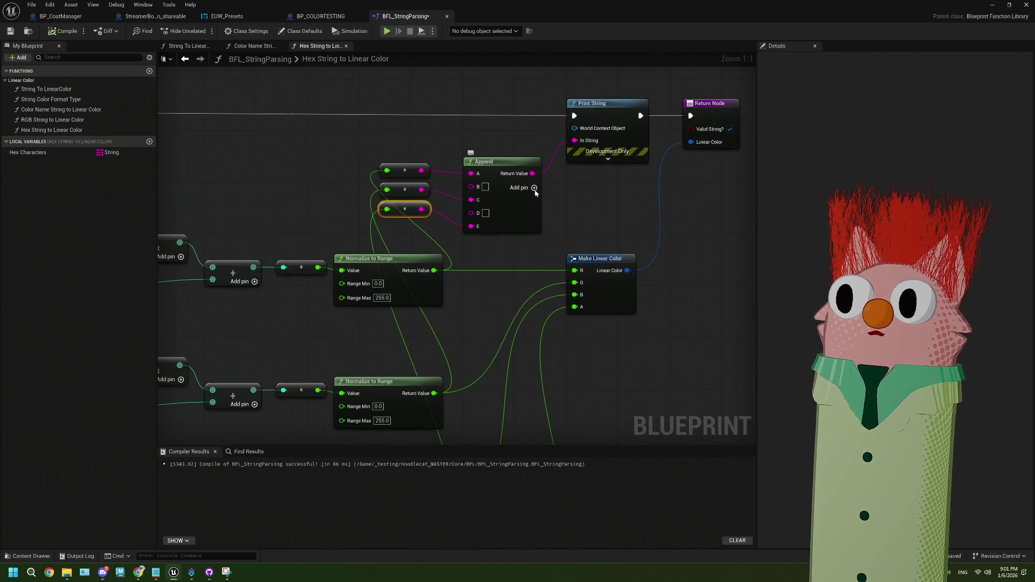
# - Add Append pin F with the text 'this is a hex!', then compile and save the library
pyautogui.click(533, 188)
pyautogui.write('this is a hex!')
pyautogui.press('Return')
pyautogui.click(619, 220)
pyautogui.click(63, 30)
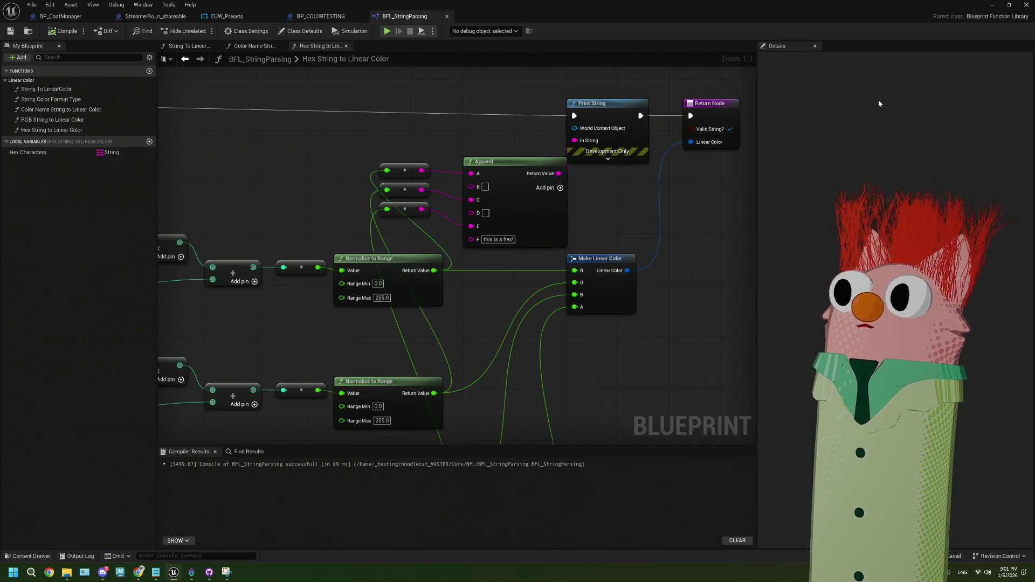
pyautogui.click(992, 5)
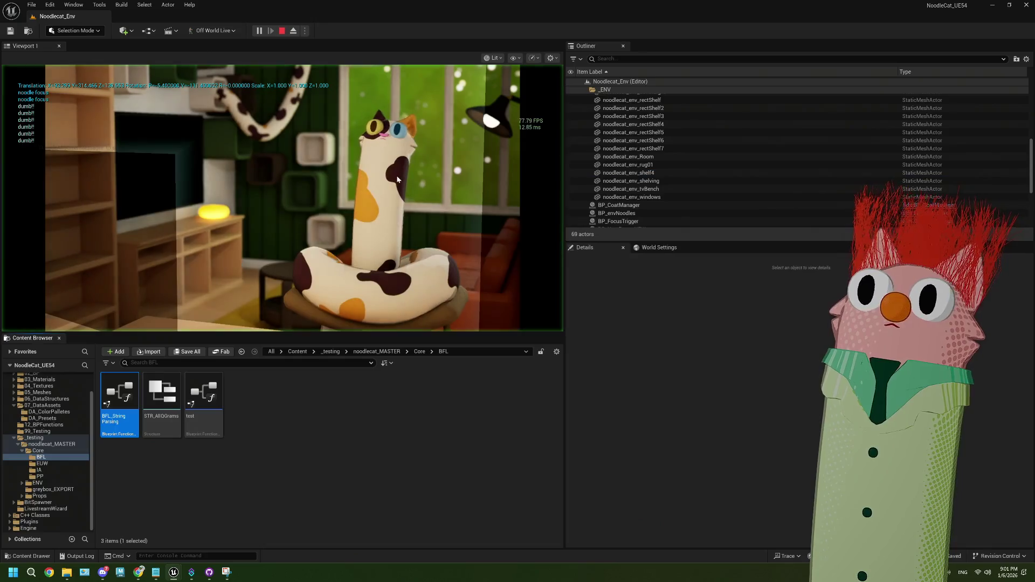
# - Run a Play In Editor test, trigger the colour change with F, stop it, and reopen BFL_StringParsing
pyautogui.click(397, 179)
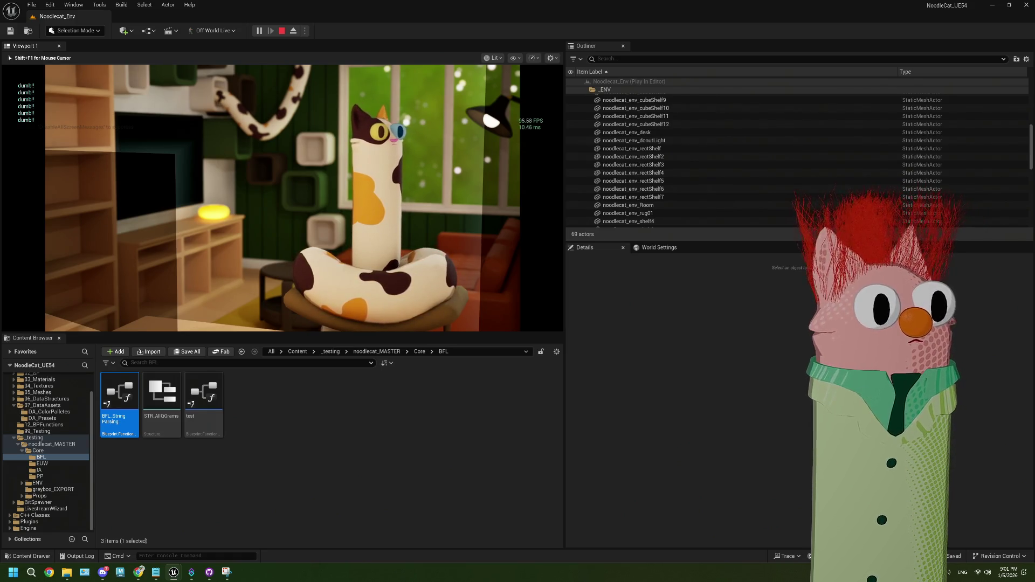
pyautogui.press('f')
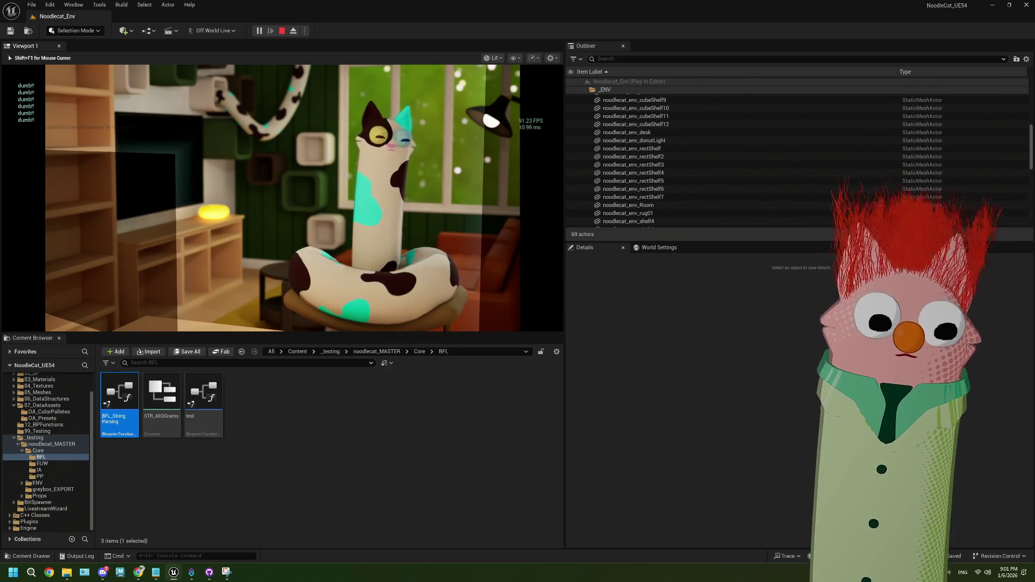
pyautogui.press('Escape')
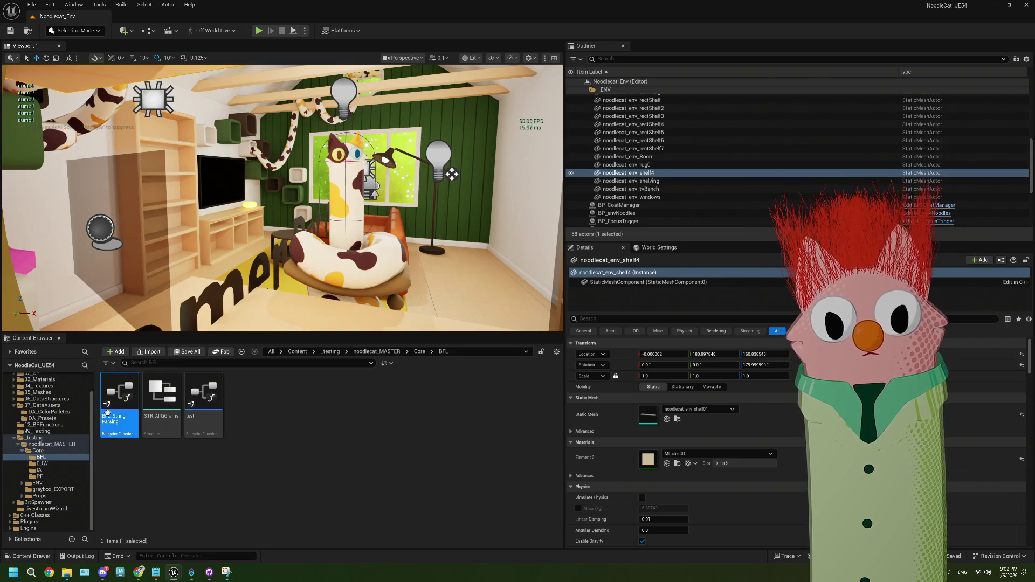
pyautogui.doubleClick(120, 396)
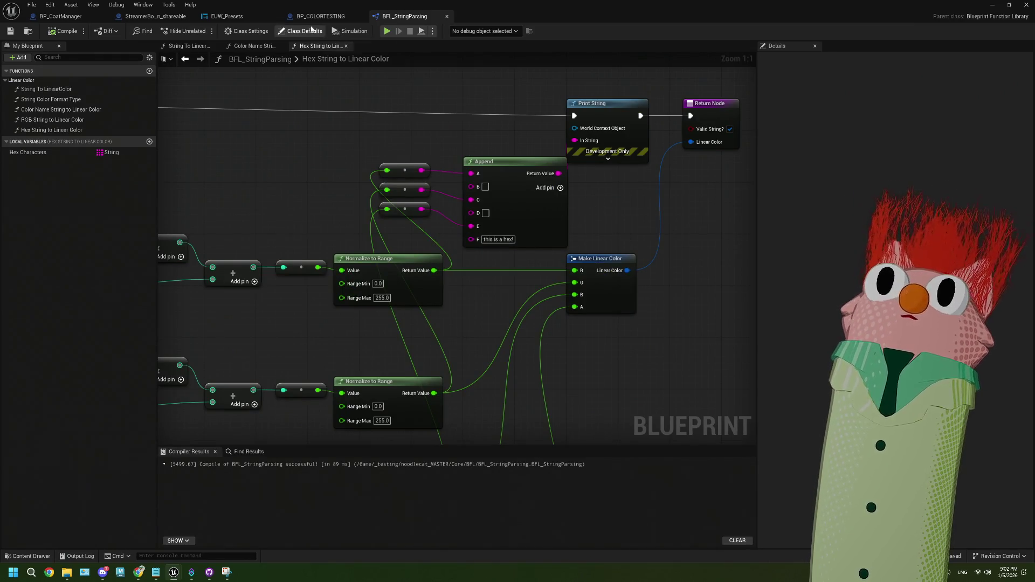
# - Switch to the BP_CoatManager blueprint and widen its graph area
pyautogui.click(300, 15)
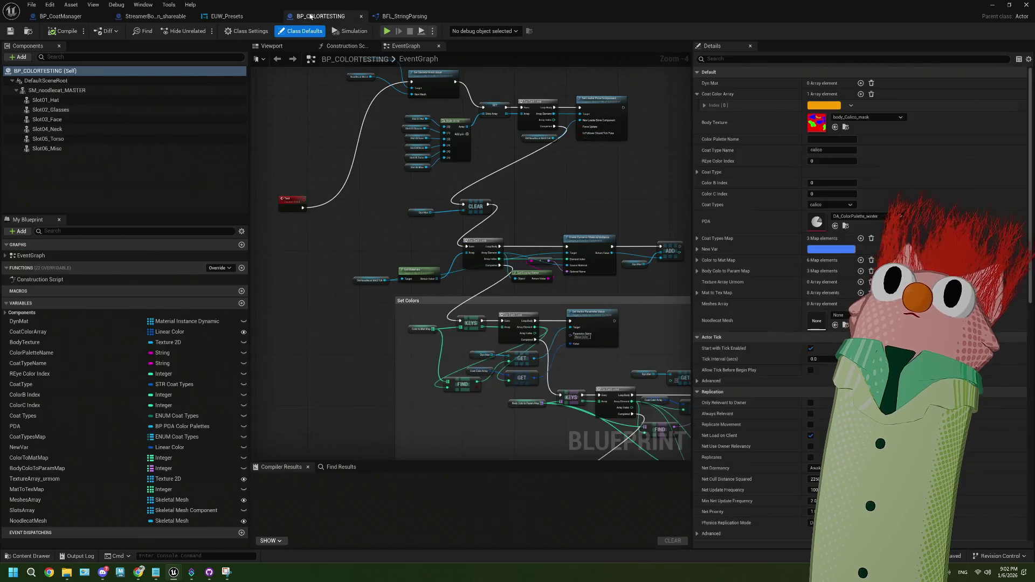
pyautogui.click(67, 18)
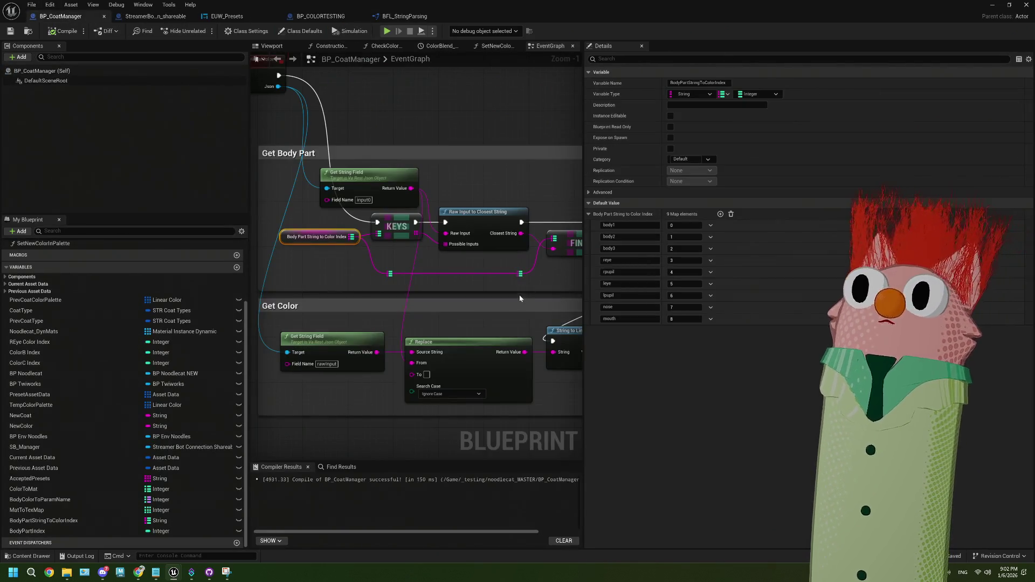
pyautogui.scroll(-1, 519, 293)
pyautogui.moveTo(583, 339)
pyautogui.mouseDown()
pyautogui.moveTo(801, 338)
pyautogui.moveTo(679, 358)
pyautogui.moveTo(590, 348)
pyautogui.moveTo(559, 291)
pyautogui.mouseUp()
pyautogui.scroll(1, 801, 338)
pyautogui.scroll(-4, 559, 291)
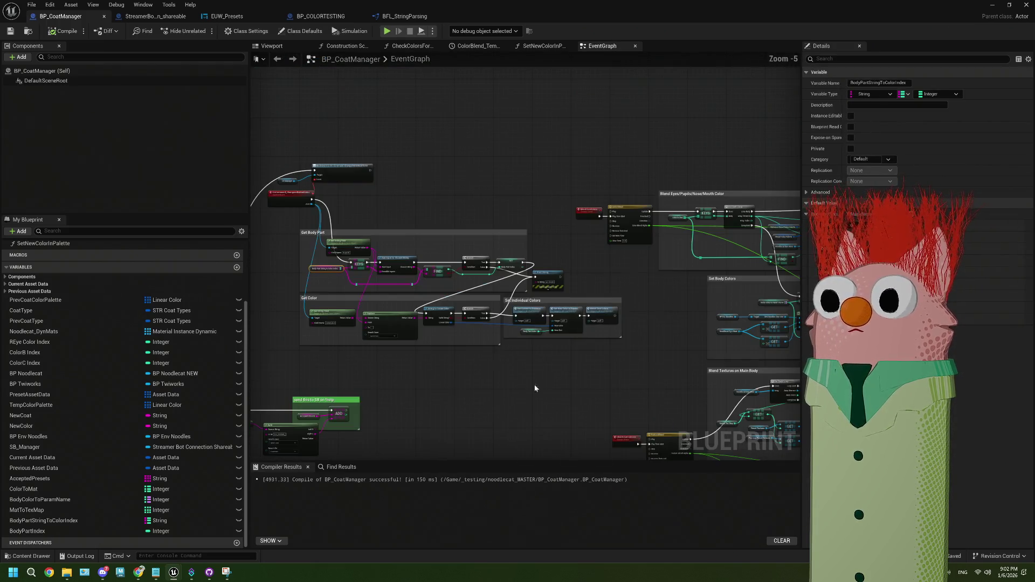
pyautogui.scroll(1, 461, 410)
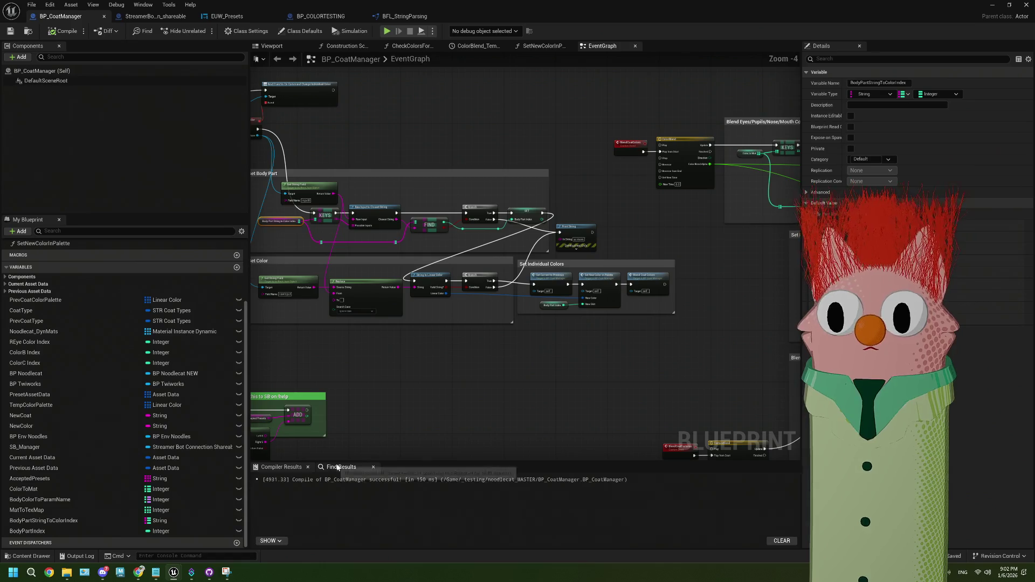
# - Search the graph for 'pr' and jump to the Print String result
pyautogui.click(347, 467)
pyautogui.write('print')
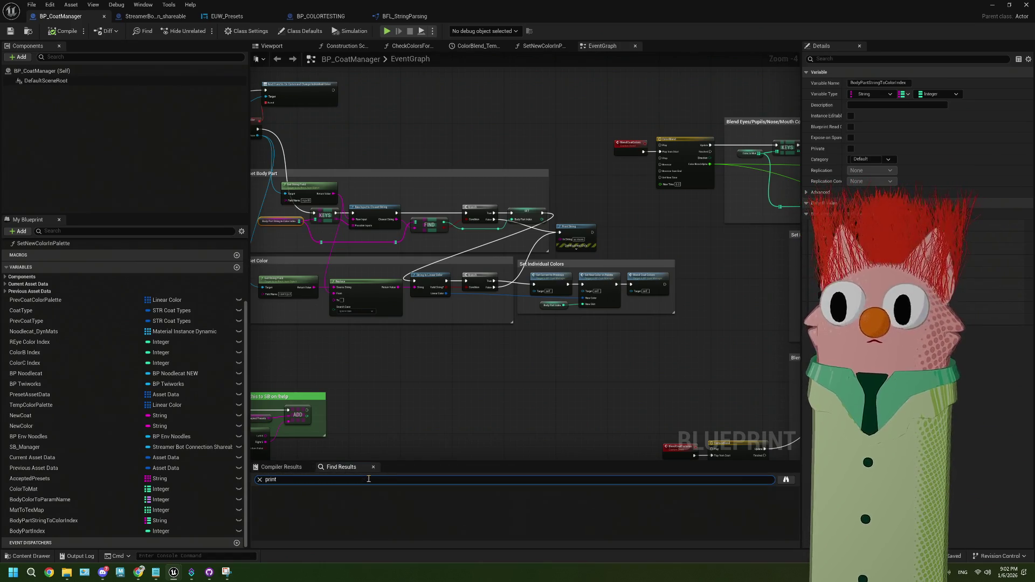
pyautogui.press('Return')
pyautogui.scroll(-3, 410, 512)
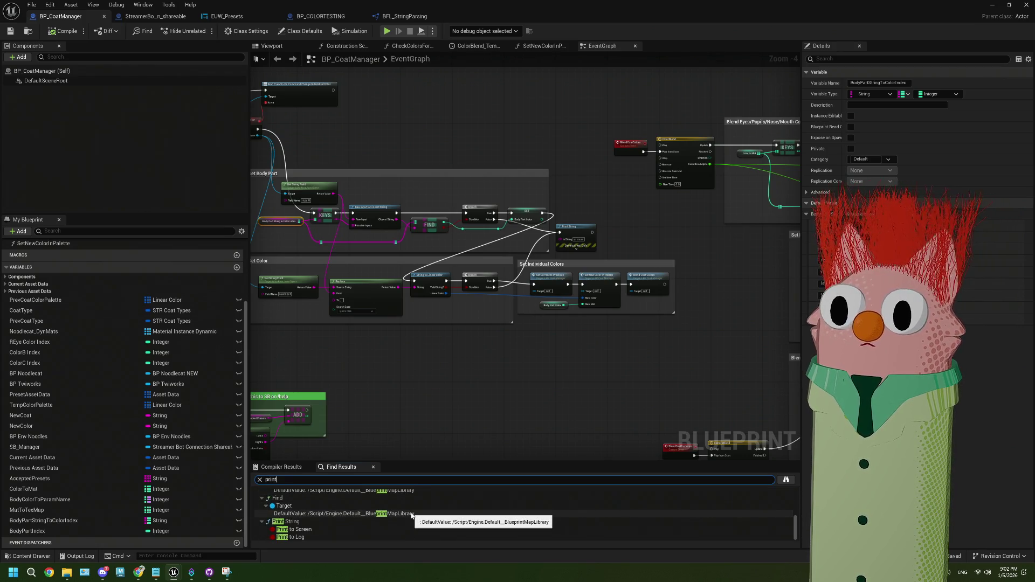
pyautogui.click(323, 522)
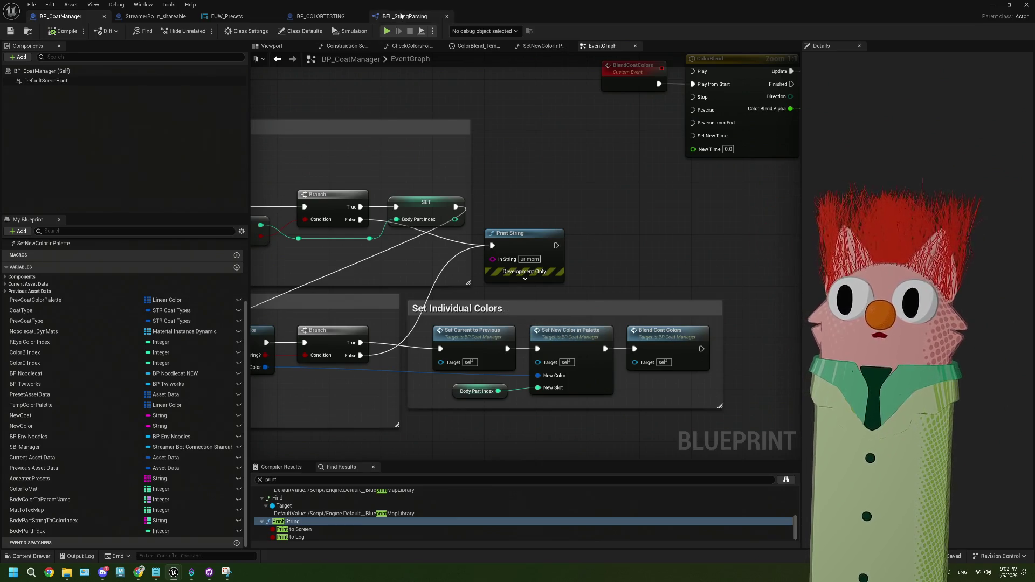
# - In BFL_StringParsing, move Append above Print String and break its Return Value link to it
pyautogui.click(405, 16)
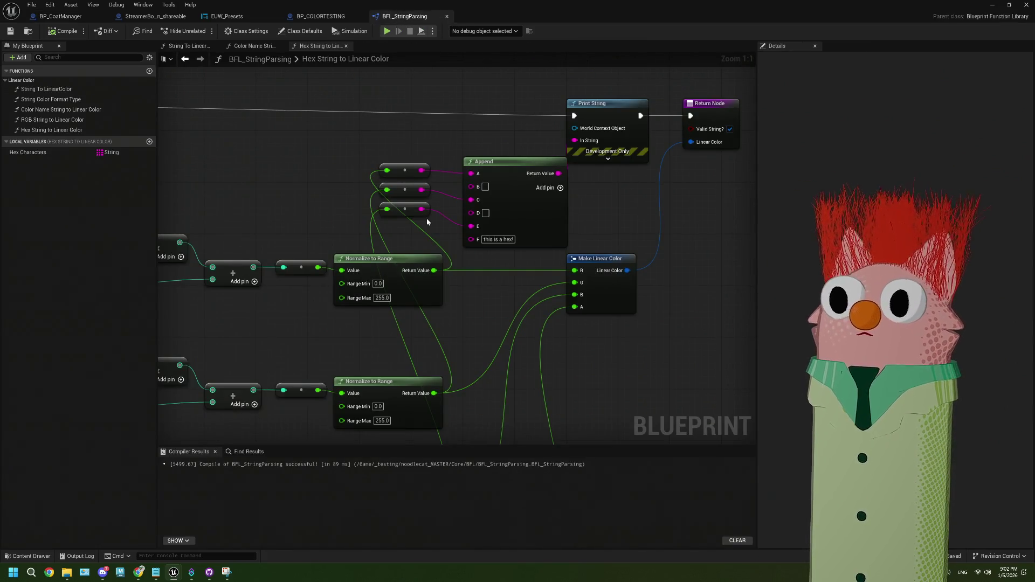
pyautogui.scroll(-2, 554, 202)
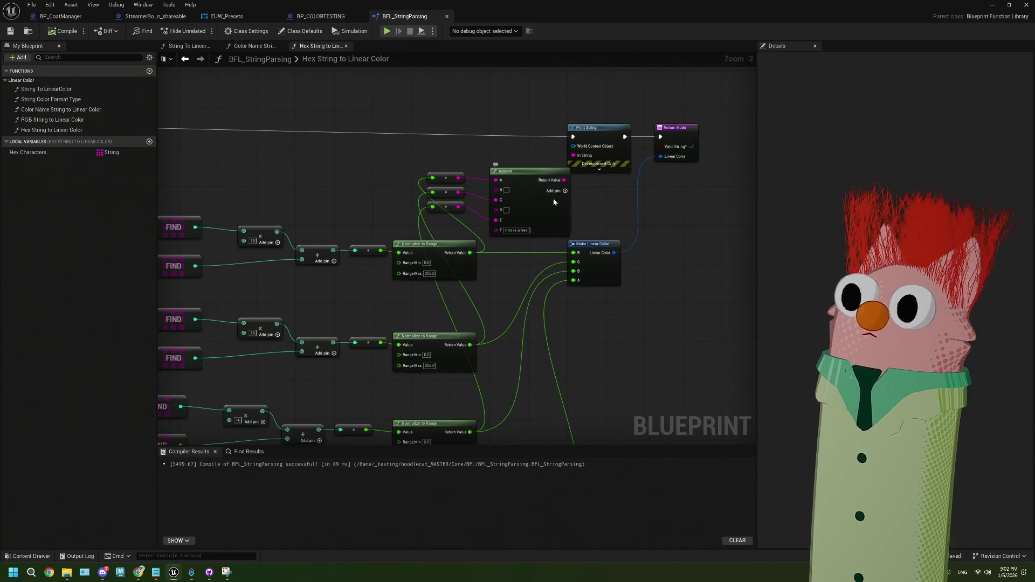
pyautogui.moveTo(554, 202)
pyautogui.mouseDown()
pyautogui.moveTo(490, 168)
pyautogui.moveTo(509, 100)
pyautogui.mouseUp()
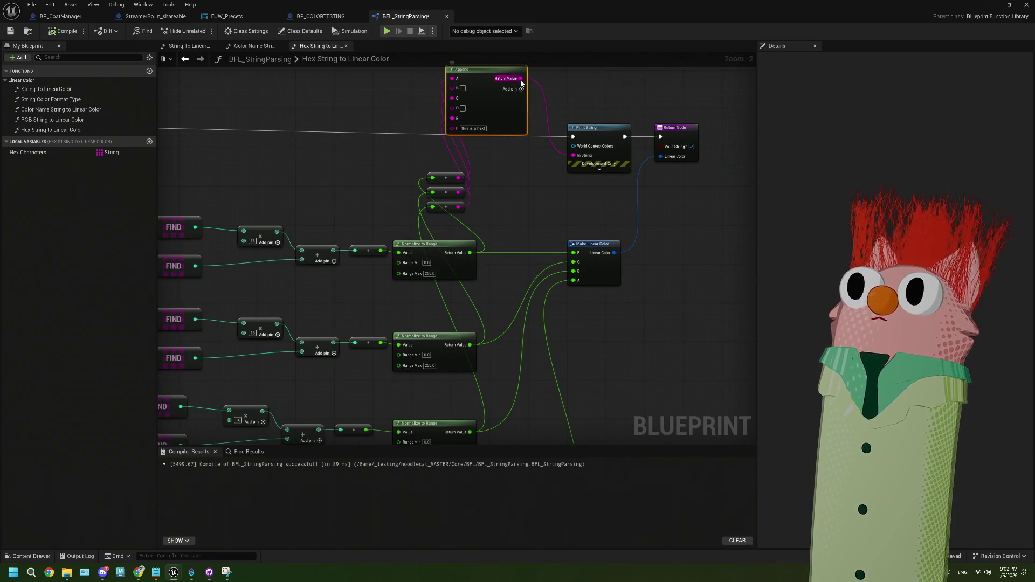
pyautogui.rightClick(521, 83)
pyautogui.click(553, 108)
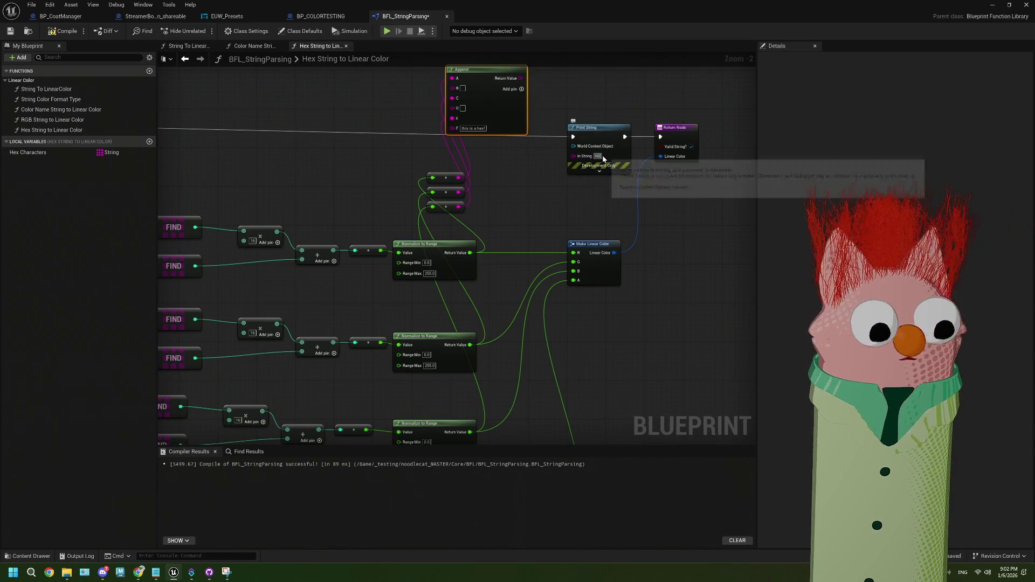
# - Save and recompile the BFL_StringParsing function library
pyautogui.scroll(-3, 300, 175)
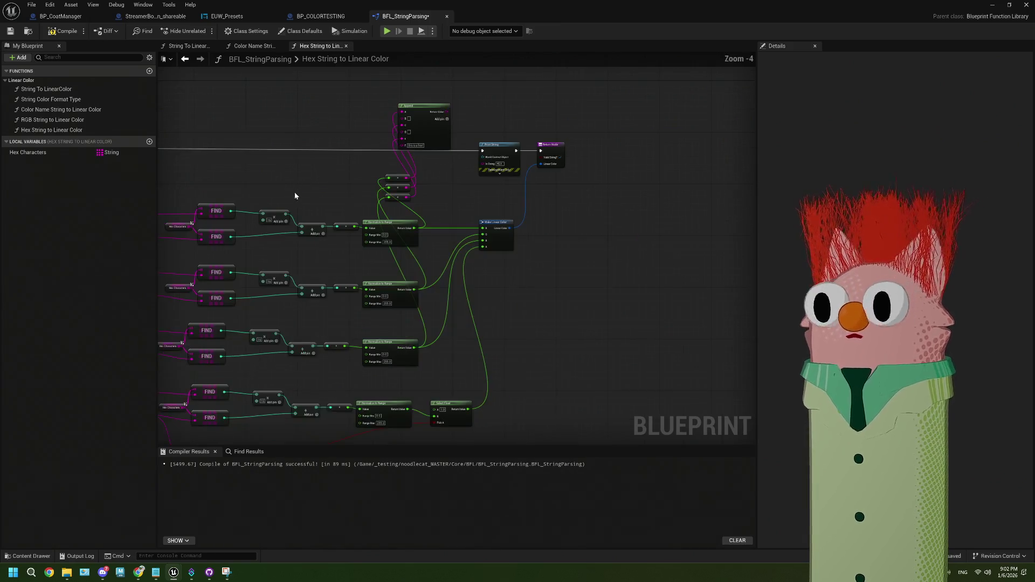
pyautogui.scroll(1, 294, 192)
pyautogui.hotkey('ctrl', 's')
pyautogui.press('Home')
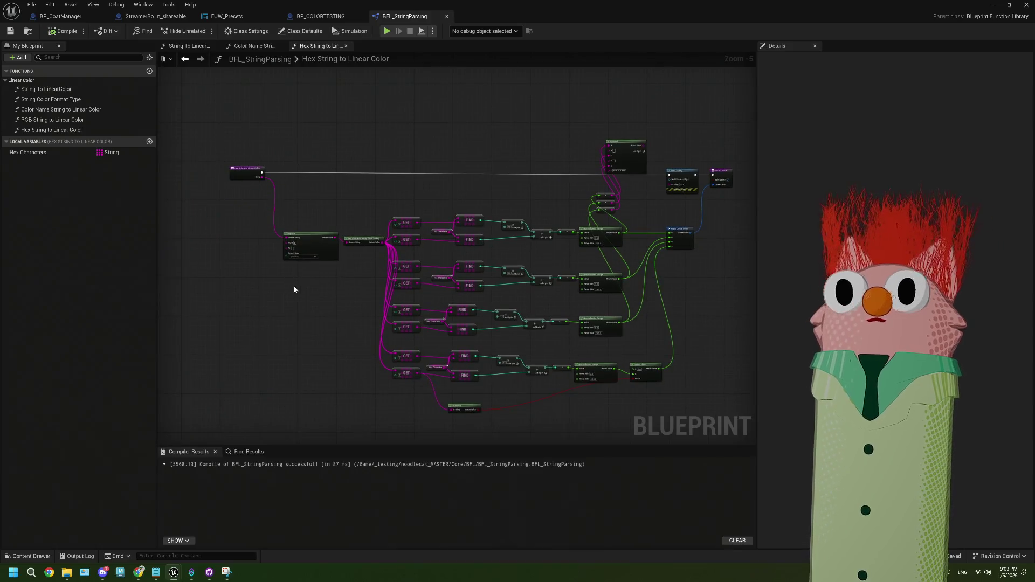
pyautogui.scroll(1, 304, 223)
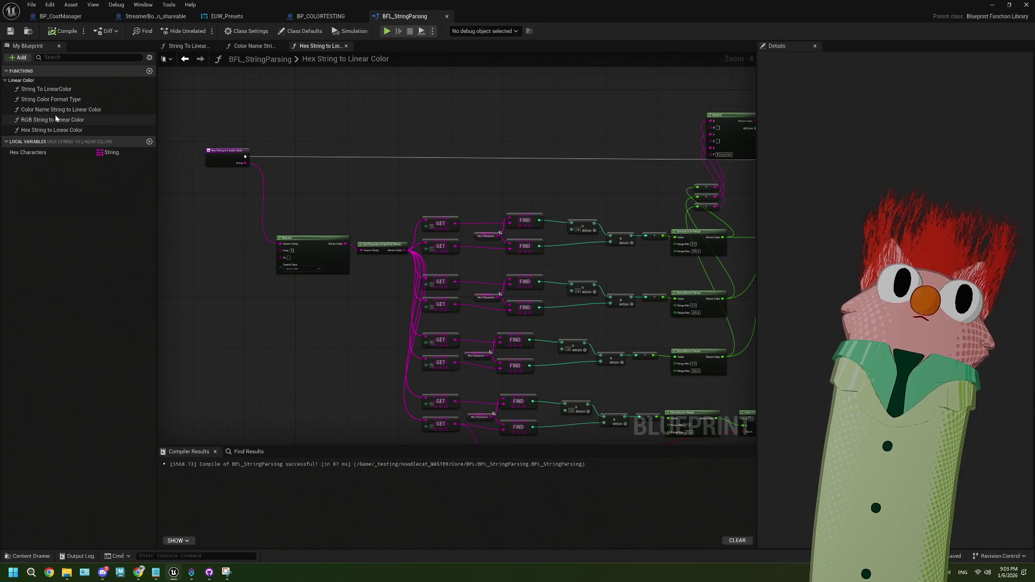
pyautogui.doubleClick(51, 100)
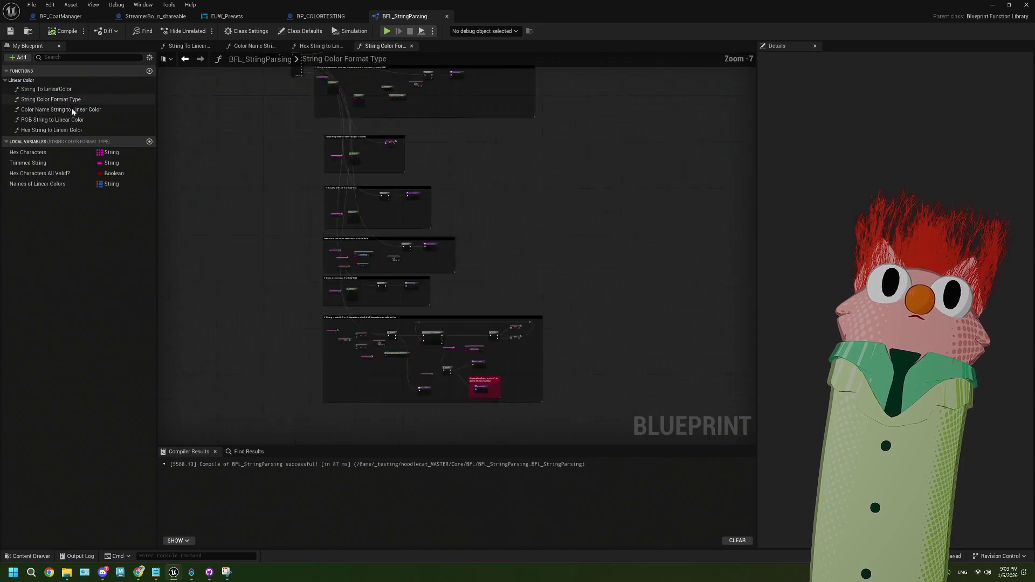
pyautogui.scroll(1, 456, 197)
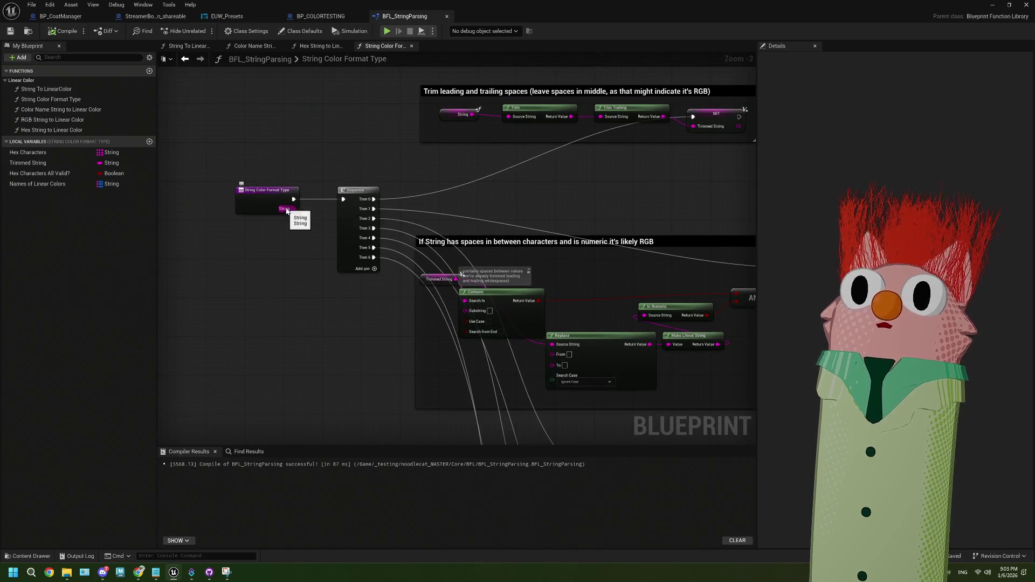
pyautogui.scroll(2, 296, 260)
pyautogui.moveTo(296, 260)
pyautogui.mouseDown()
pyautogui.moveTo(209, 247)
pyautogui.moveTo(356, 189)
pyautogui.moveTo(393, 204)
pyautogui.mouseUp()
pyautogui.scroll(-2, 209, 247)
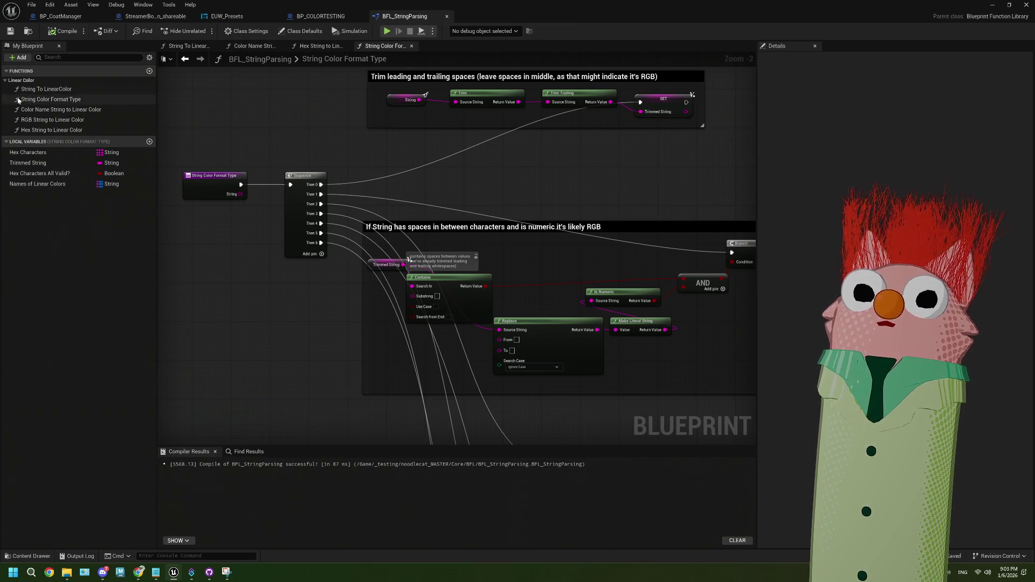
pyautogui.doubleClick(46, 89)
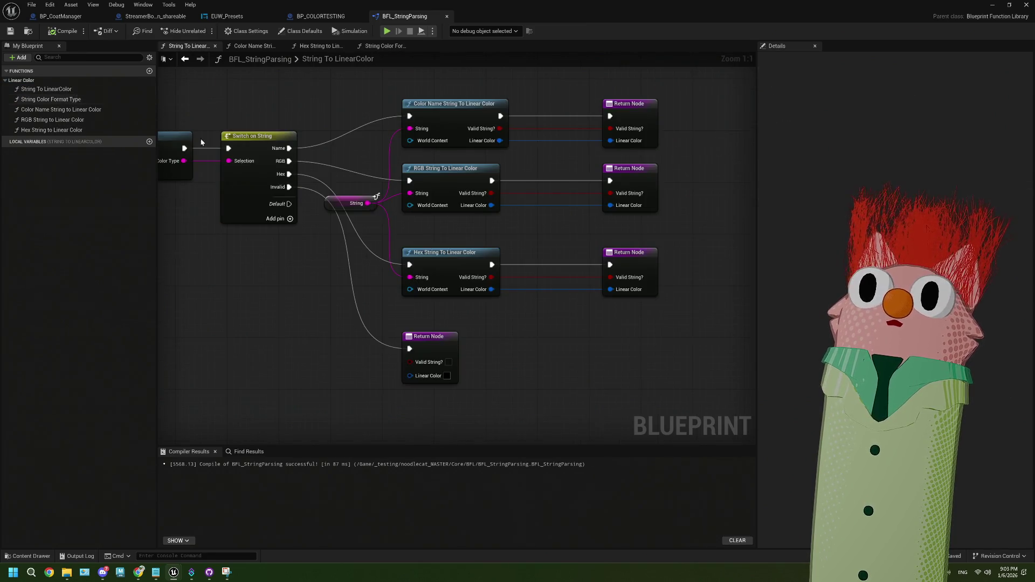
pyautogui.scroll(3, 330, 288)
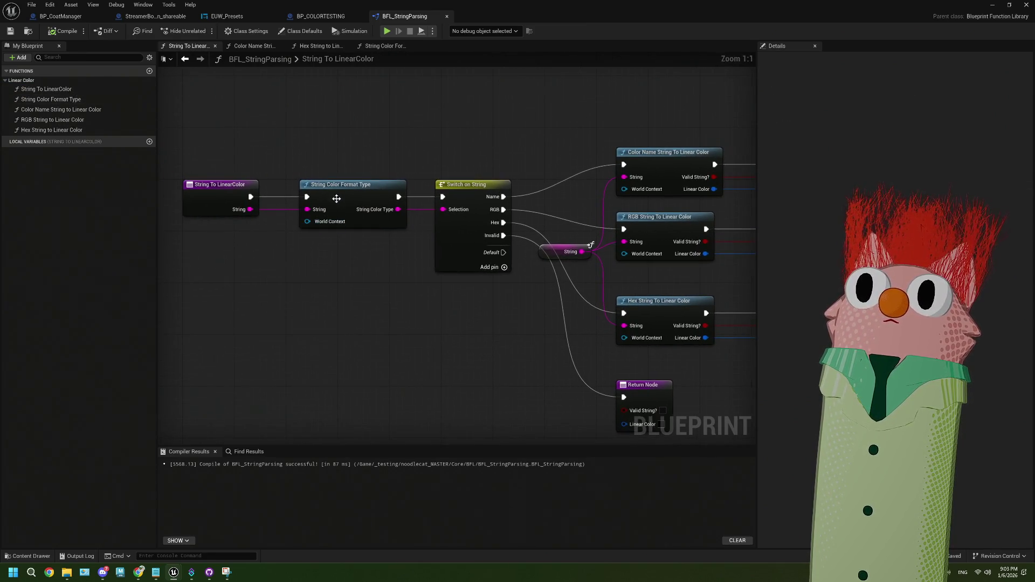
pyautogui.doubleClick(340, 195)
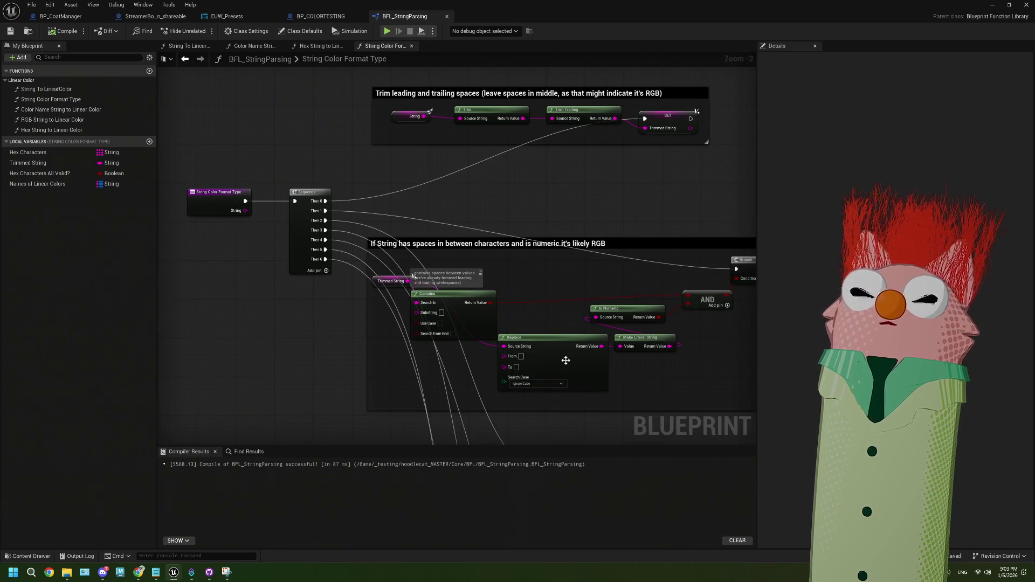
pyautogui.scroll(-2, 570, 360)
pyautogui.scroll(2, 470, 259)
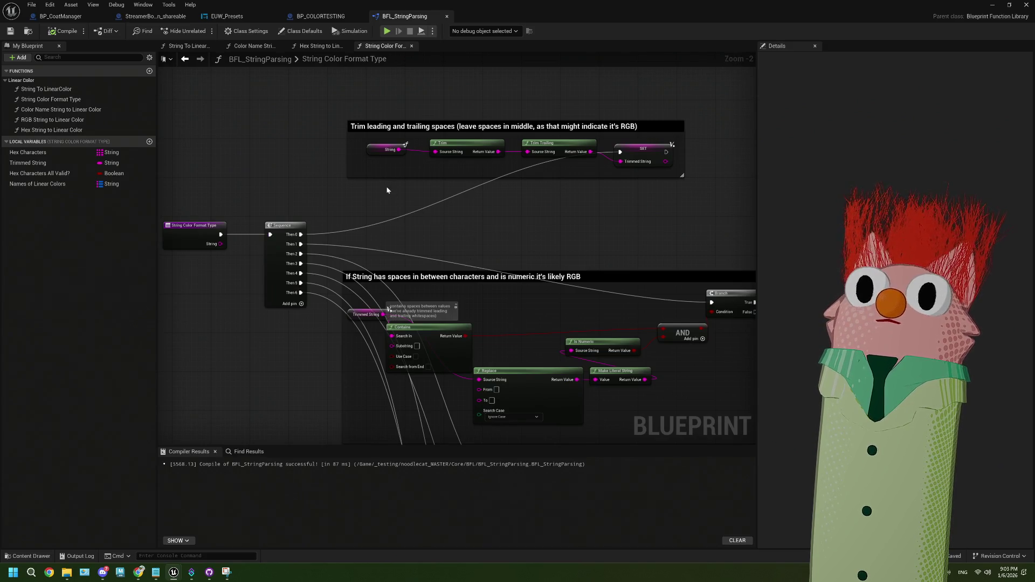
pyautogui.click(372, 147)
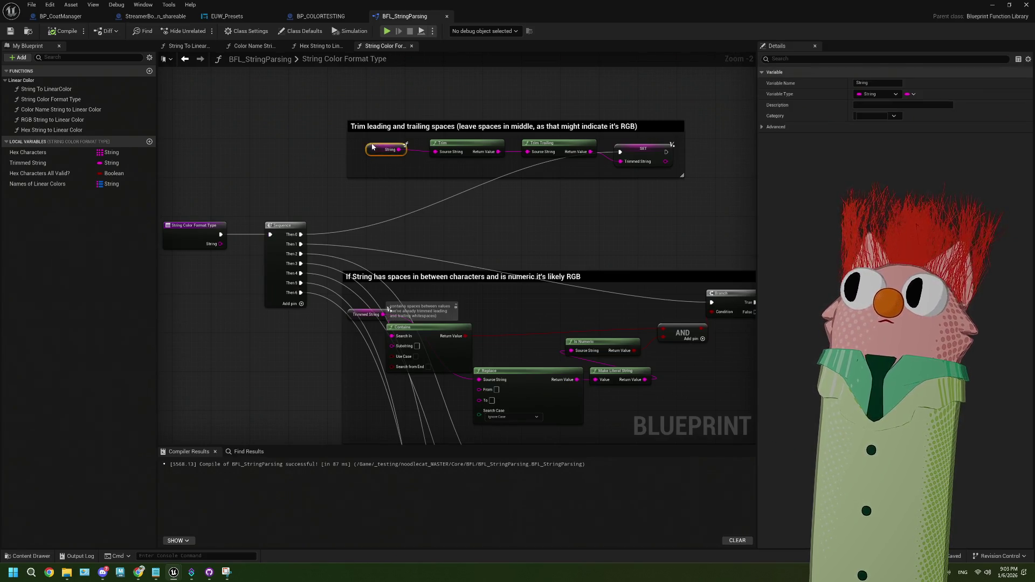
# - Pan through String Color Format Type to review the hex-check loop, then switch to BP_COLORTESTING
pyautogui.moveTo(327, 281); pyautogui.dragTo(360, 273)
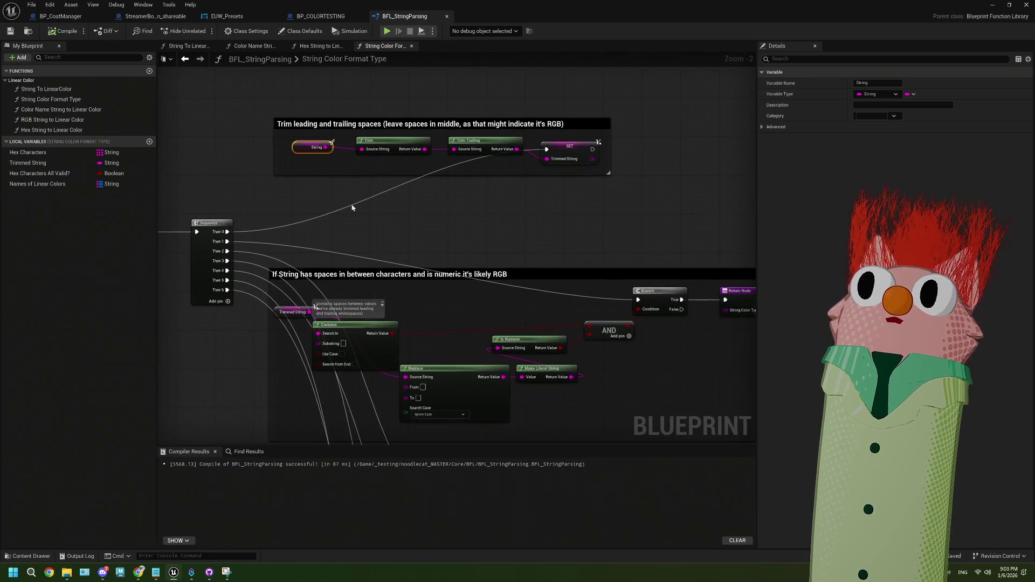
pyautogui.scroll(1, 366, 206)
pyautogui.scroll(-4, 457, 206)
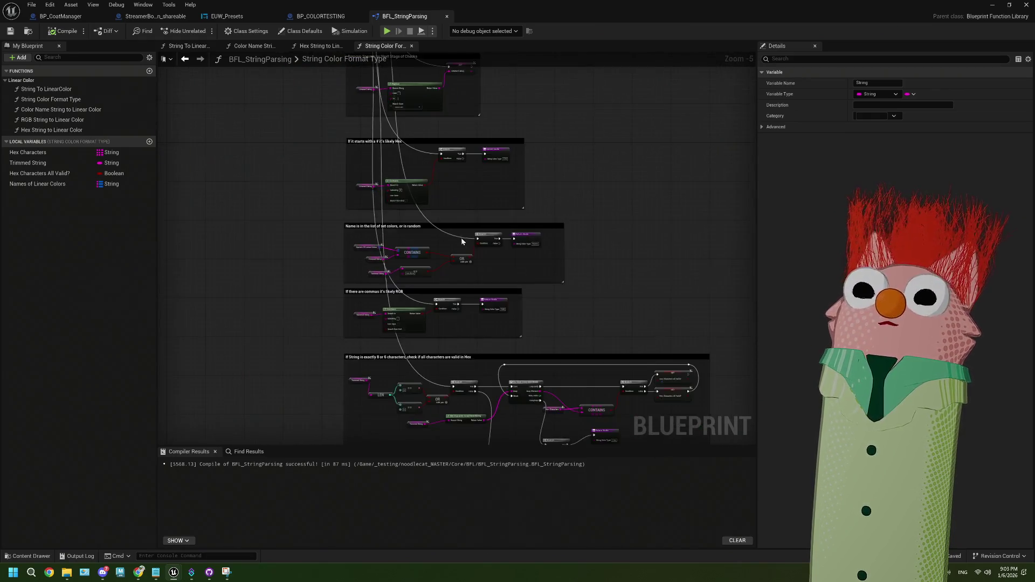
pyautogui.scroll(2, 474, 325)
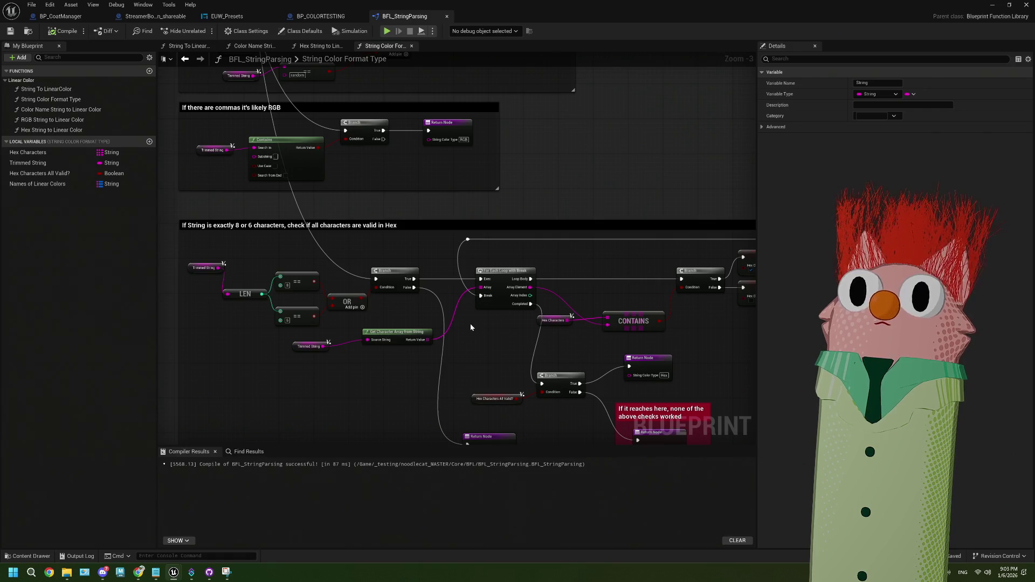
pyautogui.moveTo(467, 357); pyautogui.dragTo(454, 272)
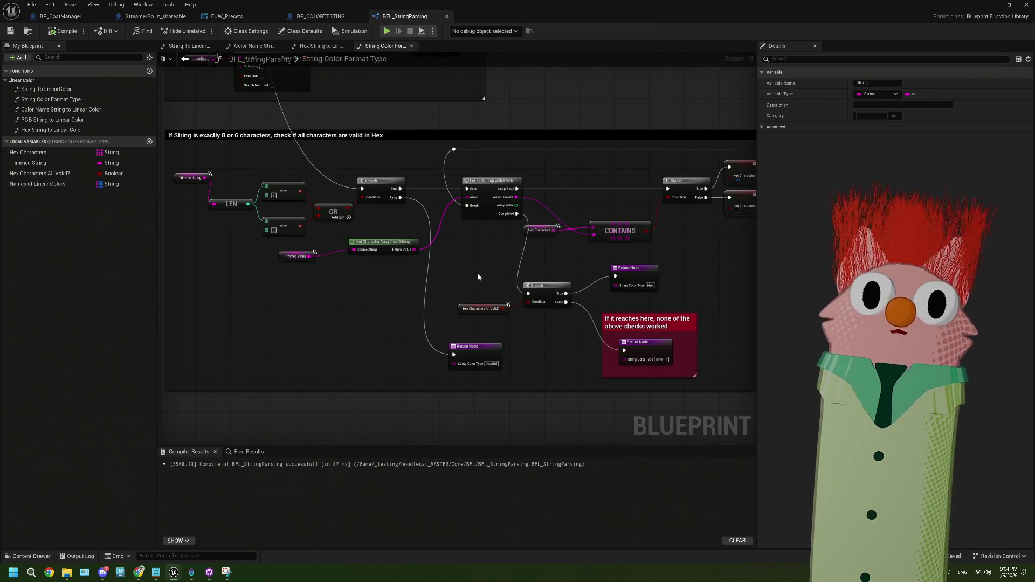
pyautogui.moveTo(478, 277); pyautogui.dragTo(385, 242)
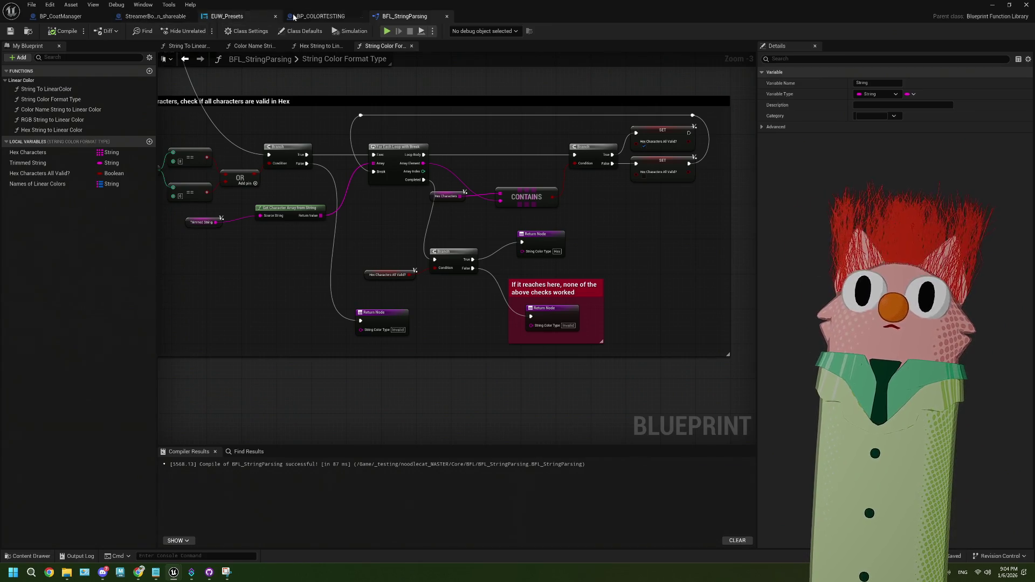
pyautogui.click(323, 16)
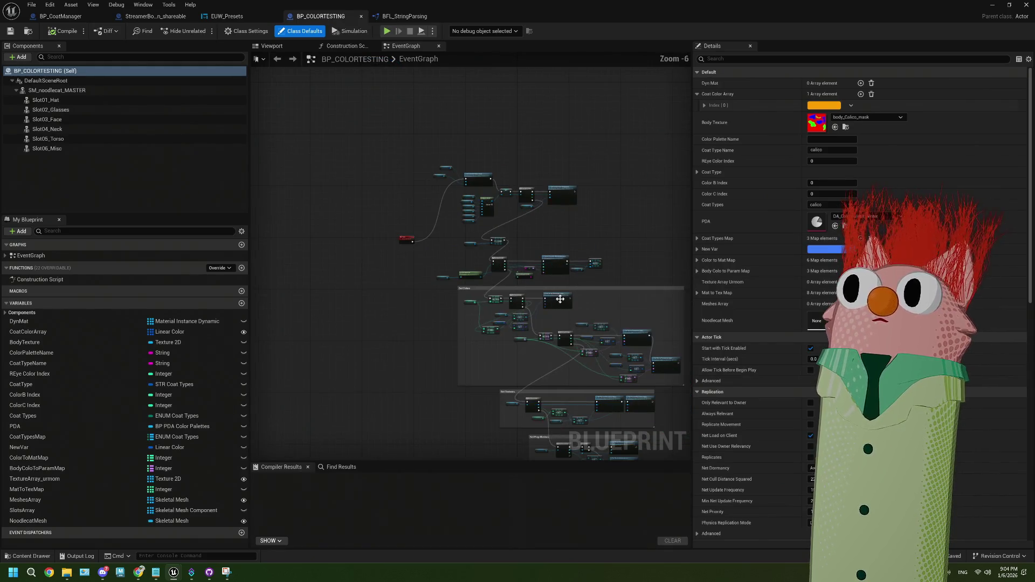
# - Close the BP_COLORTESTING and EUW_Presets tabs
pyautogui.click(362, 16)
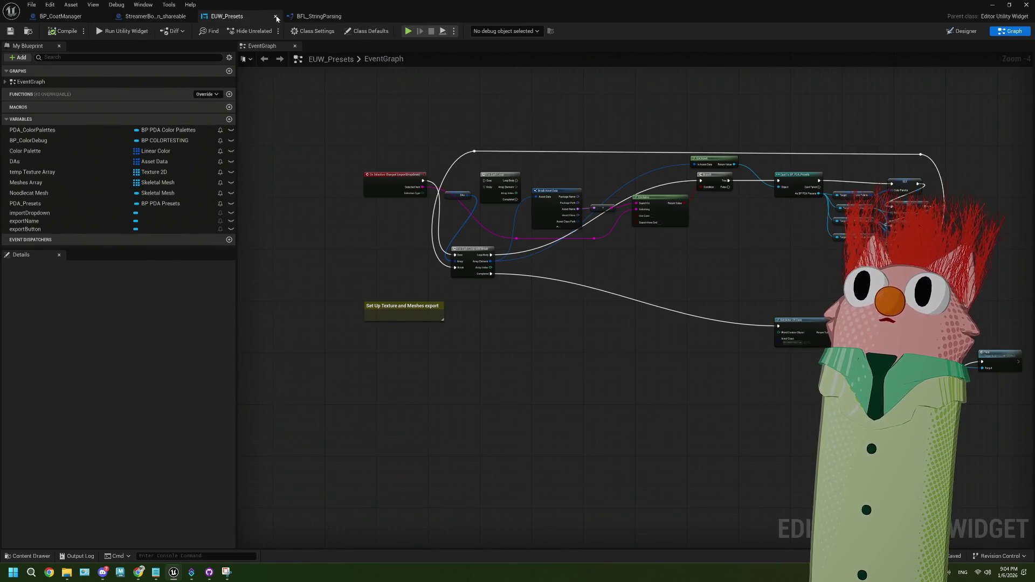
pyautogui.click(276, 17)
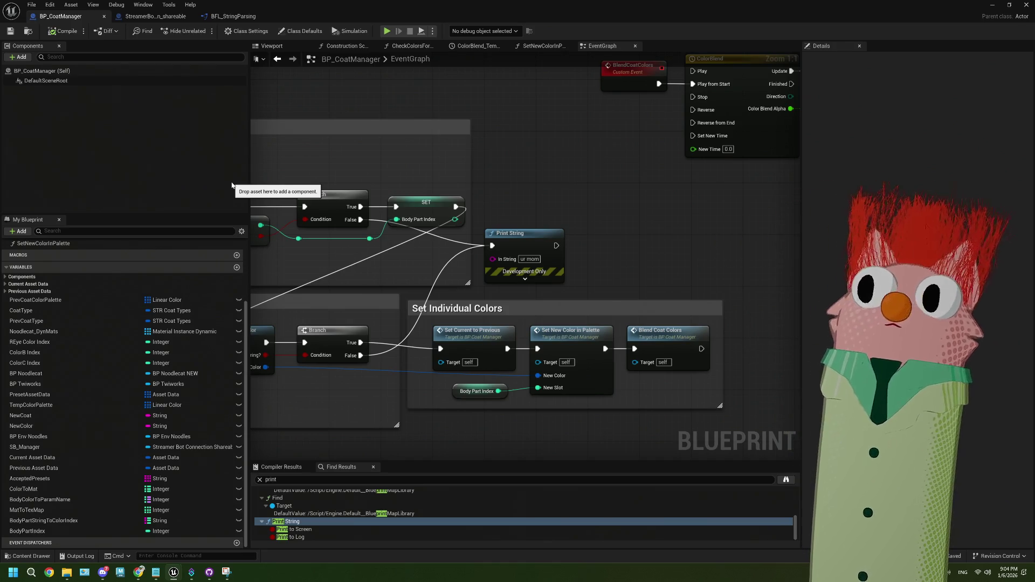
pyautogui.scroll(-3, 448, 329)
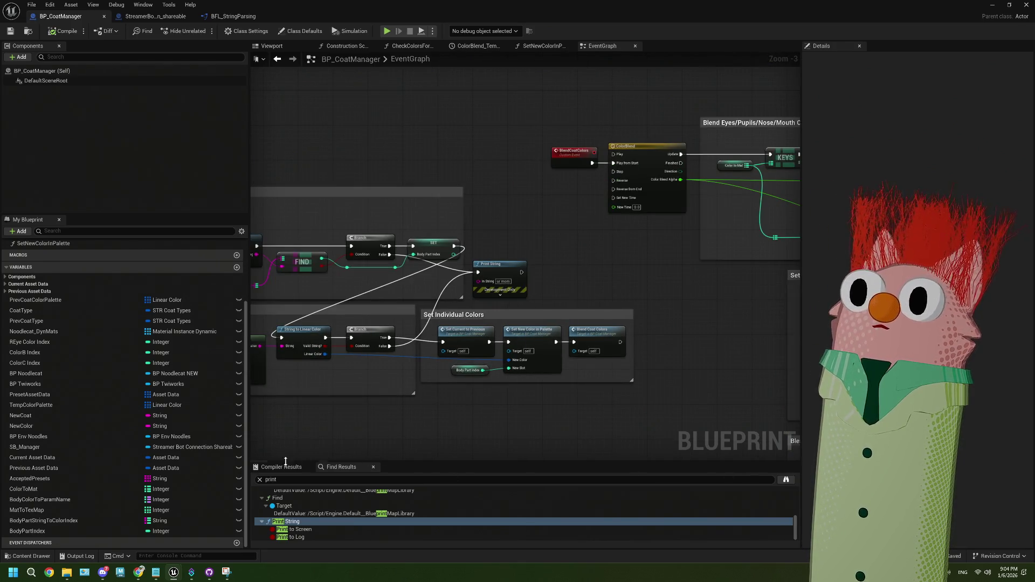
# - Show the Compiler Results log and center BP_CoatManager's String to Linear Color node
pyautogui.click(286, 466)
pyautogui.scroll(-1, 427, 400)
pyautogui.moveTo(417, 383)
pyautogui.mouseDown()
pyautogui.moveTo(540, 359)
pyautogui.moveTo(488, 343)
pyautogui.moveTo(538, 347)
pyautogui.mouseUp()
pyautogui.scroll(1, 440, 341)
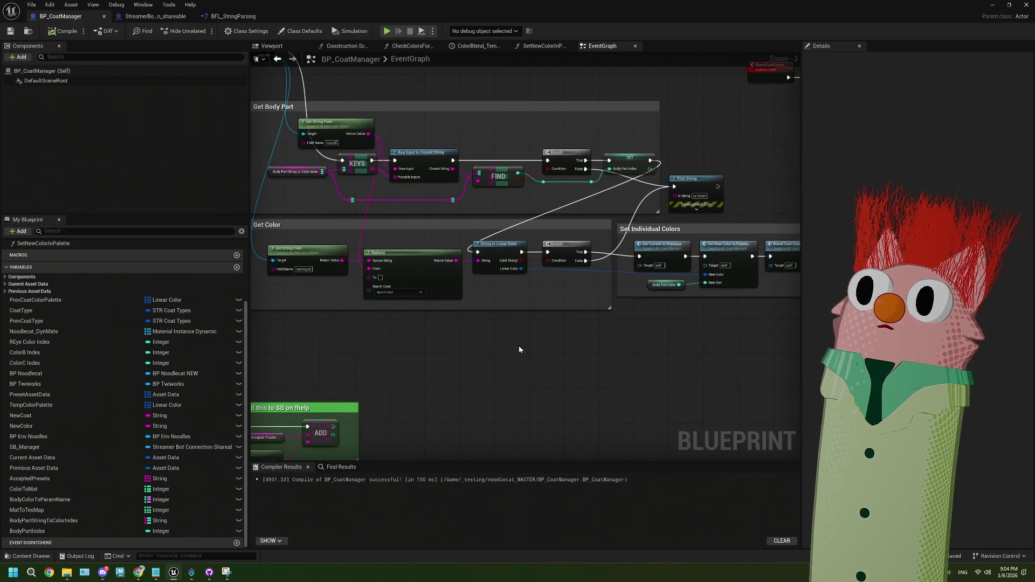
pyautogui.scroll(3, 438, 316)
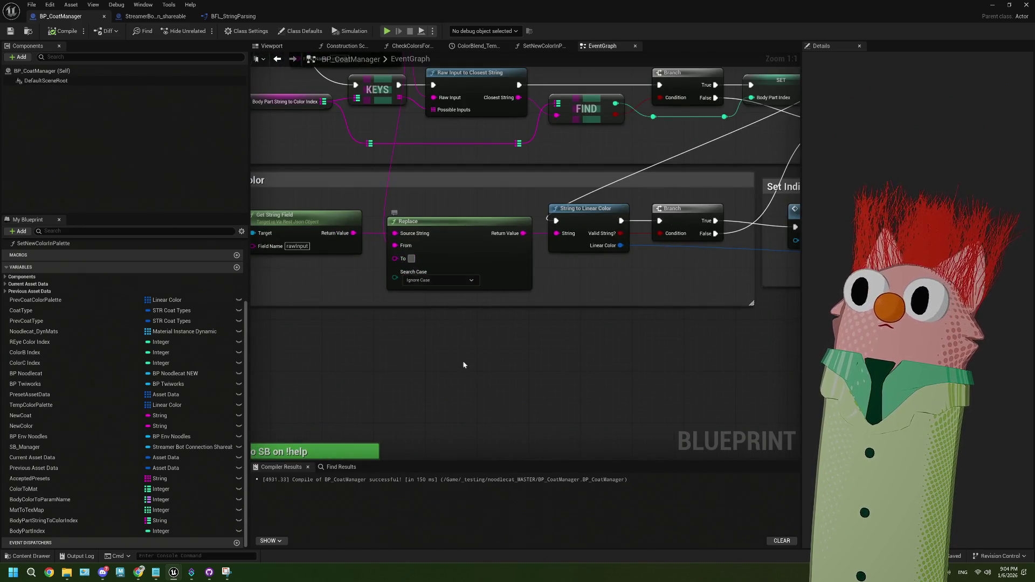
pyautogui.moveTo(467, 368); pyautogui.dragTo(386, 369)
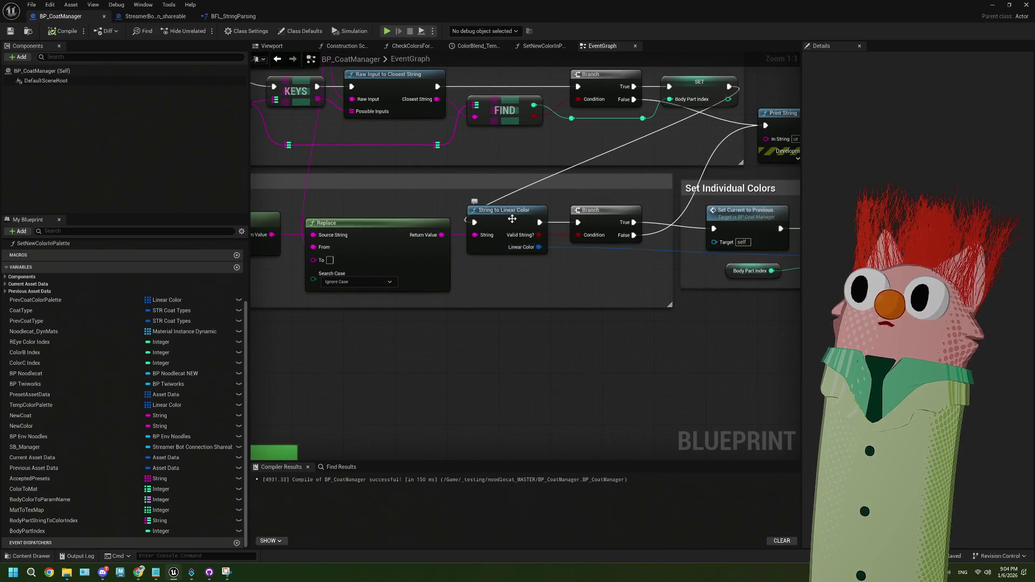
# - Open the String To LinearColor function and shift its entry and format-type nodes left for room
pyautogui.doubleClick(495, 226)
pyautogui.moveTo(425, 319)
pyautogui.mouseDown()
pyautogui.moveTo(386, 315)
pyautogui.moveTo(355, 291)
pyautogui.mouseUp()
pyautogui.scroll(1, 386, 315)
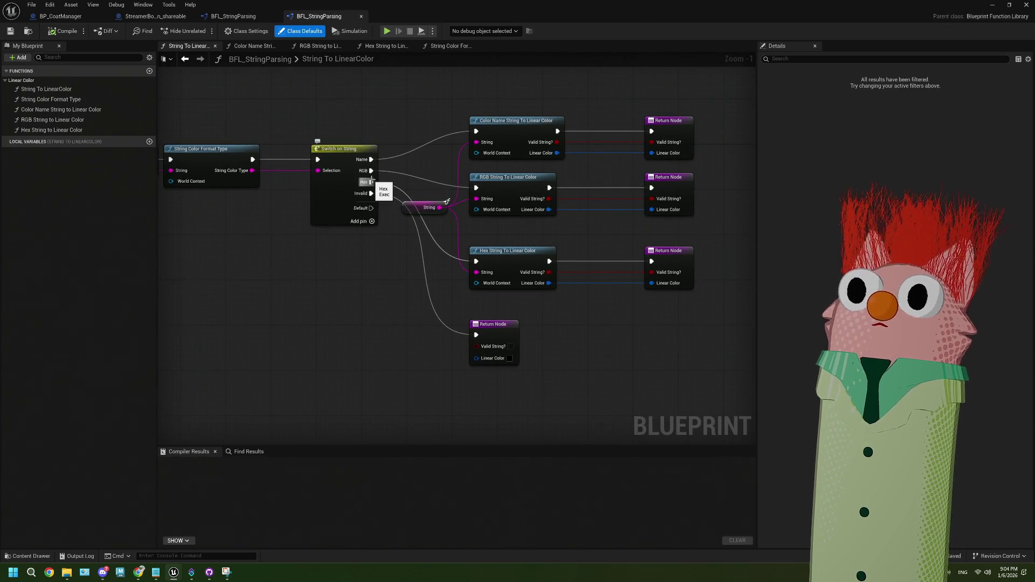
pyautogui.moveTo(371, 180)
pyautogui.mouseDown()
pyautogui.moveTo(458, 248)
pyautogui.moveTo(447, 196)
pyautogui.moveTo(321, 199)
pyautogui.moveTo(390, 148)
pyautogui.mouseUp()
# - Insert a Print String after the format check printing String Color Type, and compile
pyautogui.write('print')
pyautogui.press('Return')
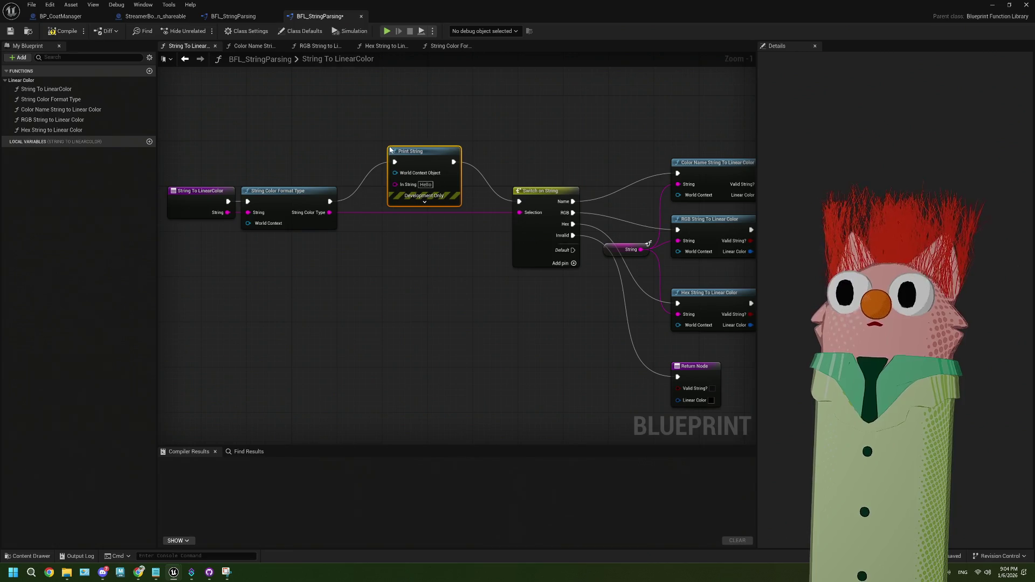
pyautogui.moveTo(330, 212)
pyautogui.mouseDown()
pyautogui.moveTo(367, 217)
pyautogui.moveTo(395, 184)
pyautogui.mouseUp()
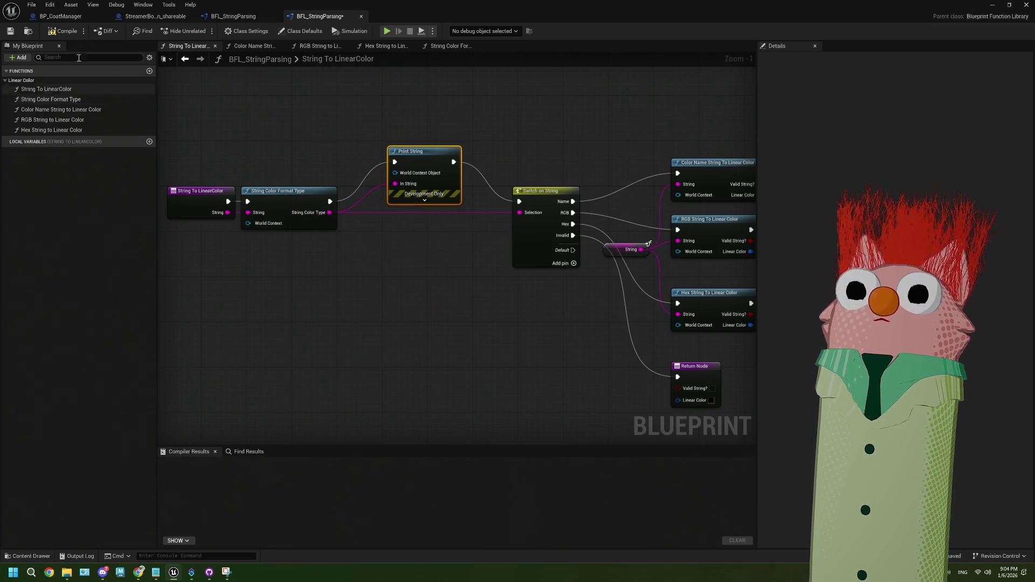
pyautogui.click(72, 30)
pyautogui.click(1026, 5)
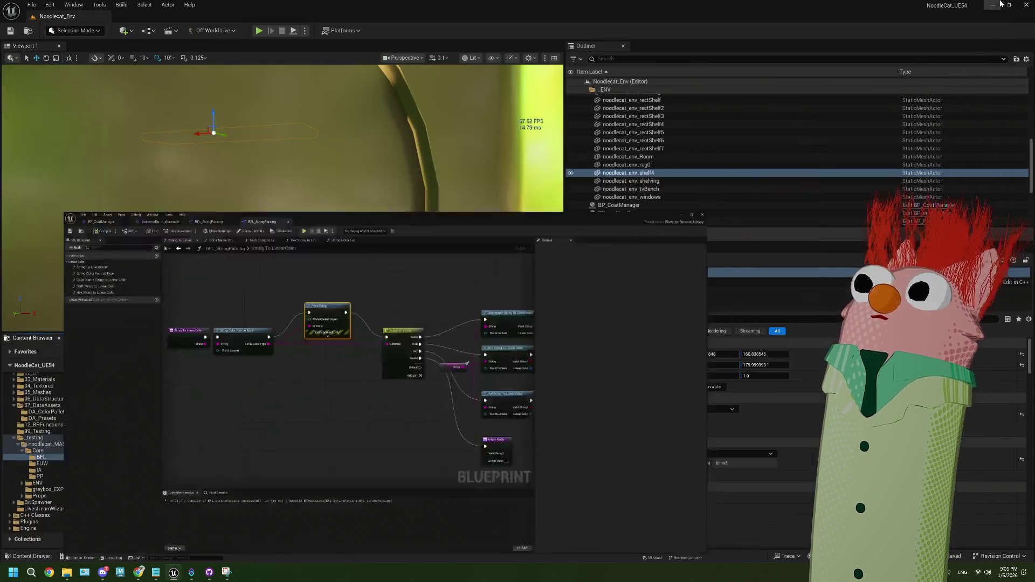
# - Run a Play In Editor test, watch the repeated 'dumb!' messages, then stop it
pyautogui.click(257, 32)
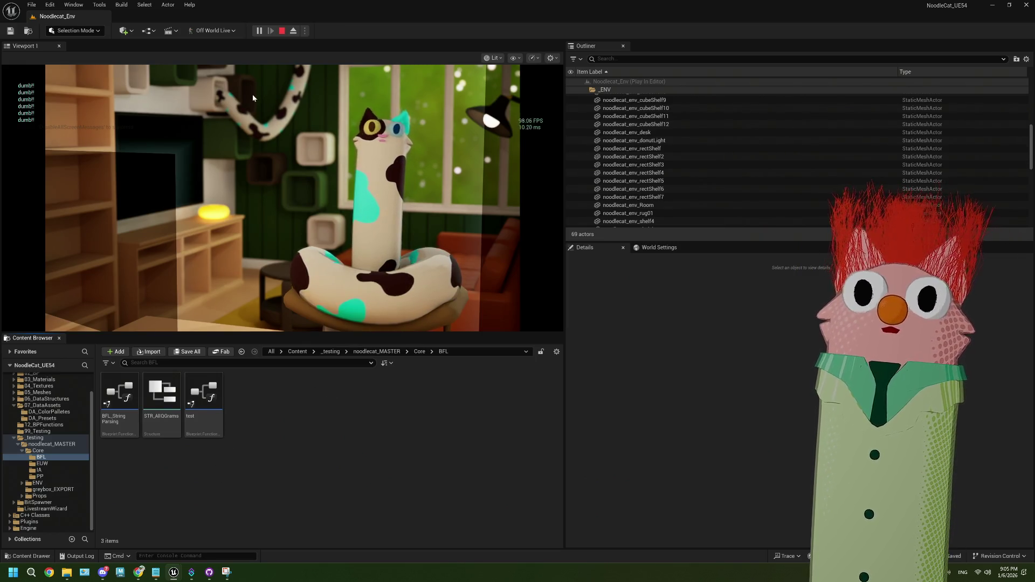
pyautogui.click(280, 31)
pyautogui.doubleClick(127, 430)
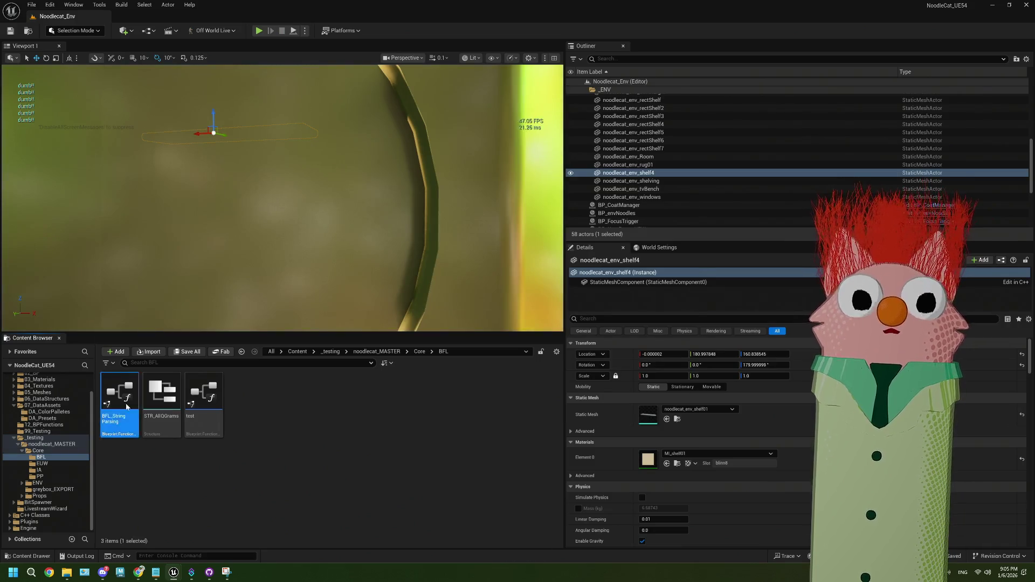
# - Remove the debug Print String from String To LinearColor, reconnect format type to the switch, and rearrange nodes
pyautogui.scroll(-2, 321, 222)
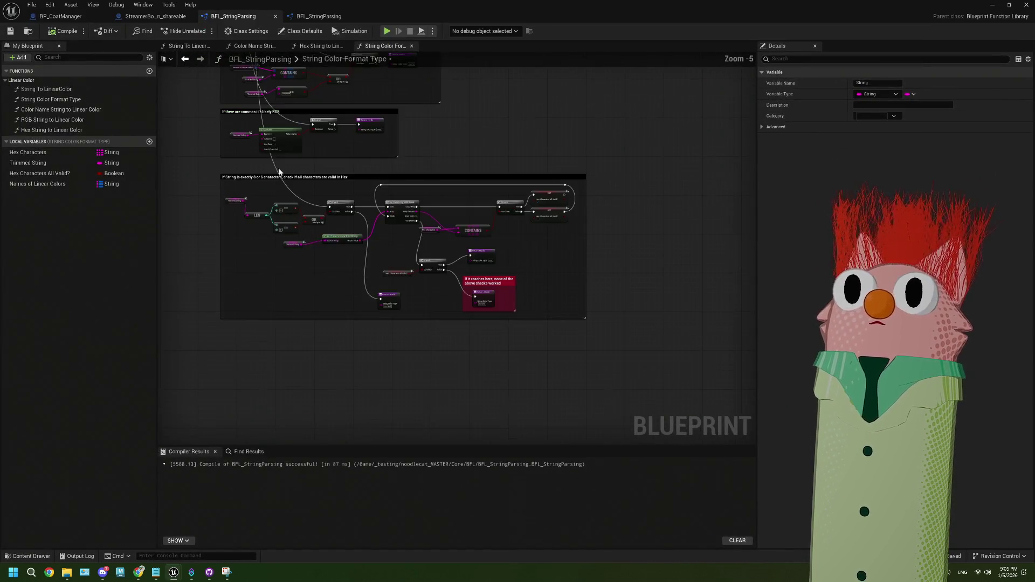
pyautogui.scroll(2, 425, 261)
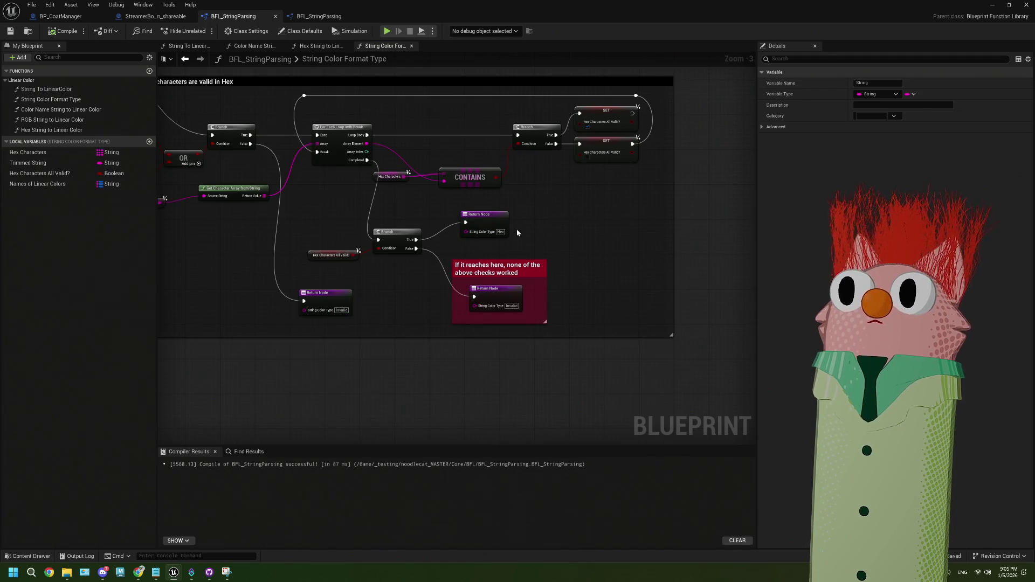
pyautogui.click(340, 15)
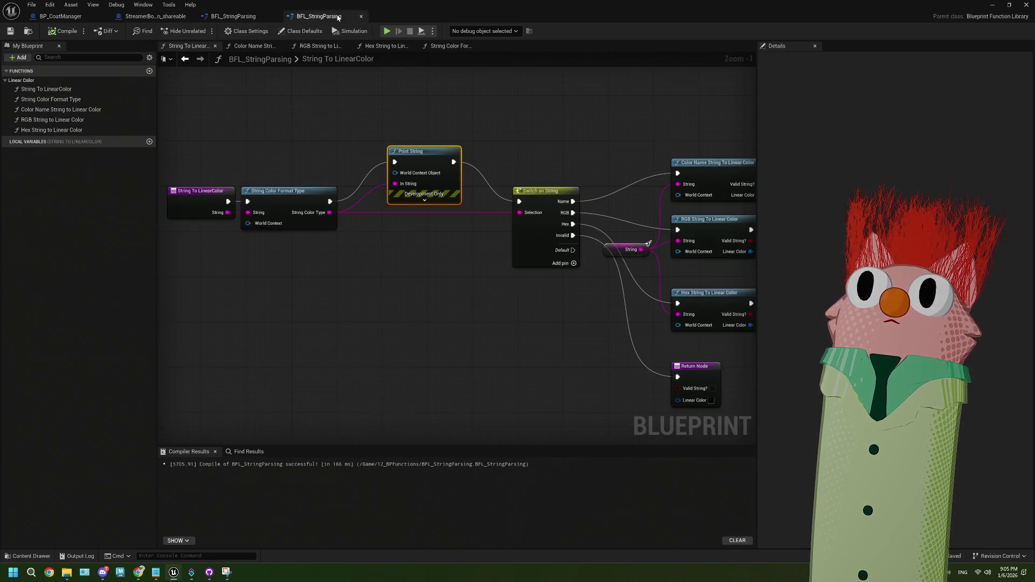
pyautogui.press('Delete')
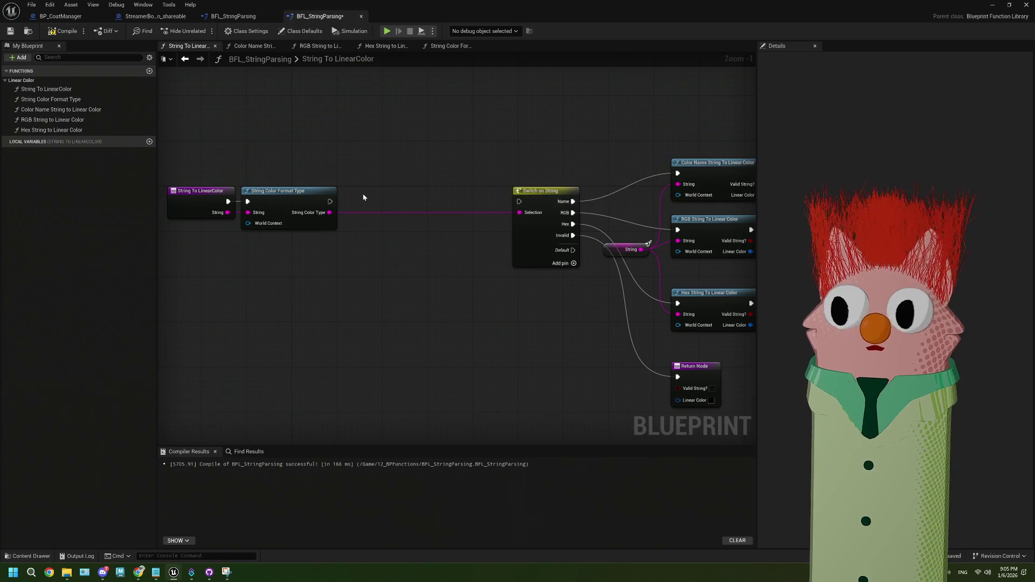
pyautogui.moveTo(330, 201); pyautogui.dragTo(519, 203)
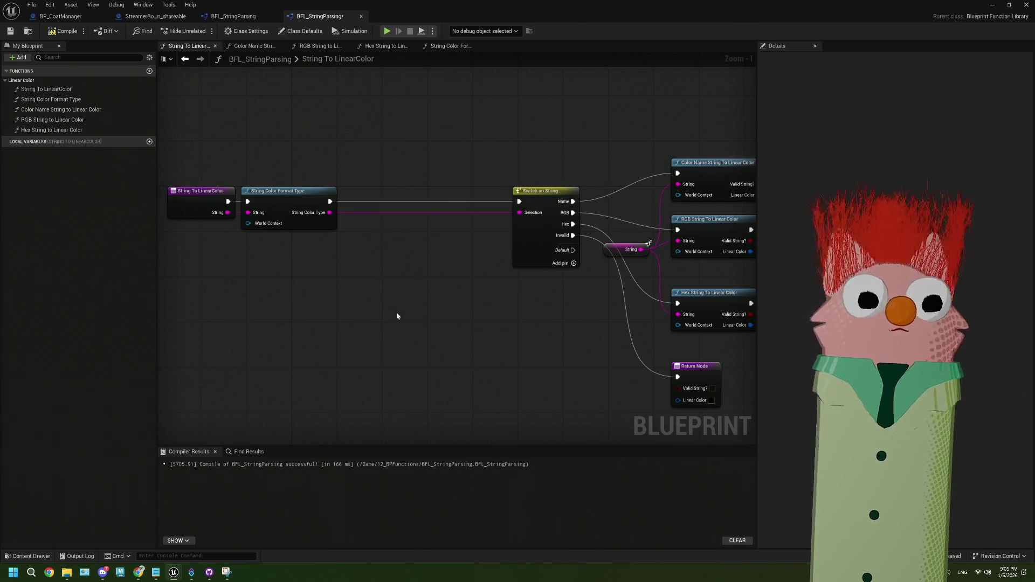
pyautogui.moveTo(332, 331); pyautogui.dragTo(212, 213)
pyautogui.moveTo(290, 196); pyautogui.dragTo(435, 196)
pyautogui.moveTo(508, 317); pyautogui.dragTo(309, 276)
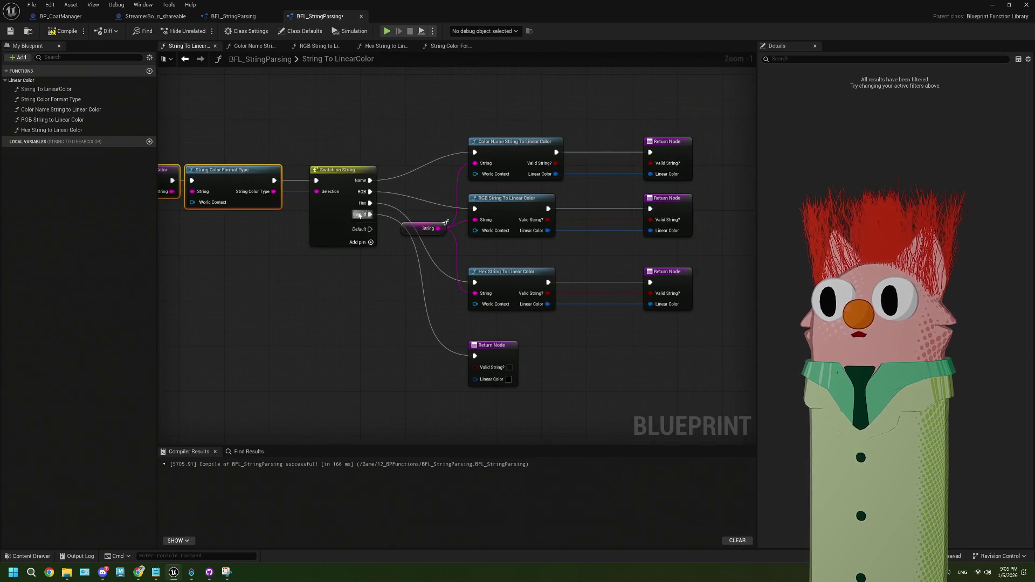
pyautogui.moveTo(514, 294); pyautogui.dragTo(415, 293)
pyautogui.scroll(1, 415, 294)
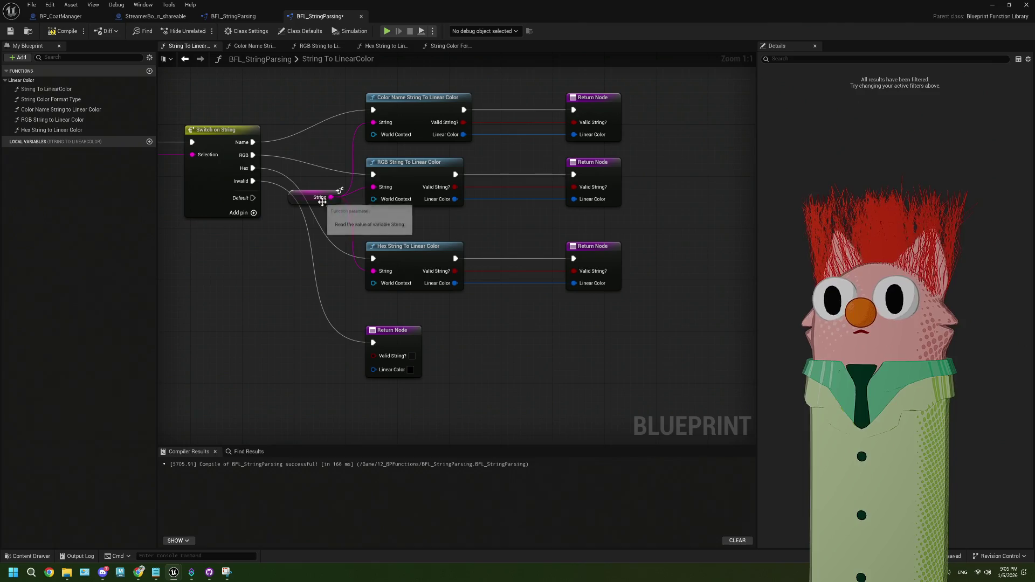
# - In Hex String to Linear Color, add a Print String after the entry node fed the incoming string
pyautogui.doubleClick(424, 265)
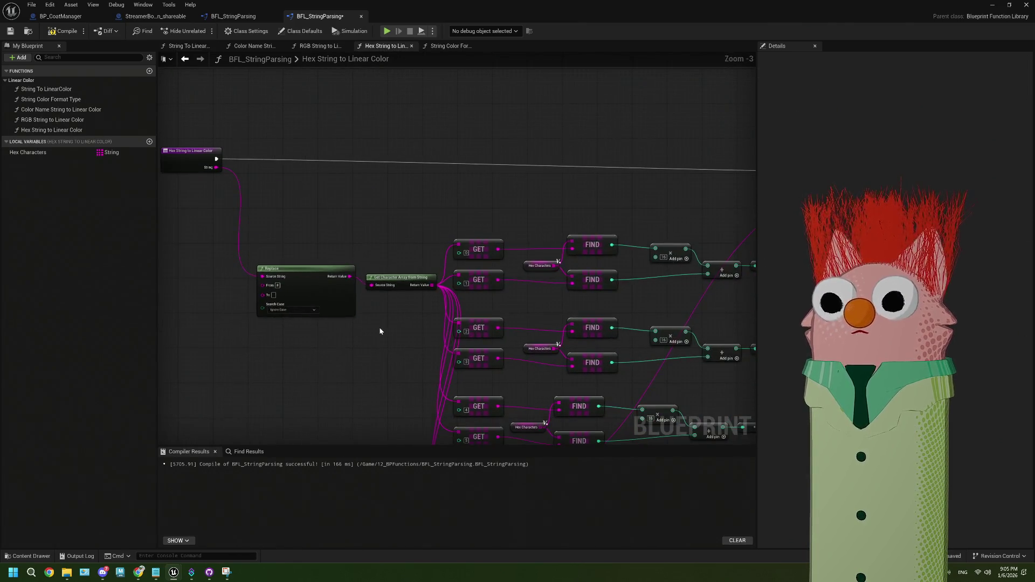
pyautogui.scroll(3, 316, 261)
pyautogui.moveTo(278, 150); pyautogui.dragTo(363, 164)
pyautogui.write('print')
pyautogui.press('Return')
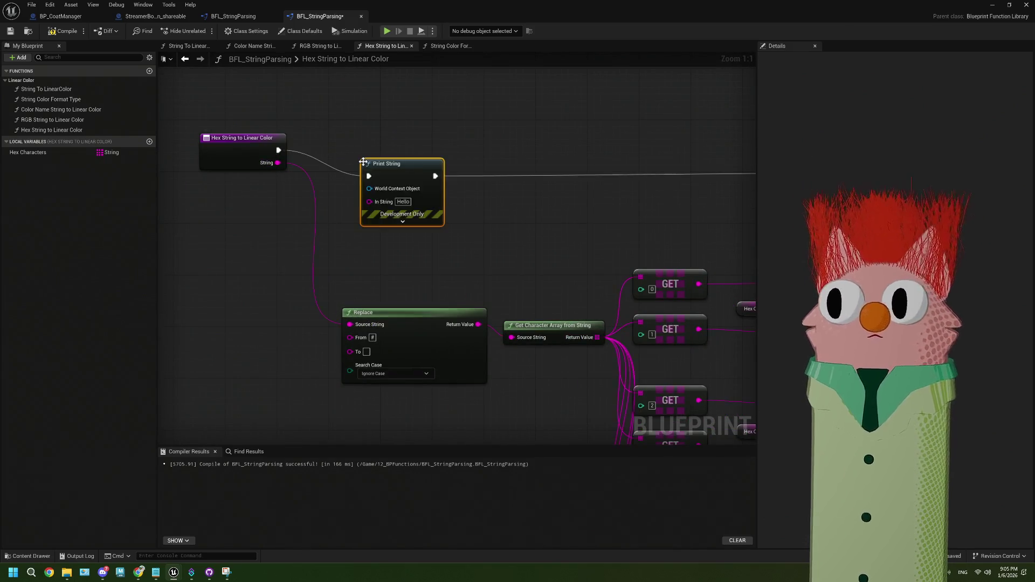
pyautogui.moveTo(278, 163); pyautogui.dragTo(369, 201)
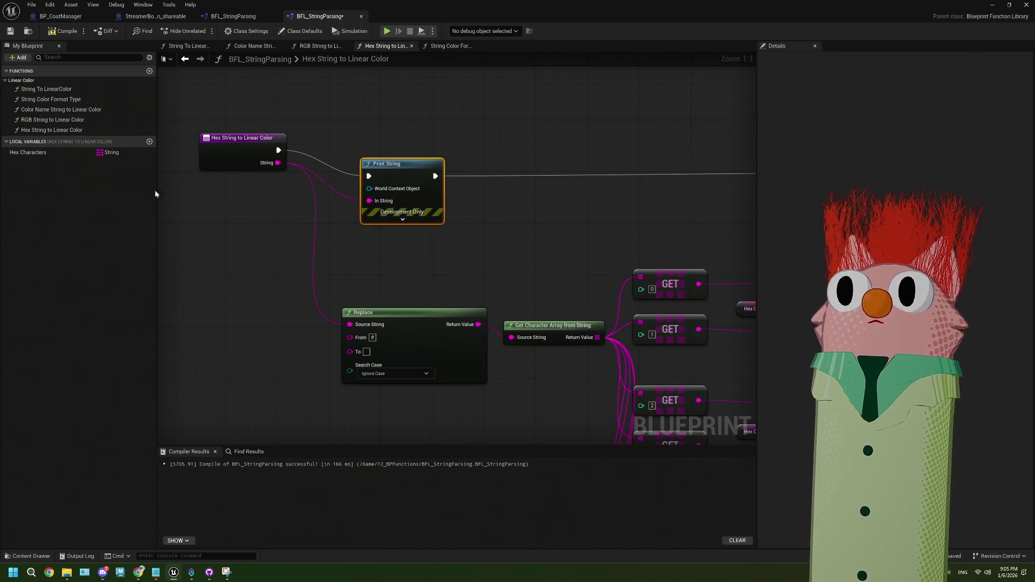
pyautogui.click(49, 32)
pyautogui.scroll(-3, 575, 212)
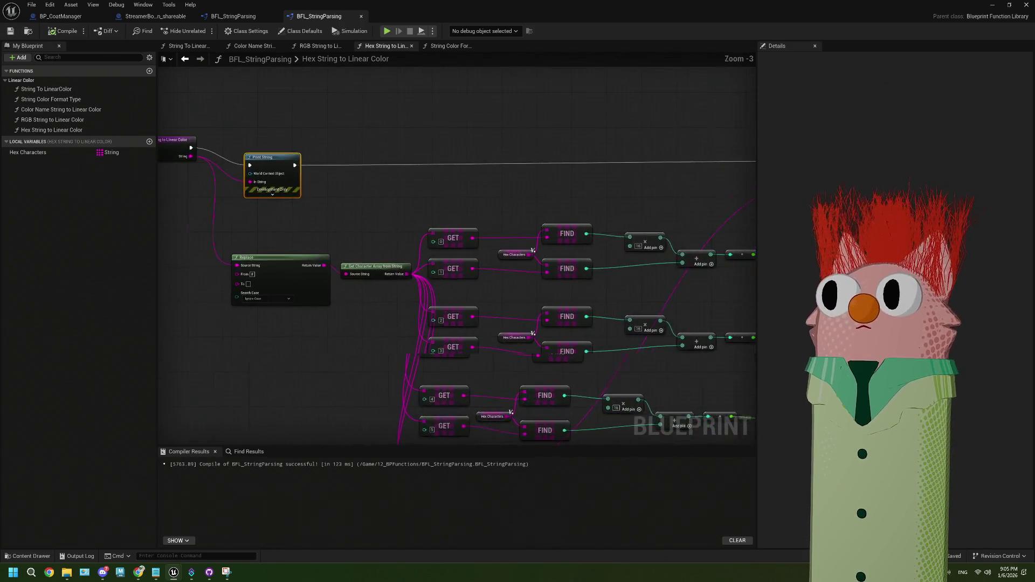
pyautogui.press('f')
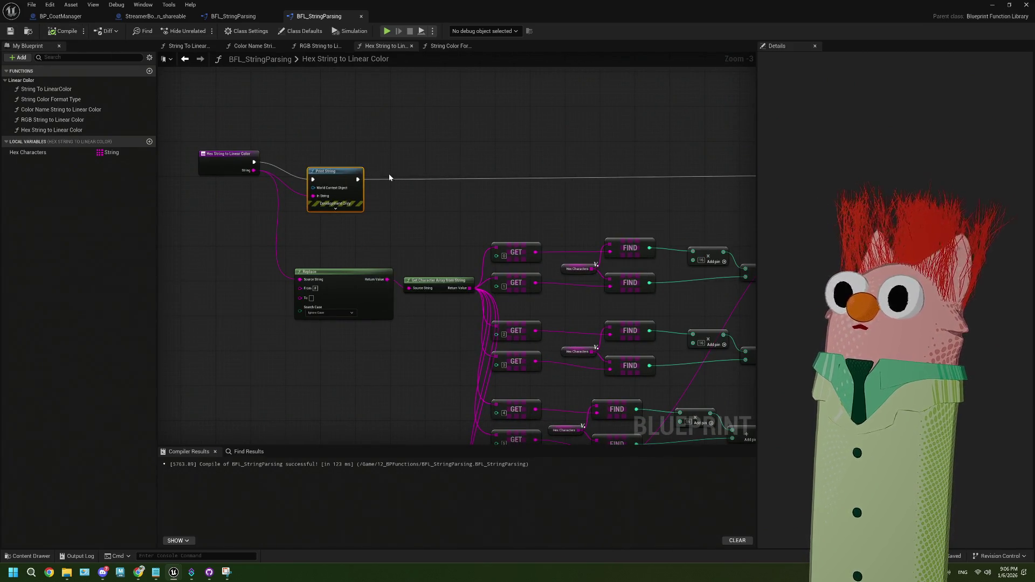
pyautogui.hotkey('ctrl', 'z')
# - Wire the entry node's execution into Print String, then compile and save BFL_StringParsing
pyautogui.moveTo(254, 161)
pyautogui.mouseDown()
pyautogui.moveTo(728, 196)
pyautogui.moveTo(505, 175)
pyautogui.mouseUp()
pyautogui.moveTo(337, 208); pyautogui.dragTo(460, 198)
pyautogui.moveTo(347, 191); pyautogui.dragTo(391, 194)
pyautogui.press('F7')
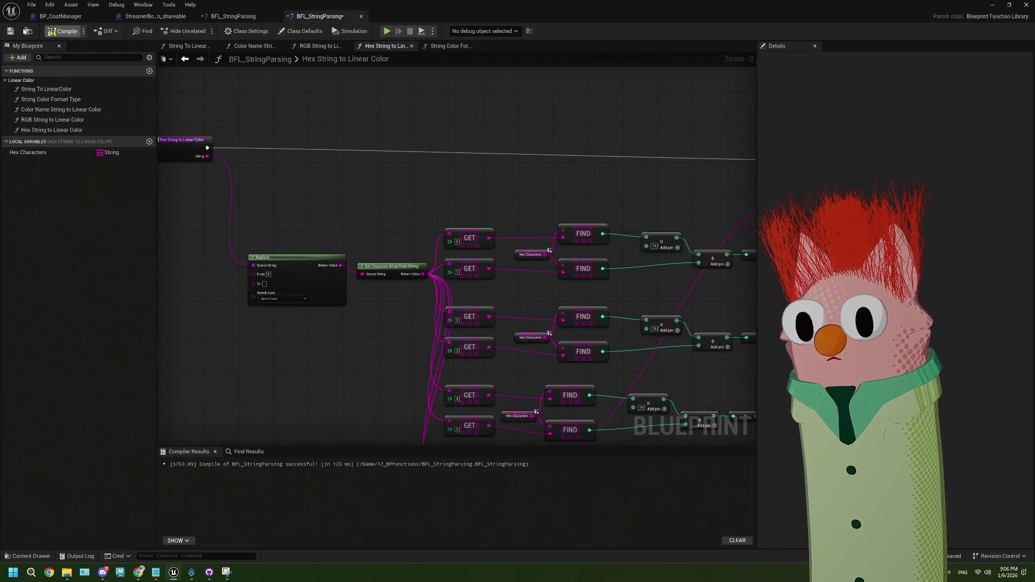
pyautogui.hotkey('ctrl', 's')
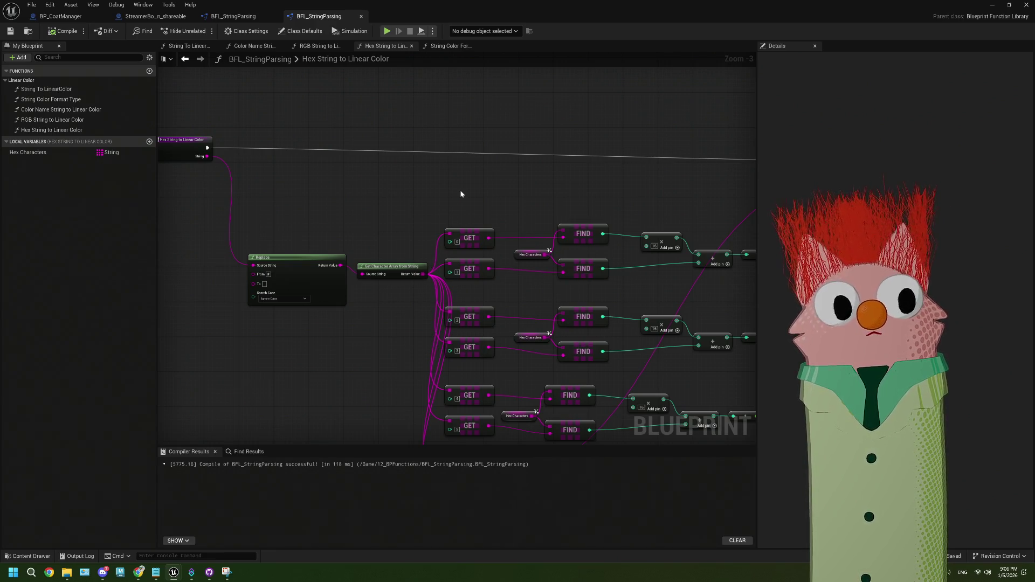
# - Connect the entry String pin to Print String's In String, then recompile and save the library
pyautogui.moveTo(461, 194)
pyautogui.mouseDown()
pyautogui.moveTo(427, 187)
pyautogui.moveTo(440, 203)
pyautogui.moveTo(603, 186)
pyautogui.moveTo(375, 217)
pyautogui.mouseUp()
pyautogui.moveTo(194, 154)
pyautogui.mouseDown()
pyautogui.moveTo(258, 173)
pyautogui.moveTo(537, 180)
pyautogui.mouseUp()
pyautogui.scroll(-2, 538, 180)
pyautogui.scroll(2, 502, 261)
pyautogui.moveTo(535, 226)
pyautogui.mouseDown()
pyautogui.moveTo(584, 224)
pyautogui.moveTo(378, 237)
pyautogui.mouseUp()
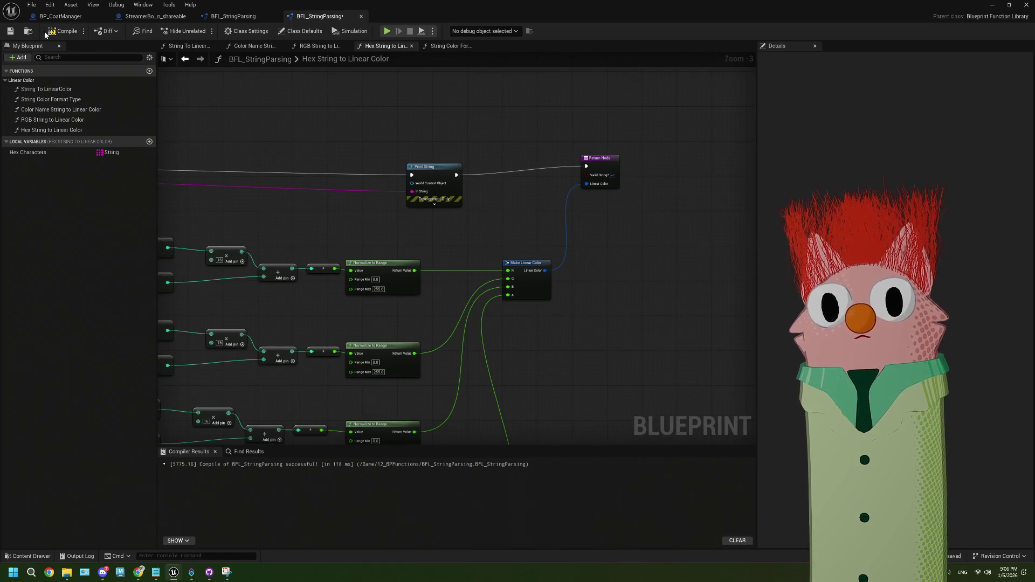
pyautogui.click(63, 31)
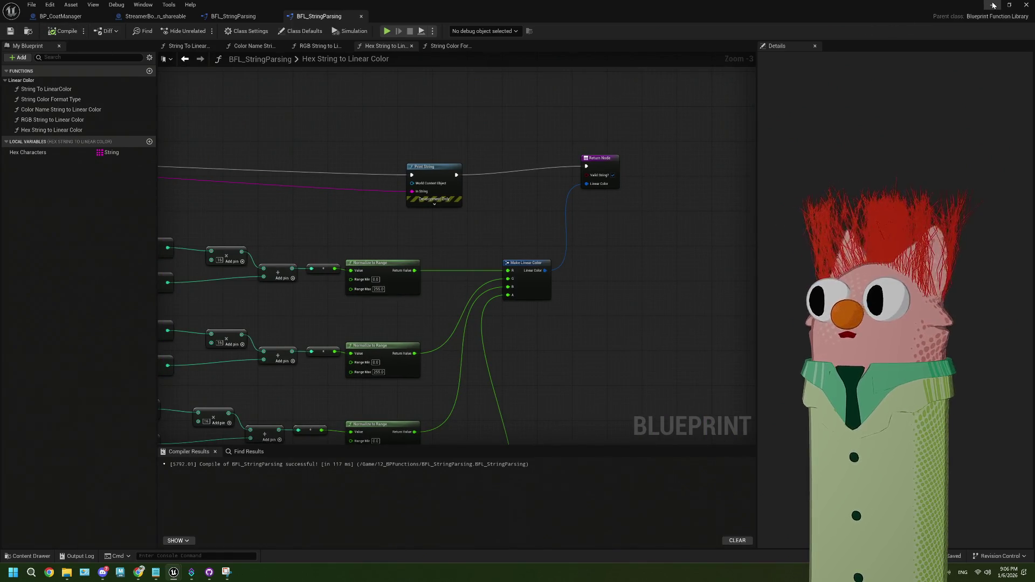
pyautogui.click(994, 4)
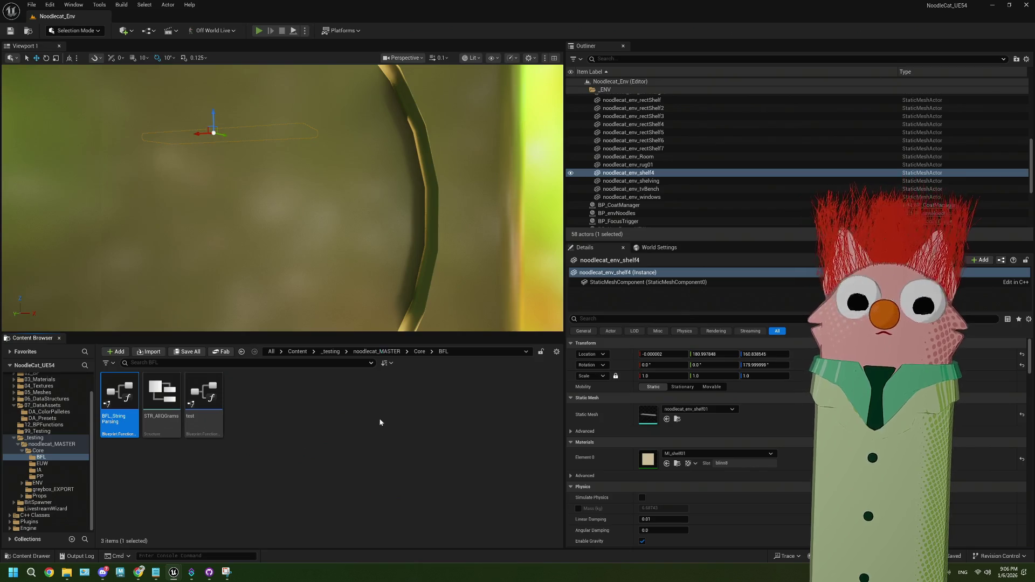
pyautogui.hotkey('alt', 'p')
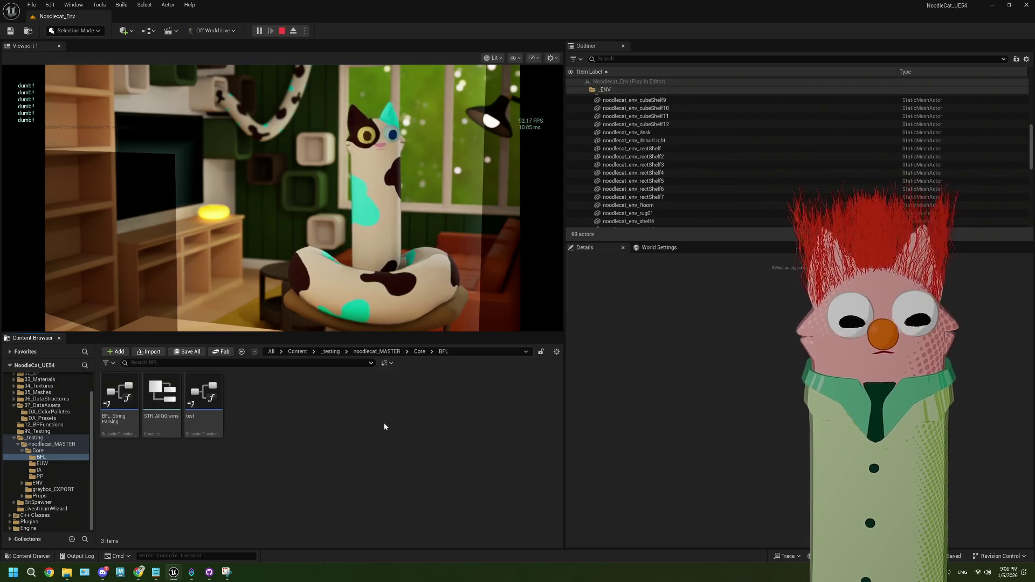
pyautogui.click(281, 30)
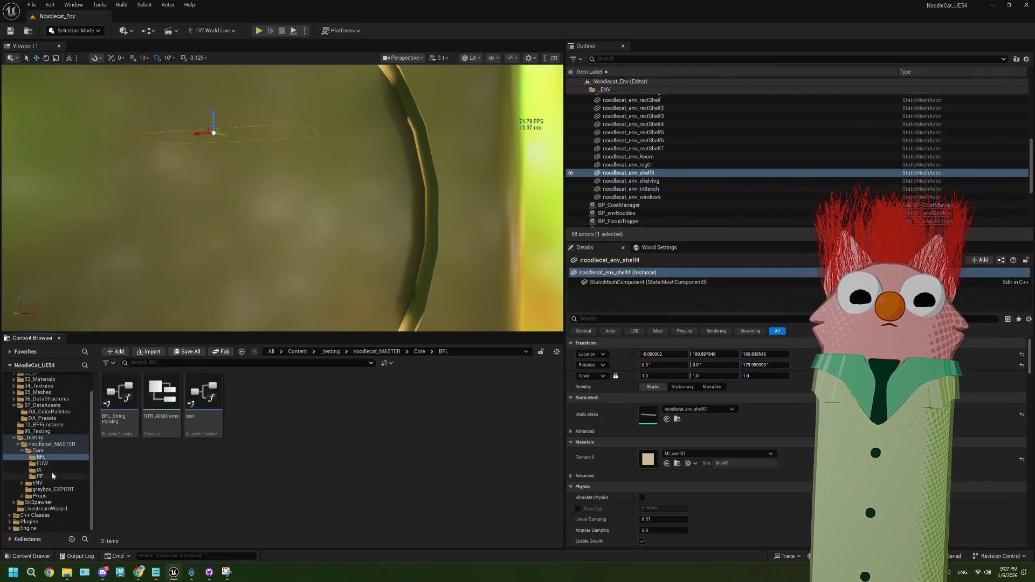
# - Browse to ENV > Core > noodlecat_MASTER and open BP_CoatManager
pyautogui.click(54, 484)
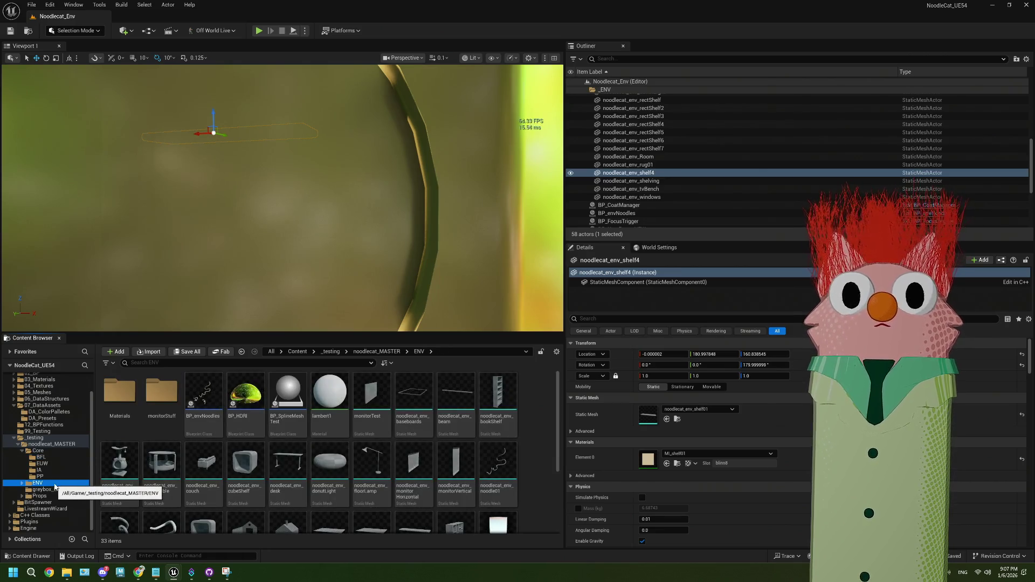
pyautogui.scroll(2, 54, 485)
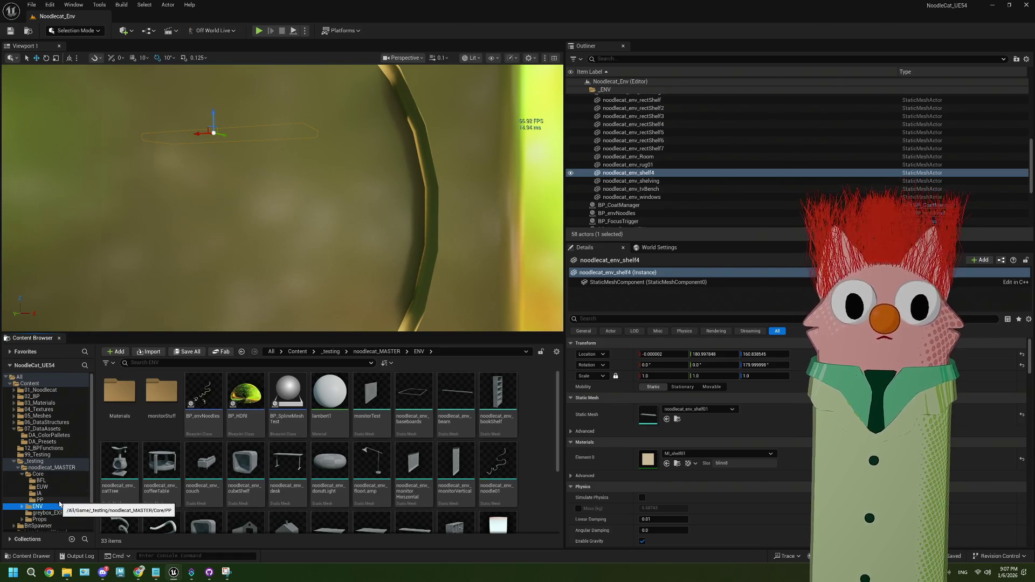
pyautogui.click(49, 475)
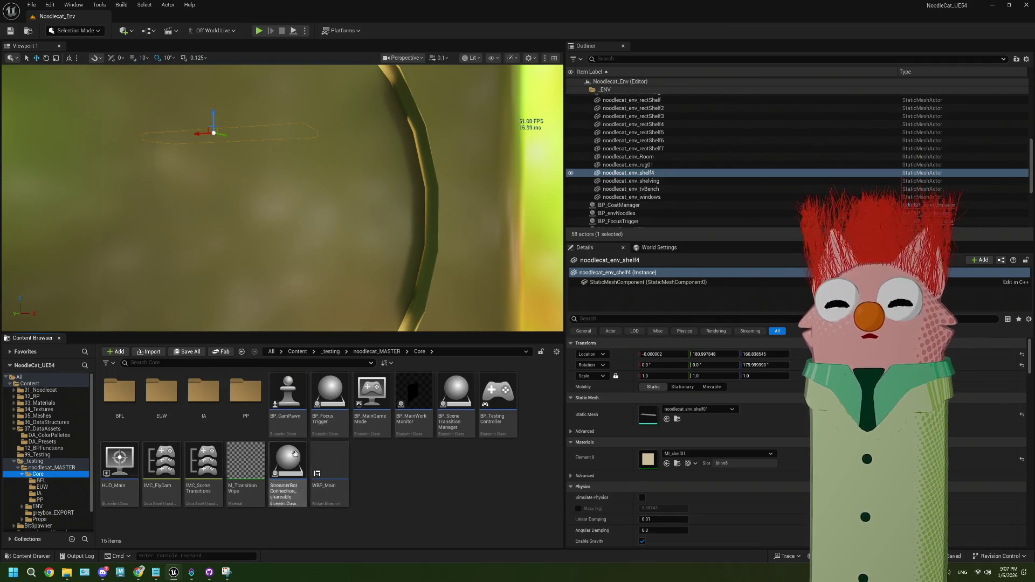
pyautogui.click(45, 448)
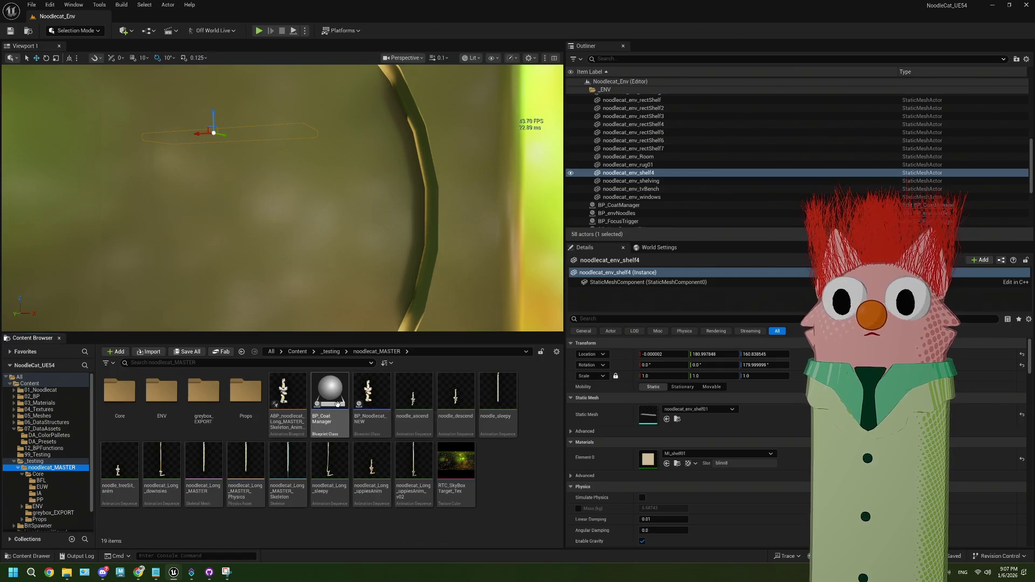
pyautogui.doubleClick(338, 407)
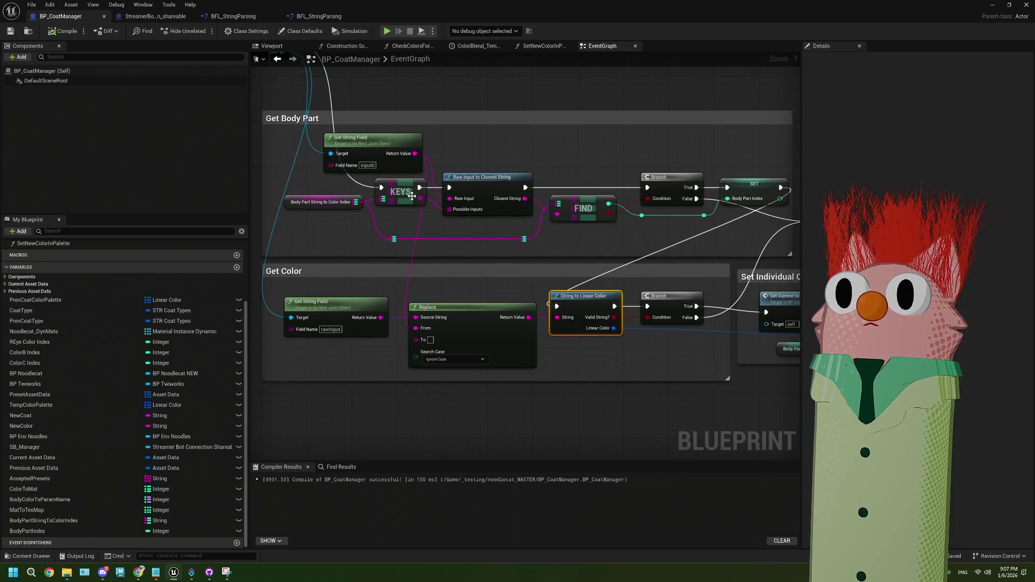
# - Add an Append node fed by Get String Field's Return Value in the Get Color group, then play the level
pyautogui.moveTo(480, 406); pyautogui.dragTo(349, 312)
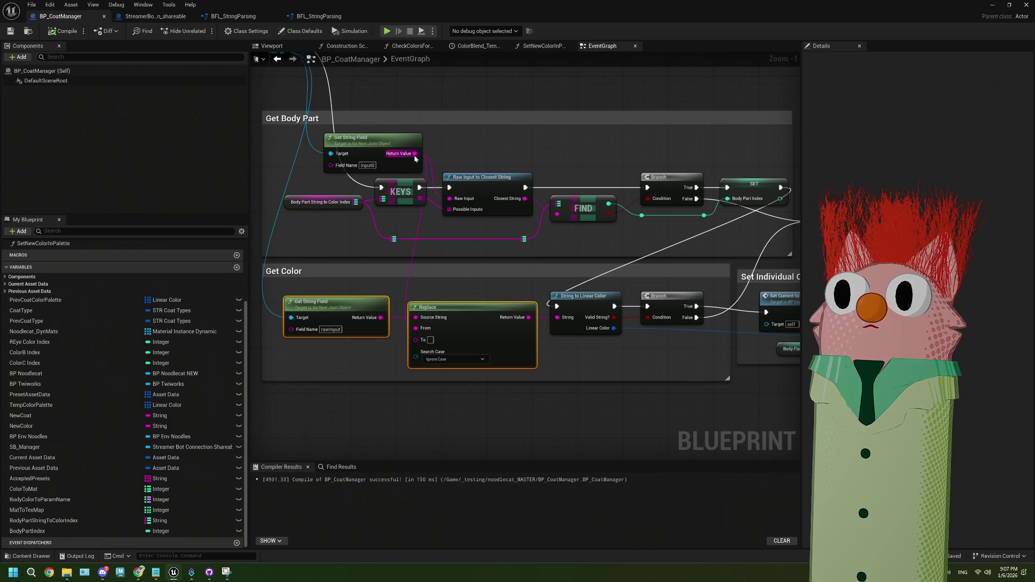
pyautogui.moveTo(414, 153); pyautogui.dragTo(310, 425)
pyautogui.write('adp')
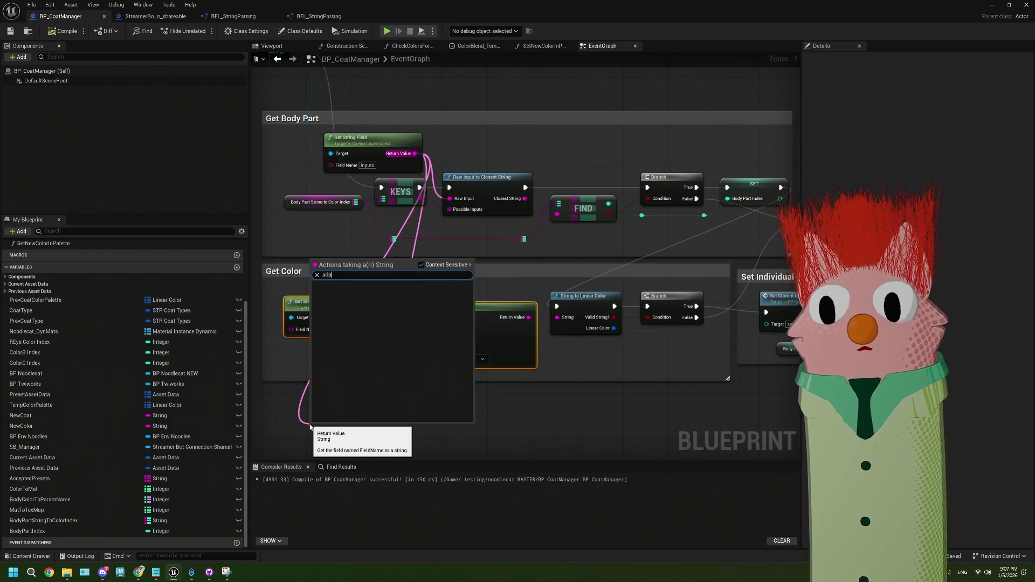
pyautogui.press('BackSpace')
pyautogui.write('ppend')
pyautogui.press('Return')
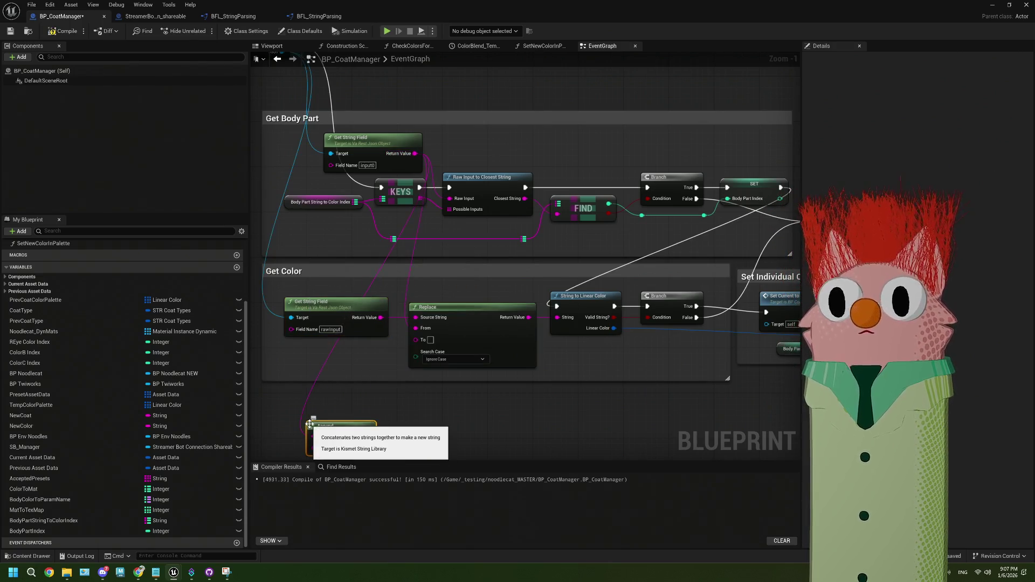
pyautogui.moveTo(319, 425)
pyautogui.mouseDown()
pyautogui.moveTo(312, 387)
pyautogui.moveTo(380, 410)
pyautogui.moveTo(418, 345)
pyautogui.moveTo(415, 328)
pyautogui.mouseUp()
pyautogui.moveTo(347, 389); pyautogui.dragTo(365, 349)
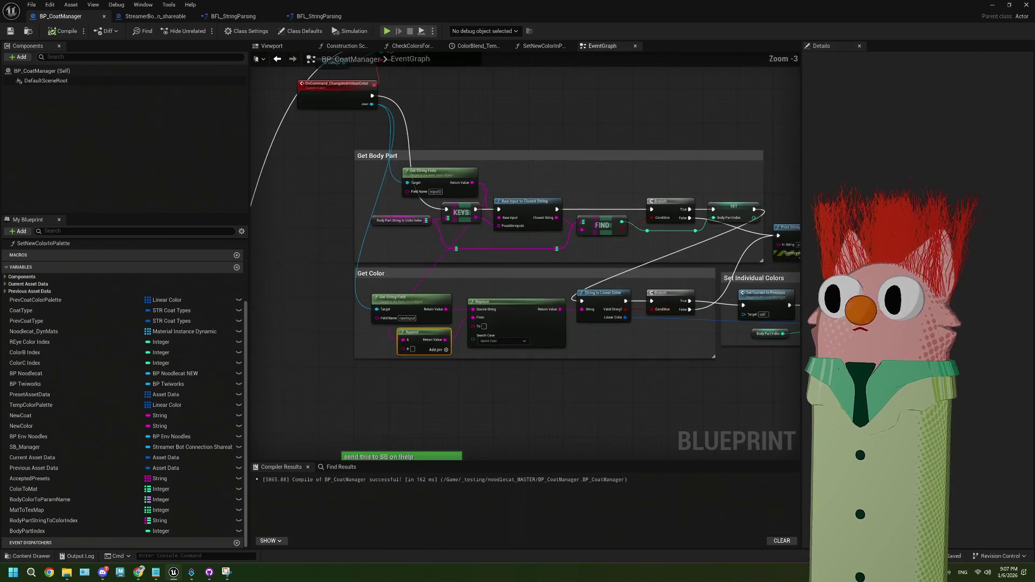
pyautogui.click(992, 4)
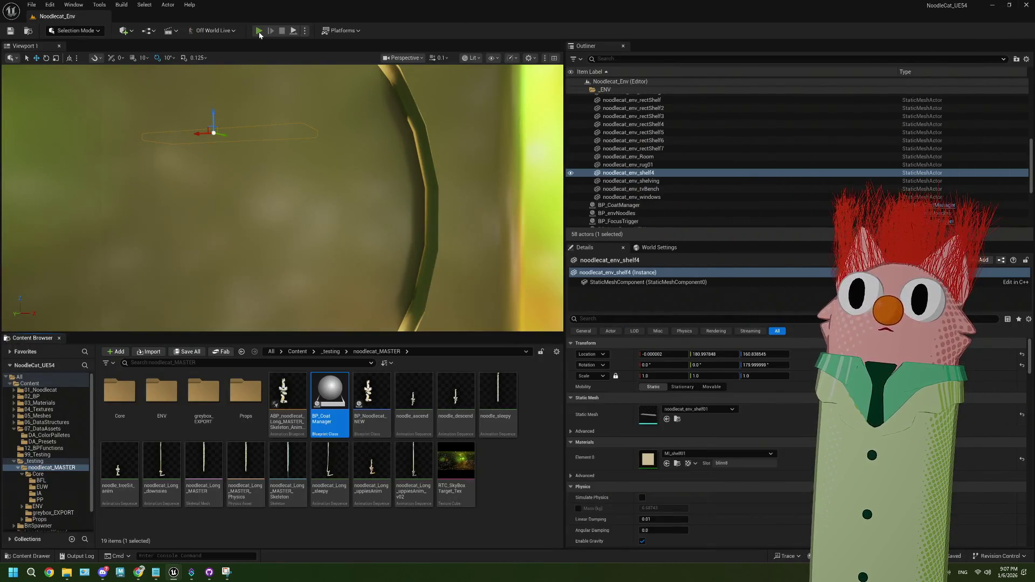
pyautogui.click(259, 31)
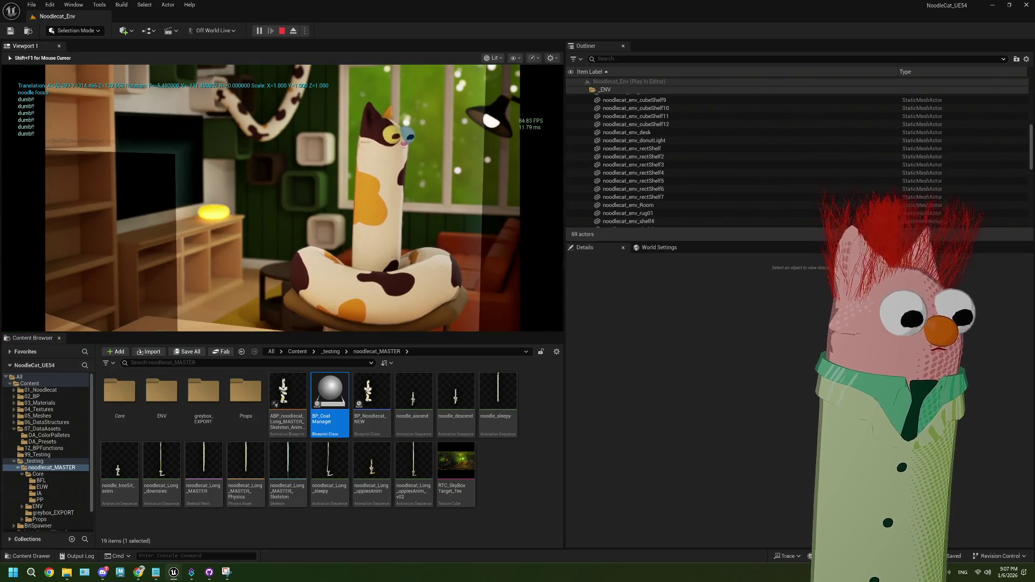
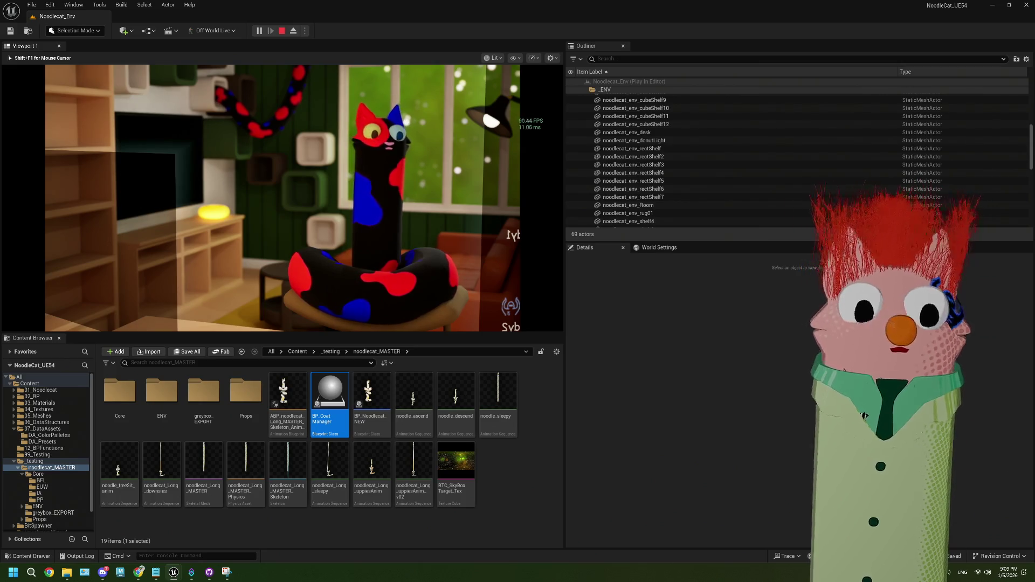
# - Enlarge the game view, end the Play-In-Editor session, and widen the Content Browser and Details panels
pyautogui.moveTo(564, 284); pyautogui.dragTo(787, 293)
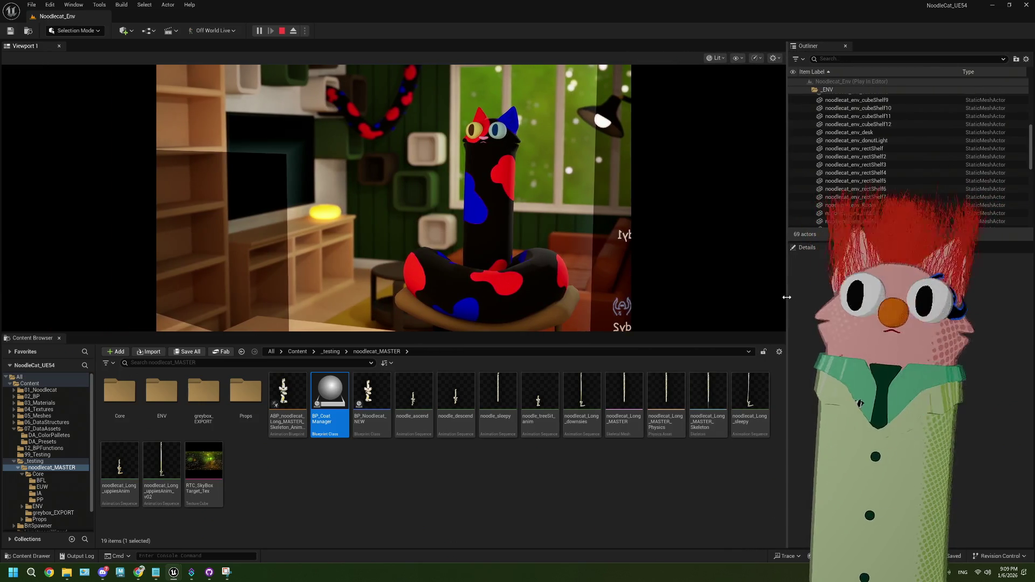
pyautogui.moveTo(522, 336)
pyautogui.mouseDown()
pyautogui.moveTo(491, 447)
pyautogui.moveTo(491, 496)
pyautogui.mouseUp()
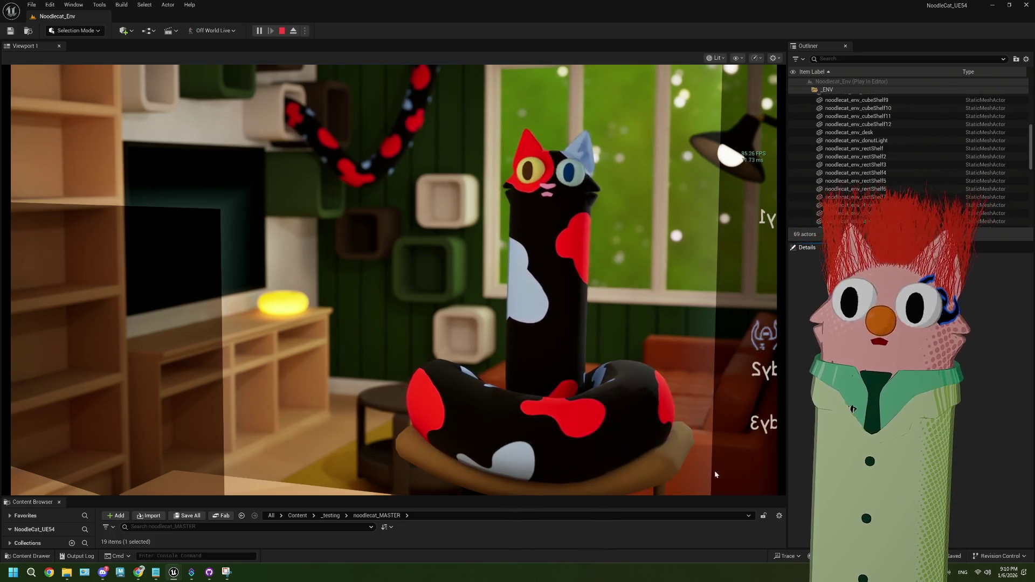
pyautogui.press('Escape')
pyautogui.moveTo(375, 495); pyautogui.dragTo(375, 289)
pyautogui.moveTo(787, 268); pyautogui.dragTo(530, 267)
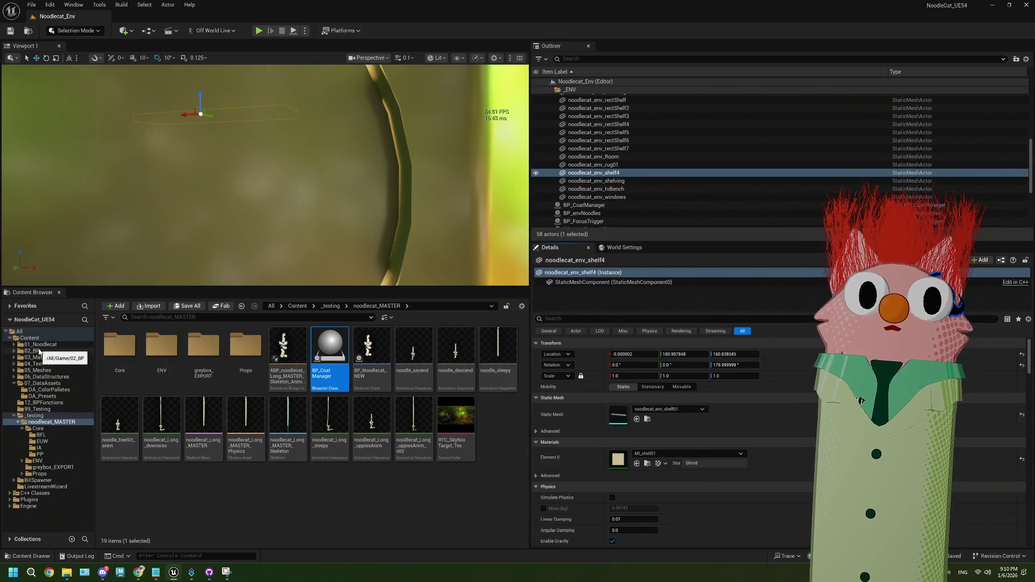
# - Open the COLOR_TESTING level from the Content folder and view it through the CineCameraActor
pyautogui.click(29, 338)
pyautogui.doubleClick(217, 437)
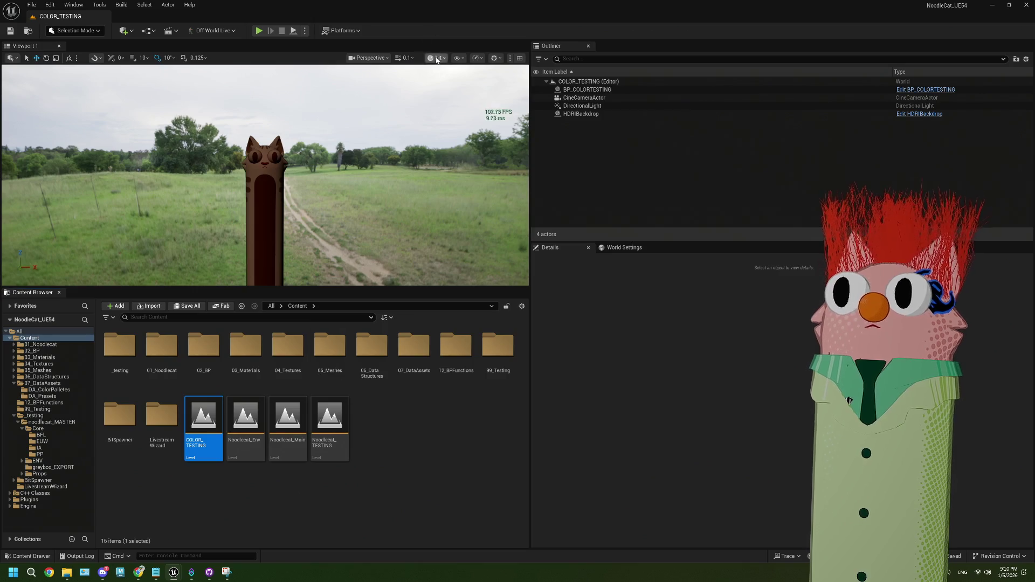
pyautogui.click(371, 58)
pyautogui.click(377, 104)
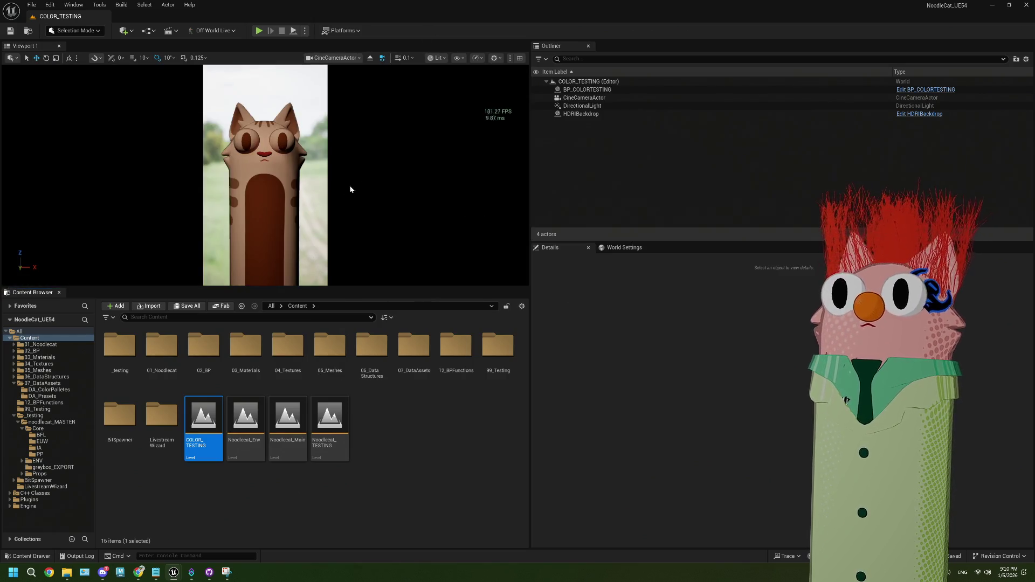
# - Select BP_COLORTESTING and open the colour picker for Coat Color Array Index[0]
pyautogui.moveTo(348, 288); pyautogui.dragTo(348, 413)
pyautogui.click(323, 377)
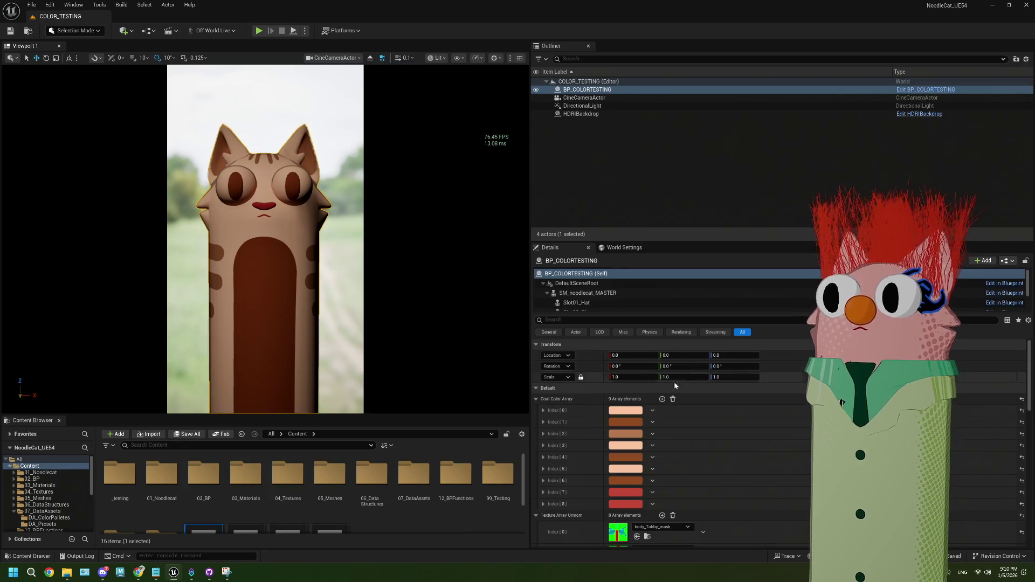
pyautogui.click(627, 411)
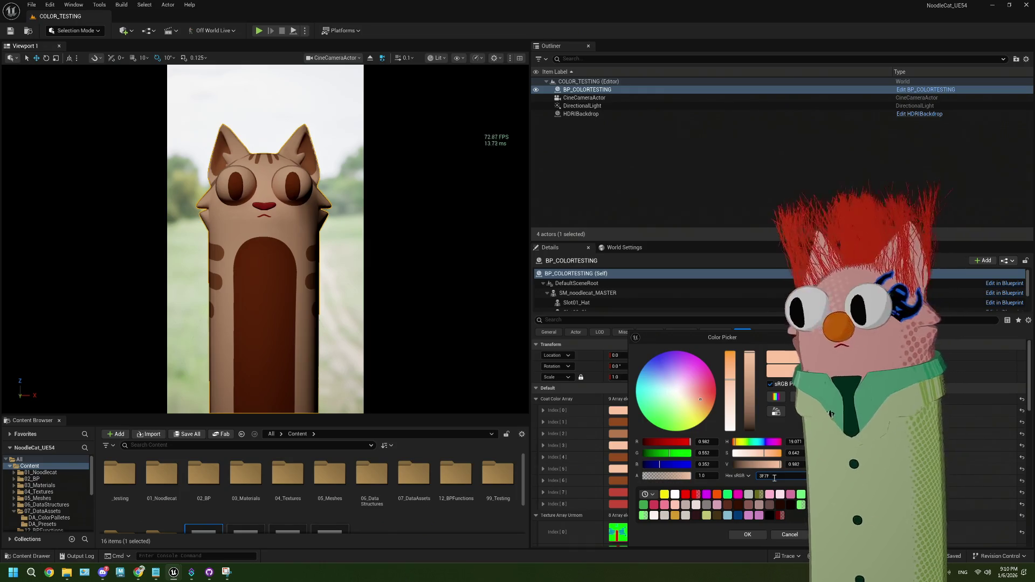
# - Apply the blue 3F7FFF coat colour, then preview it in Hex Linear format and cancel
pyautogui.click(748, 535)
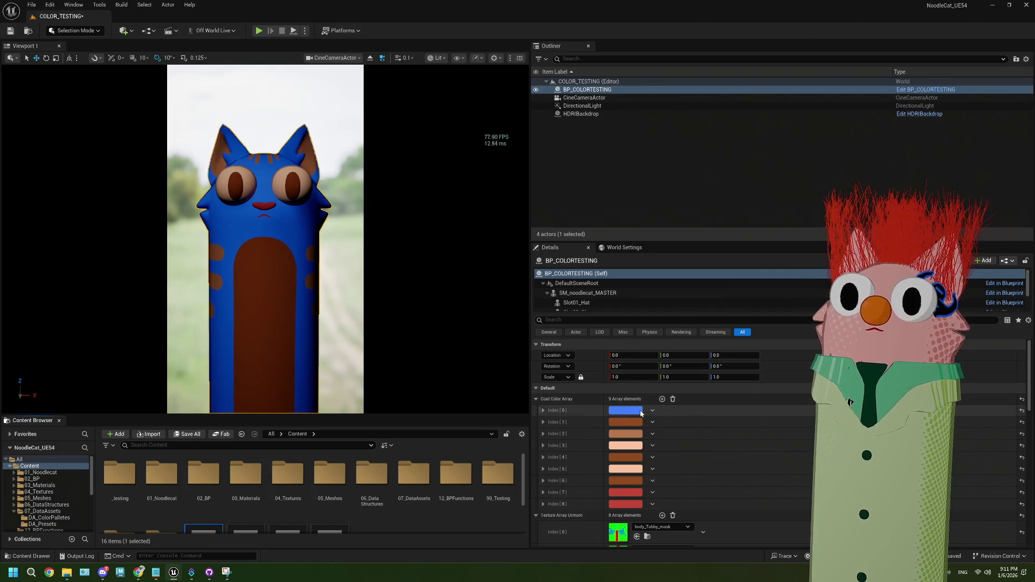
pyautogui.click(641, 413)
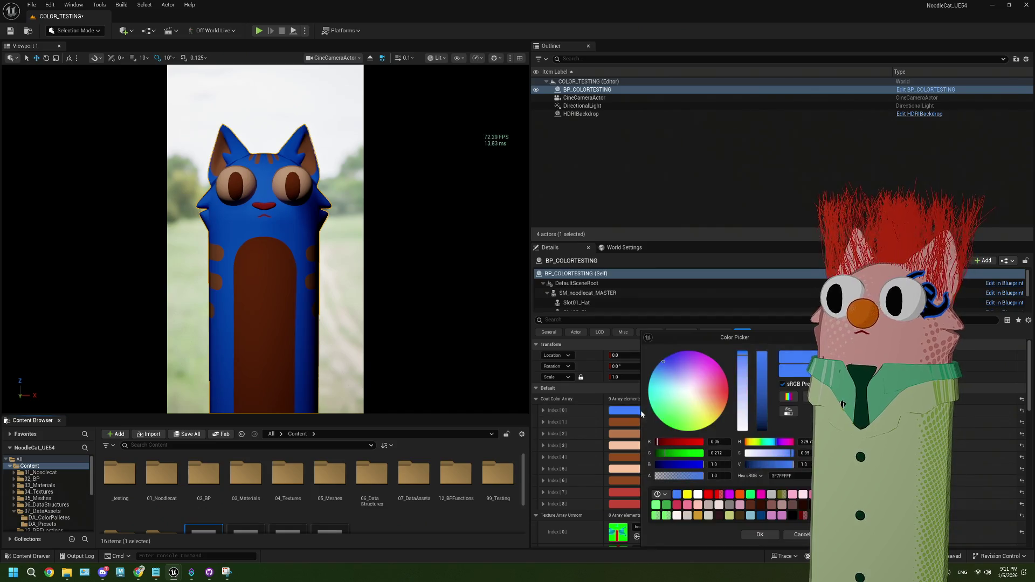
pyautogui.click(763, 475)
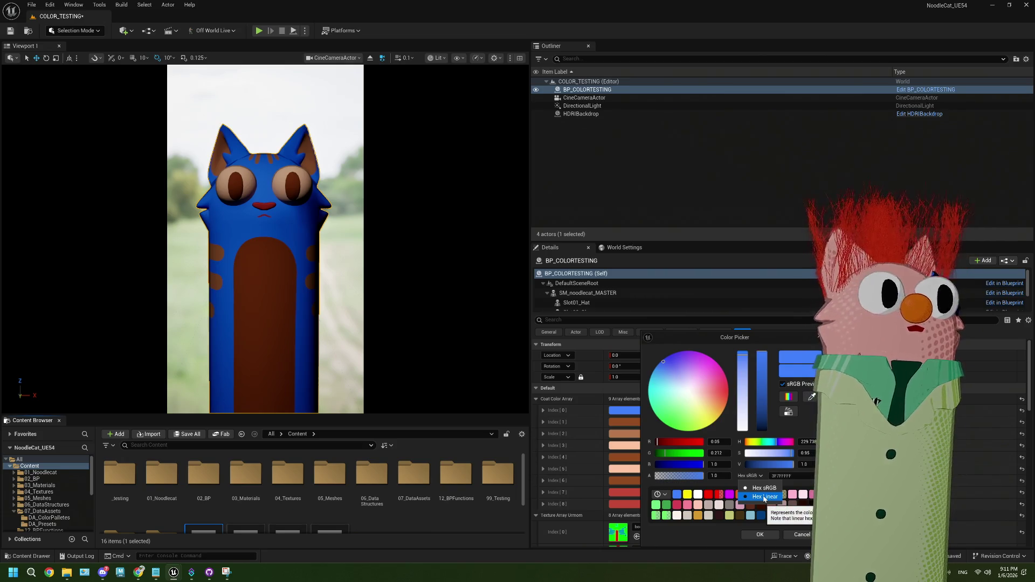
pyautogui.click(763, 497)
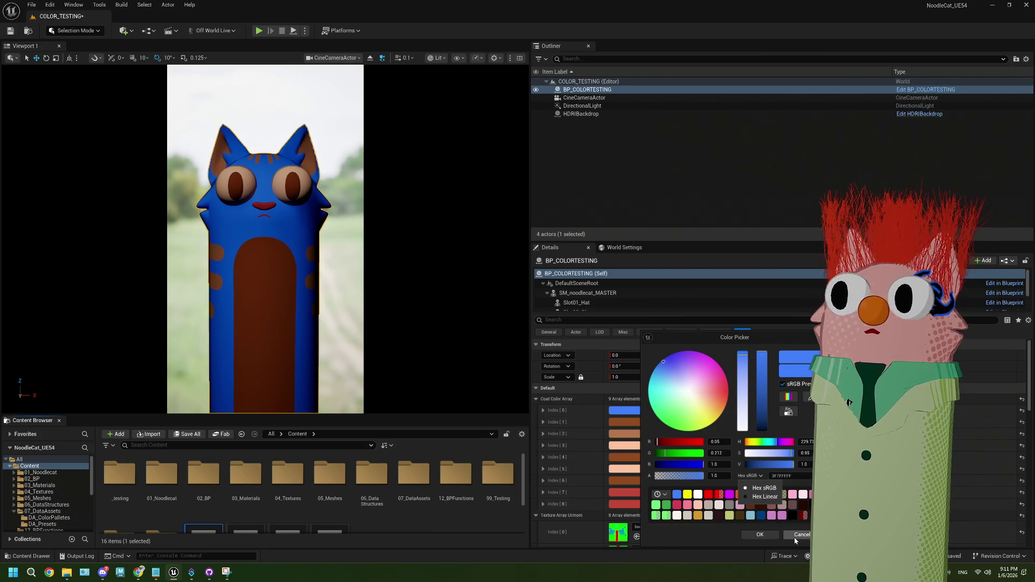
pyautogui.click(759, 535)
# - Reopen the coat colour picker, keep the hex format as sRGB, and browse DA_Presets
pyautogui.moveTo(439, 414); pyautogui.dragTo(437, 307)
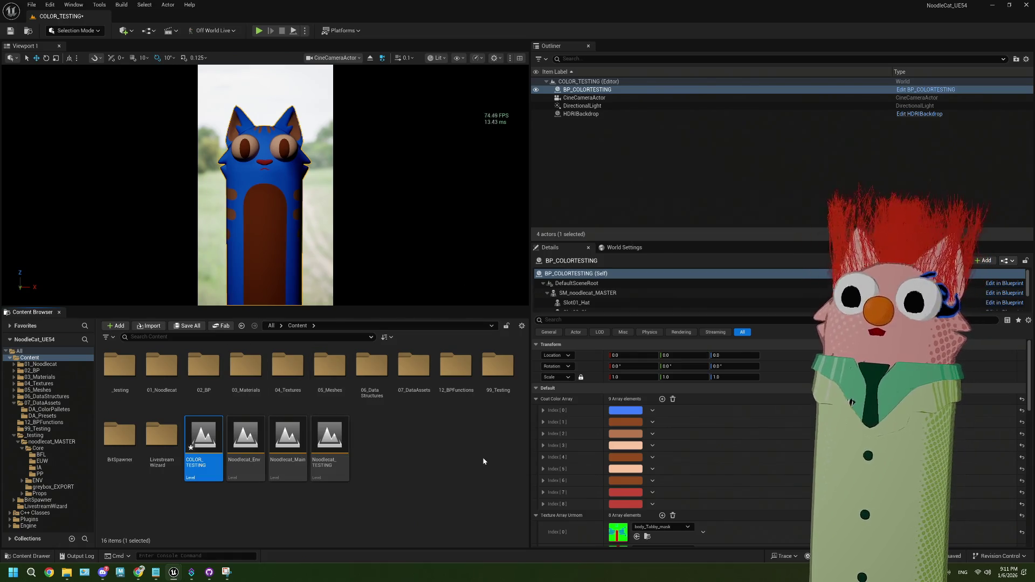
pyautogui.click(623, 412)
pyautogui.click(742, 476)
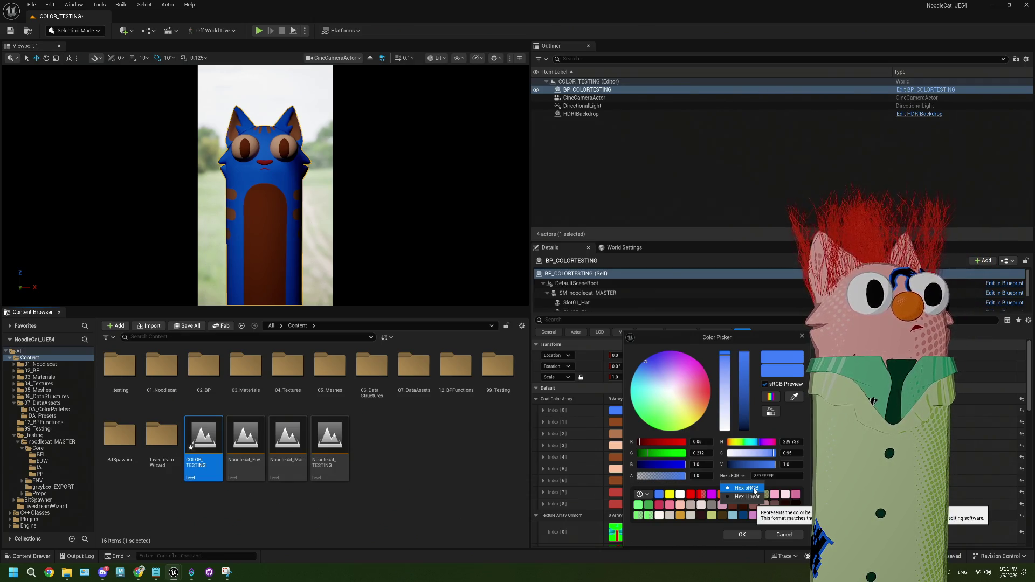
pyautogui.click(754, 490)
pyautogui.click(410, 506)
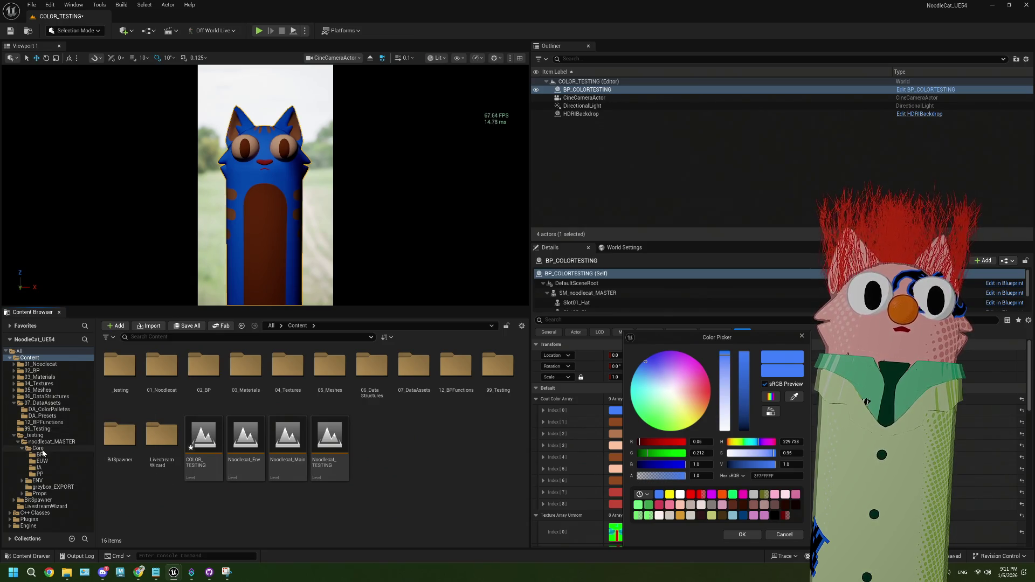
pyautogui.click(47, 414)
# - Open BFL_StringParsing from the BFL folder and its Hex String to Linear Color function
pyautogui.click(47, 411)
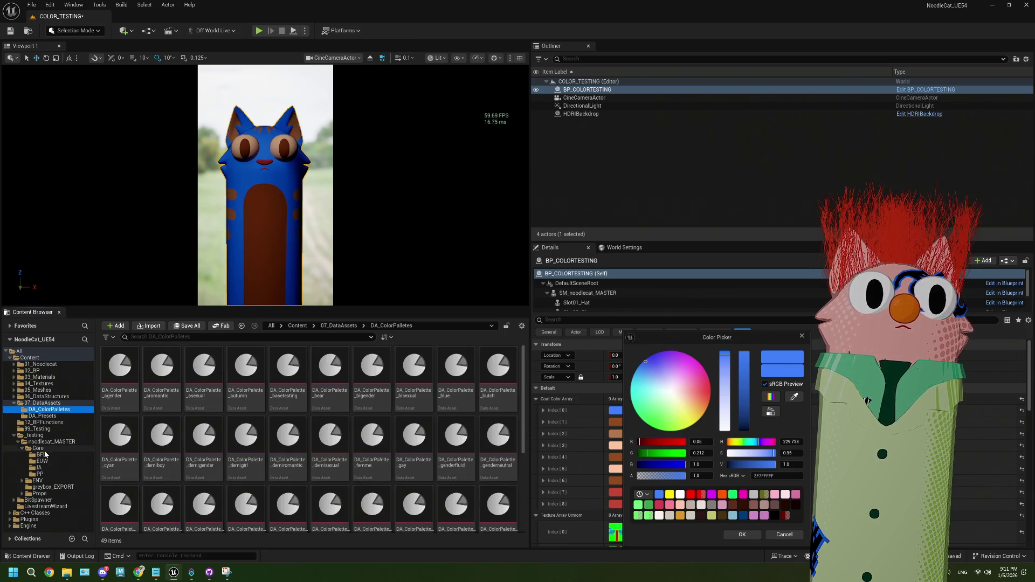
pyautogui.click(41, 455)
pyautogui.click(109, 380)
pyautogui.doubleClick(109, 381)
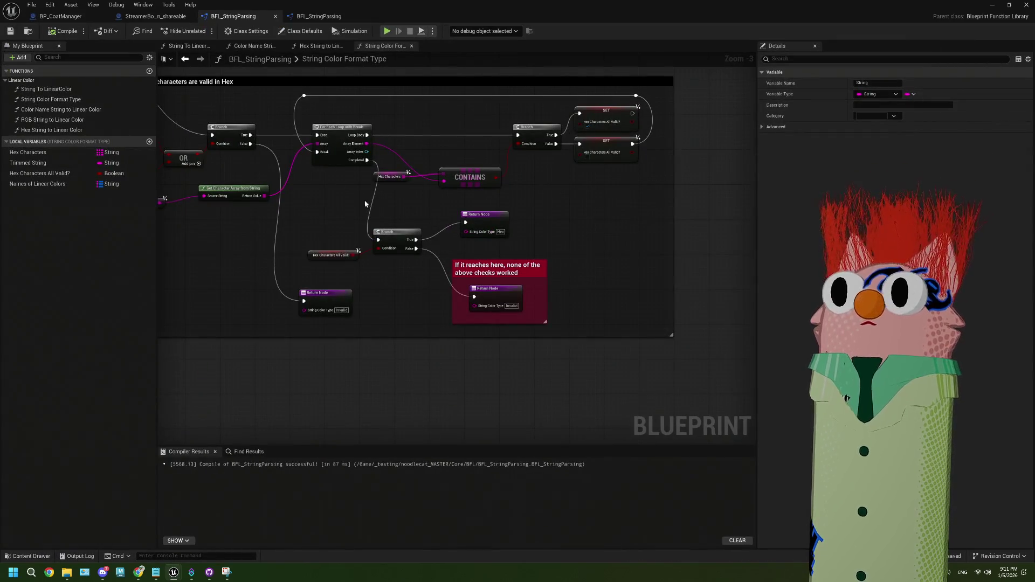
pyautogui.doubleClick(52, 130)
# - Frame the Make Linear Color and Return nodes, shrink the Blueprint window, and clear graph space
pyautogui.scroll(-2, 484, 341)
pyautogui.scroll(3, 484, 341)
pyautogui.moveTo(603, 216)
pyautogui.mouseDown()
pyautogui.moveTo(475, 250)
pyautogui.moveTo(445, 271)
pyautogui.moveTo(474, 274)
pyautogui.mouseUp()
pyautogui.scroll(2, 474, 273)
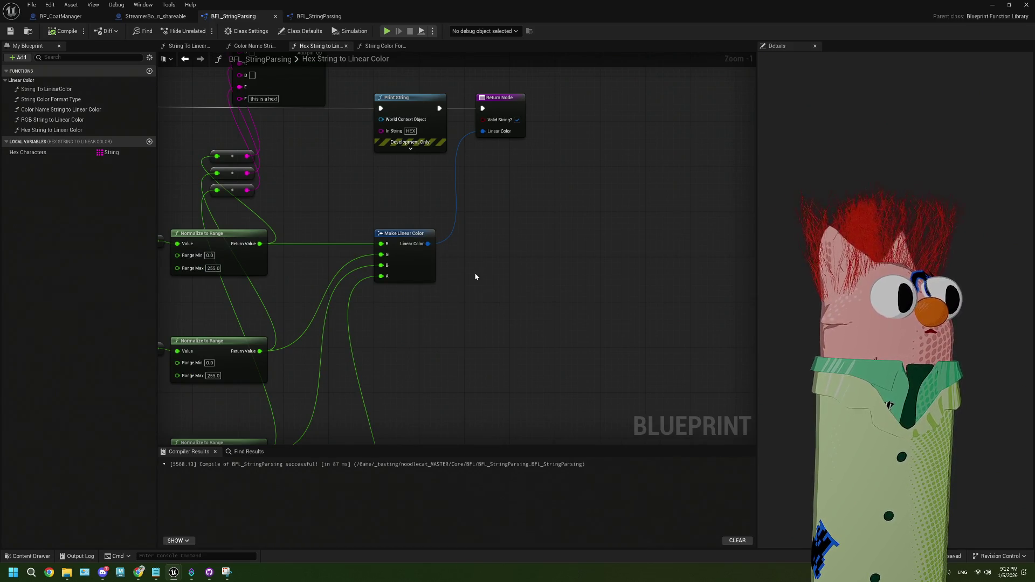
pyautogui.moveTo(424, 4)
pyautogui.mouseDown()
pyautogui.moveTo(393, 264)
pyautogui.moveTo(426, 381)
pyautogui.mouseUp()
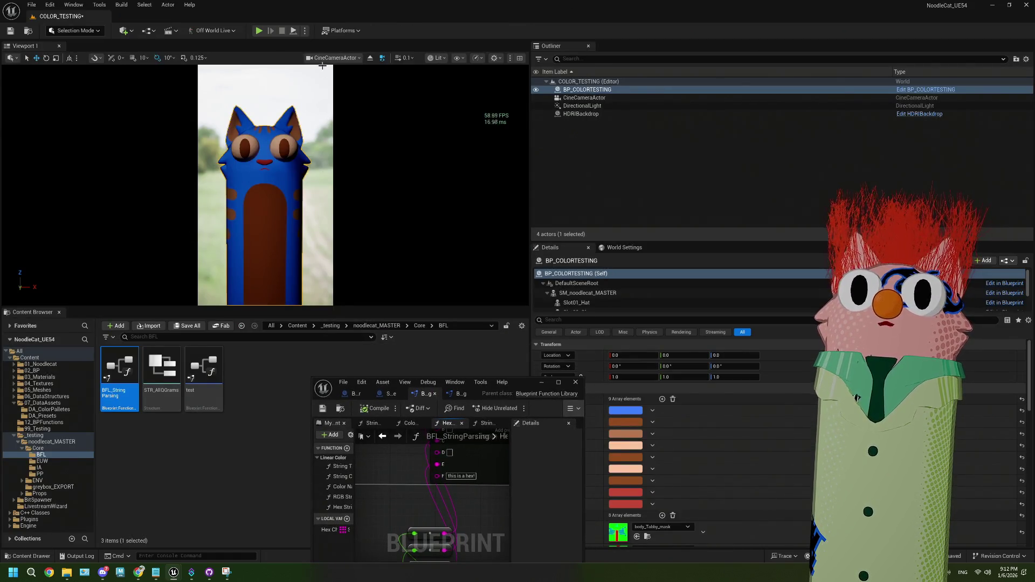
pyautogui.click(43, 364)
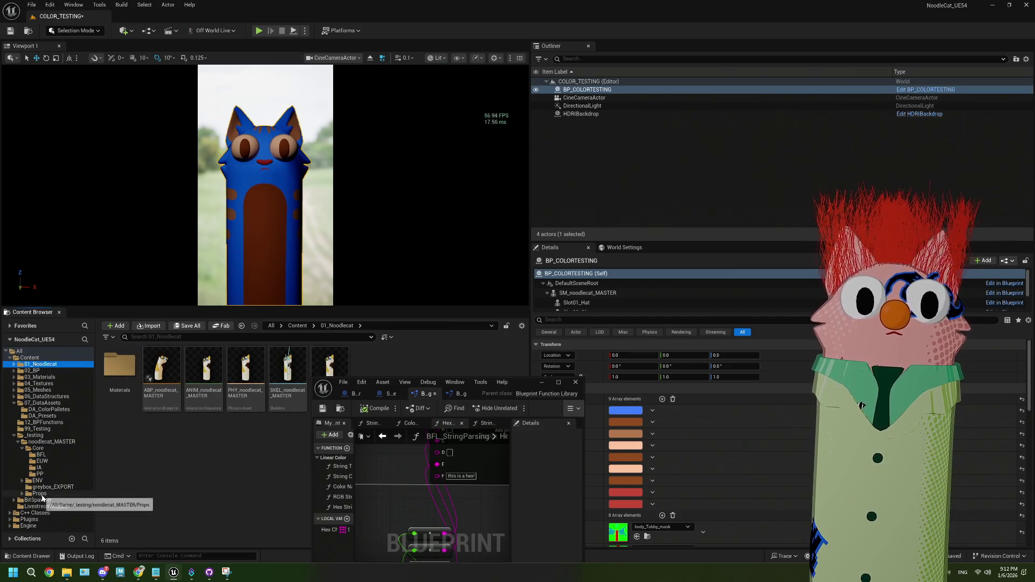
pyautogui.moveTo(440, 149); pyautogui.dragTo(408, 173)
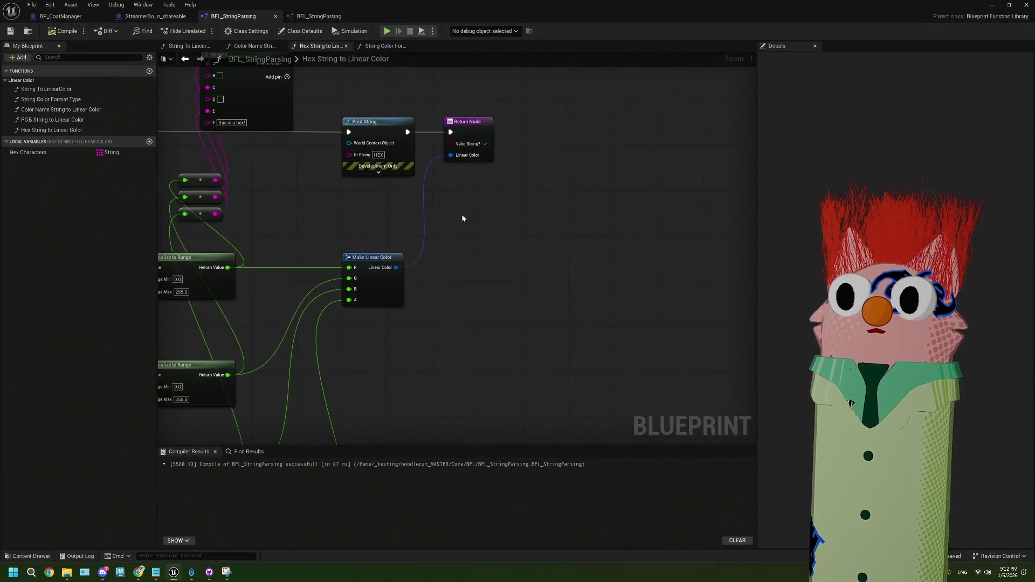
pyautogui.moveTo(458, 279)
pyautogui.mouseDown()
pyautogui.moveTo(398, 291)
pyautogui.moveTo(393, 275)
pyautogui.mouseUp()
# - Search the node menu for 'make' then 'hex', add a ToHex node, and delete it
pyautogui.rightClick(394, 280)
pyautogui.write('make')
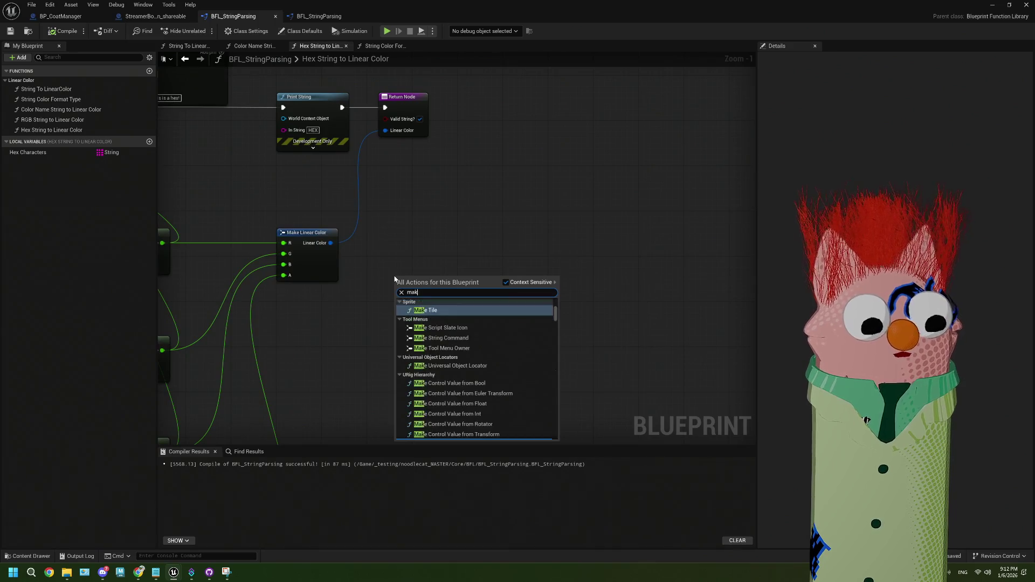
pyautogui.press('BackSpace')
pyautogui.press('BackSpace')
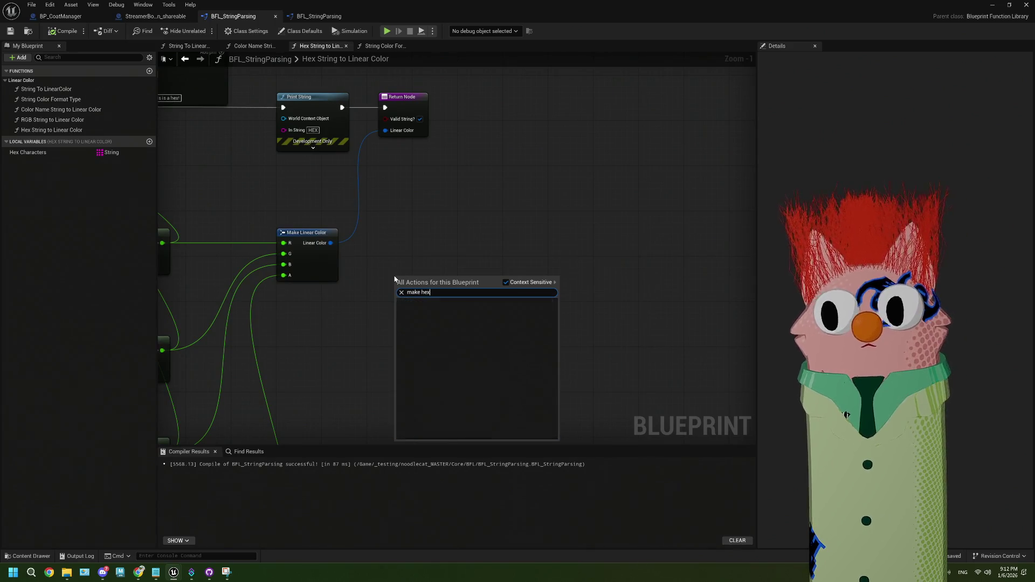
pyautogui.press('BackSpace')
pyautogui.press('BackSpace')
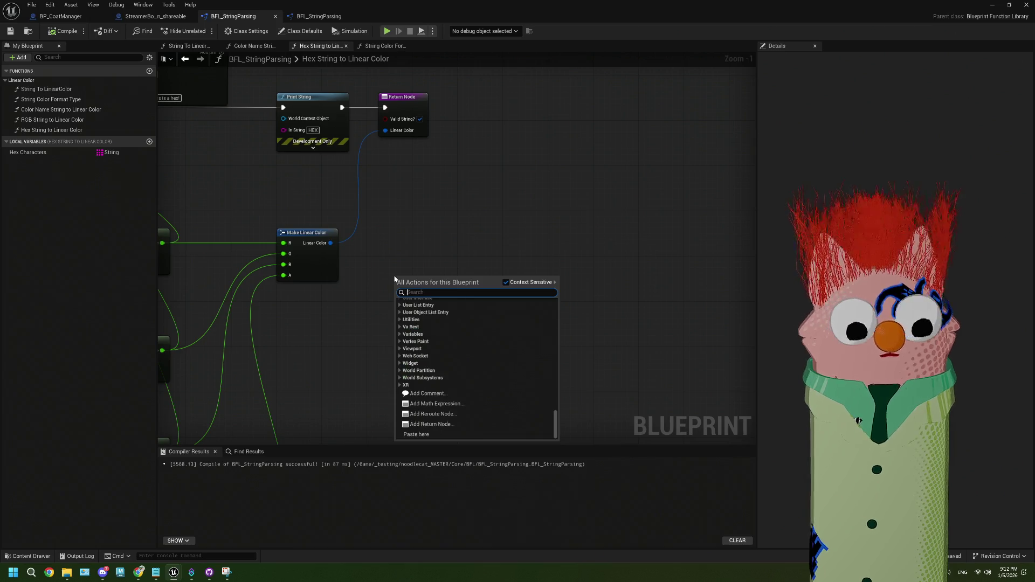
pyautogui.write('hex')
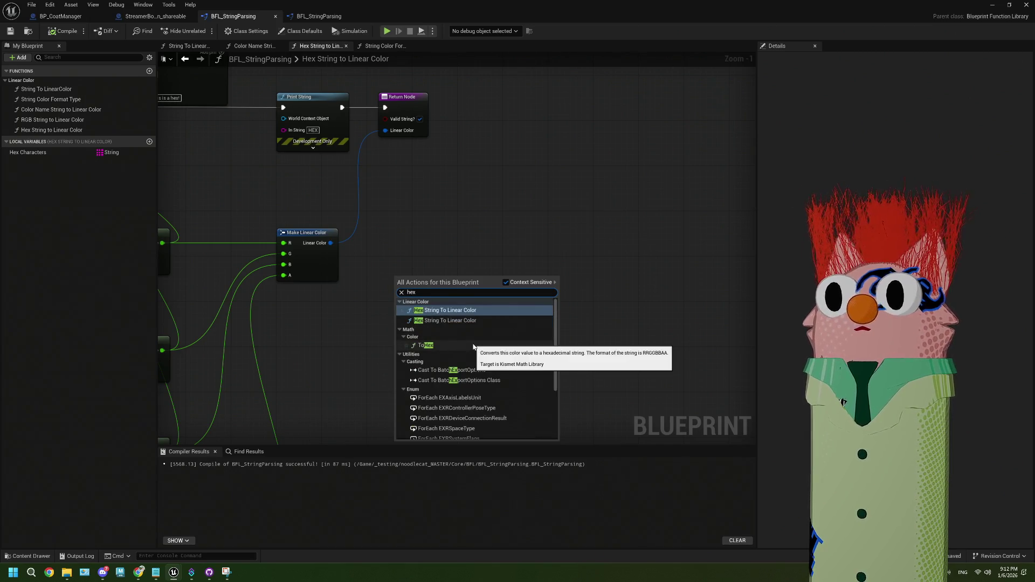
pyautogui.click(472, 347)
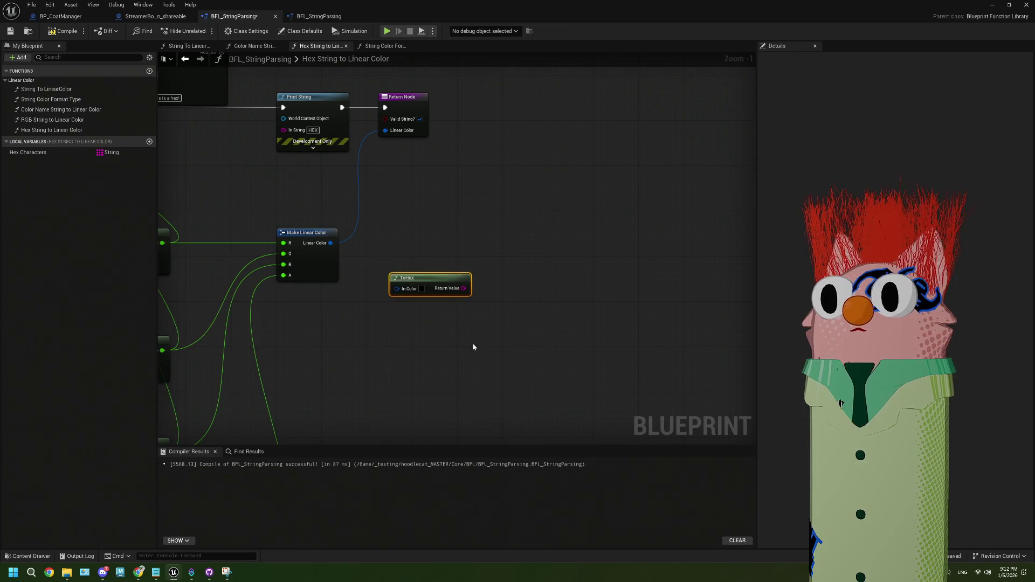
pyautogui.scroll(1, 472, 343)
pyautogui.press('Delete')
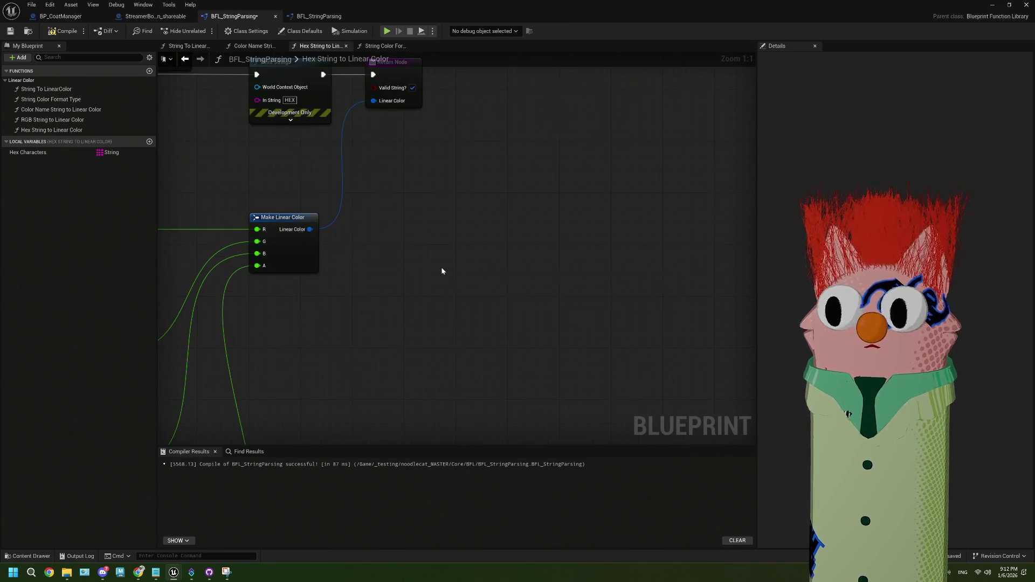
# - Search 'hex' again in the node menu and close it without adding anything
pyautogui.rightClick(440, 267)
pyautogui.write('hex')
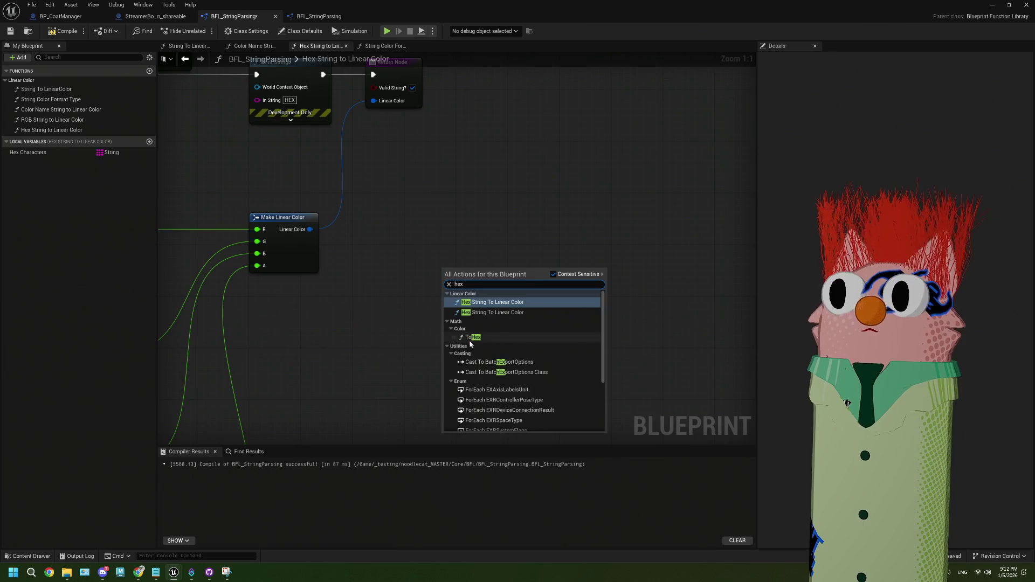
pyautogui.scroll(-3, 517, 354)
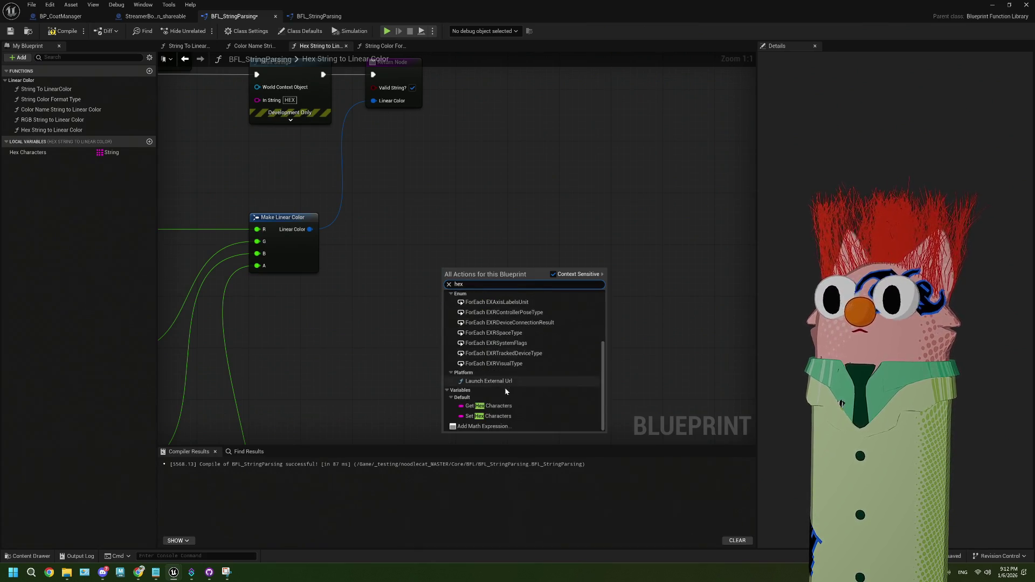
pyautogui.scroll(3, 502, 388)
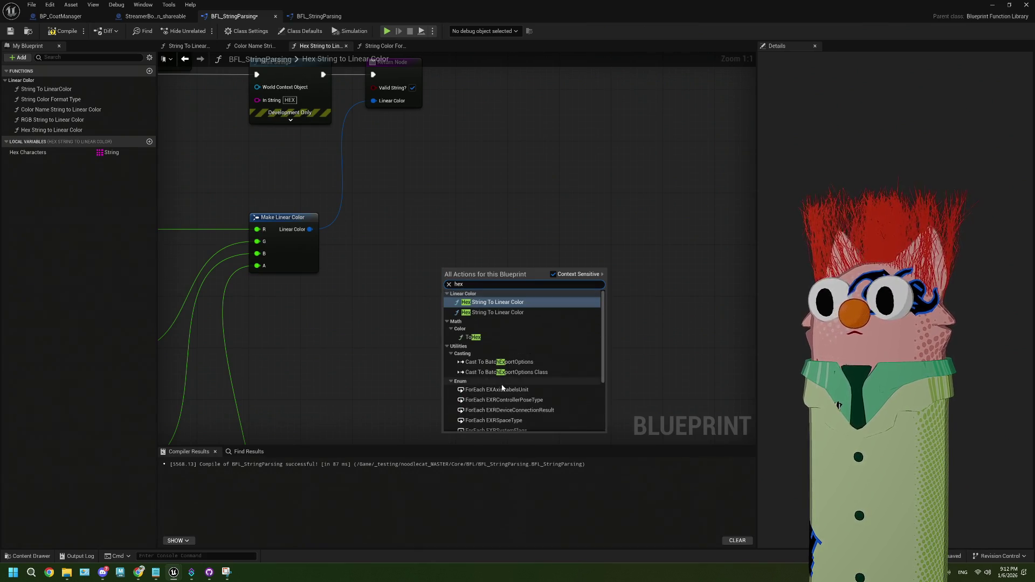
pyautogui.click(616, 227)
# - Restore the level view to reopen the first coat colour, then maximize the Blueprint editor
pyautogui.doubleClick(531, 9)
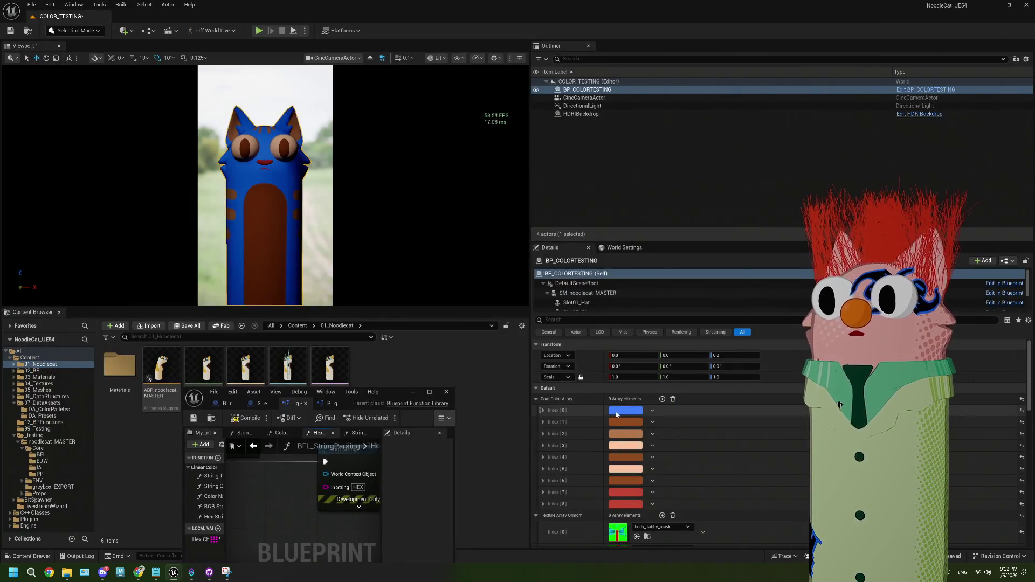
pyautogui.click(616, 413)
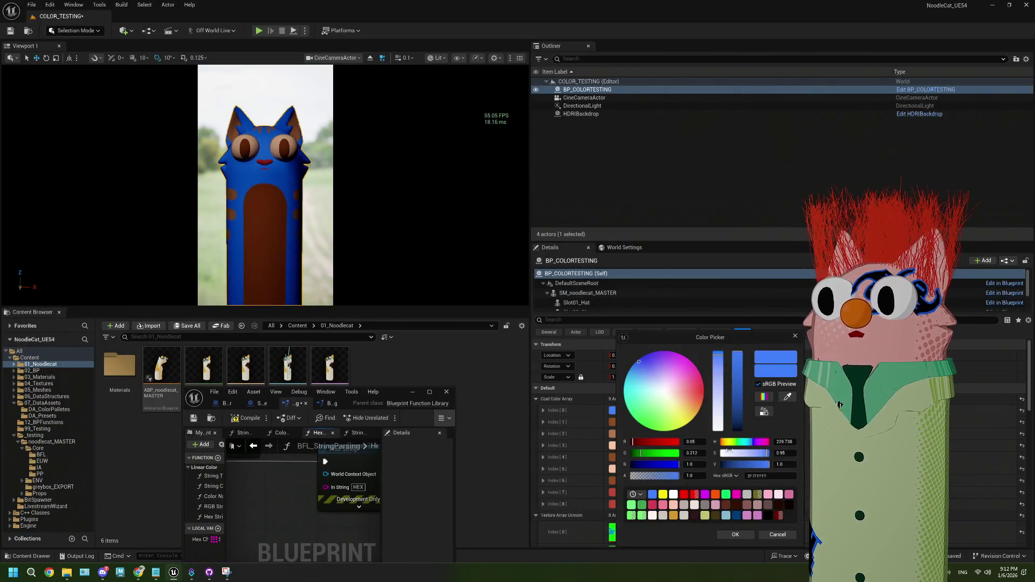
pyautogui.click(430, 392)
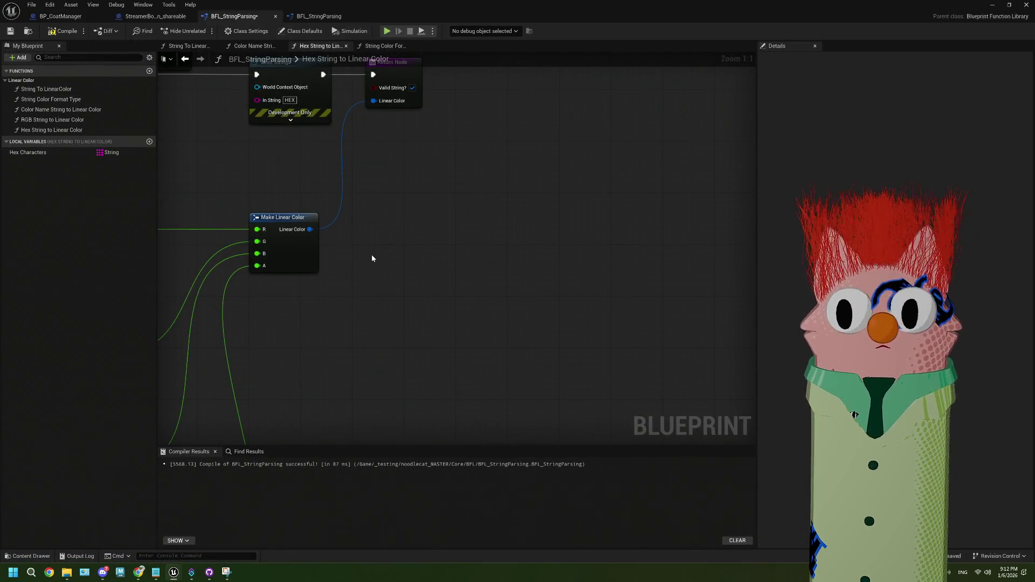
# - Add a Linear Color Set from SRGB node off Make Linear Color's output and split In SRGB
pyautogui.moveTo(310, 229); pyautogui.dragTo(387, 265)
pyautogui.write('sr')
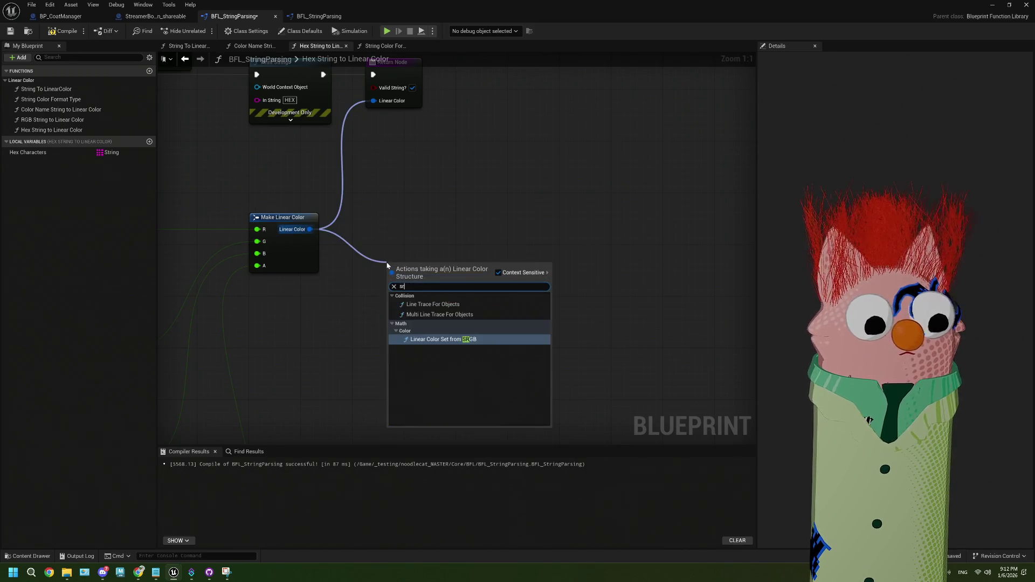
pyautogui.write('g')
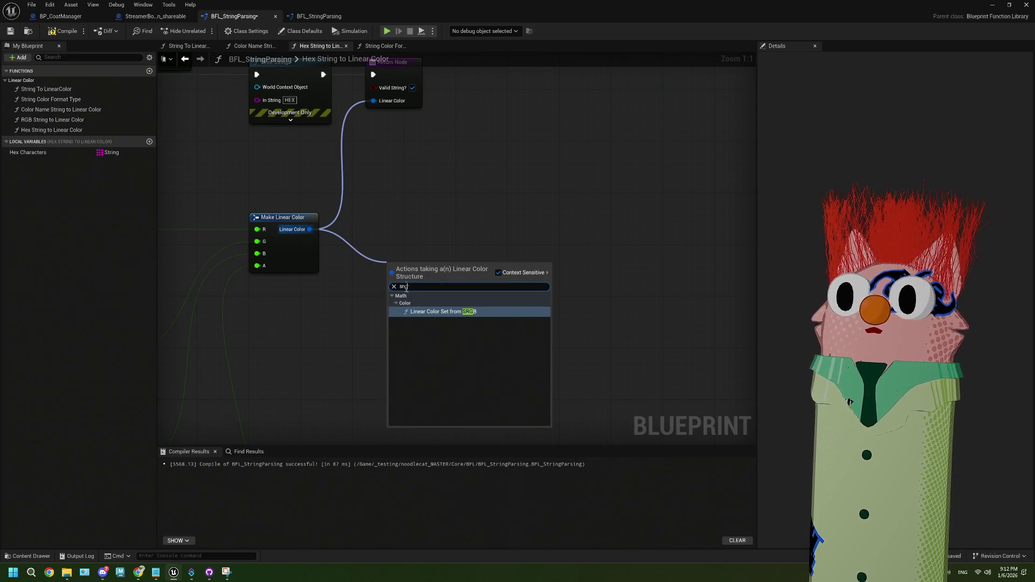
pyautogui.click(431, 313)
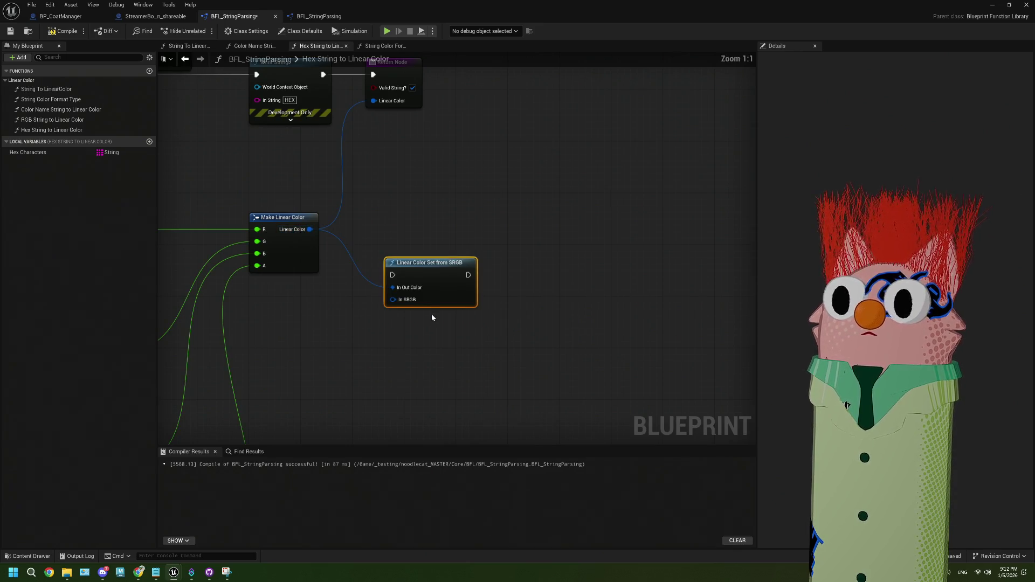
pyautogui.moveTo(407, 346); pyautogui.dragTo(420, 272)
pyautogui.rightClick(408, 227)
pyautogui.click(431, 272)
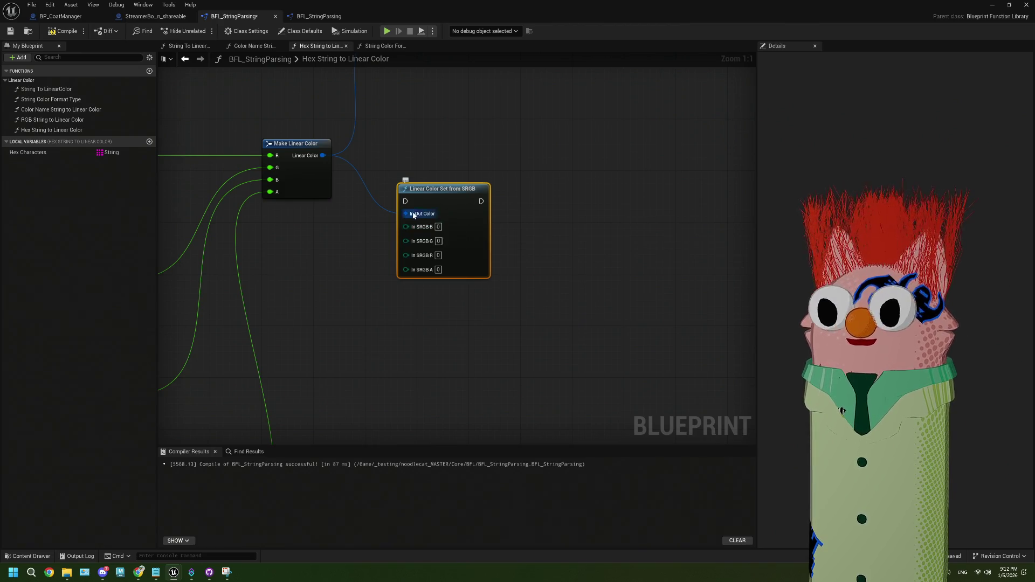
# - Search the full action list for 'srgb' without adding anything, then switch to the browser
pyautogui.moveTo(501, 272); pyautogui.dragTo(496, 256)
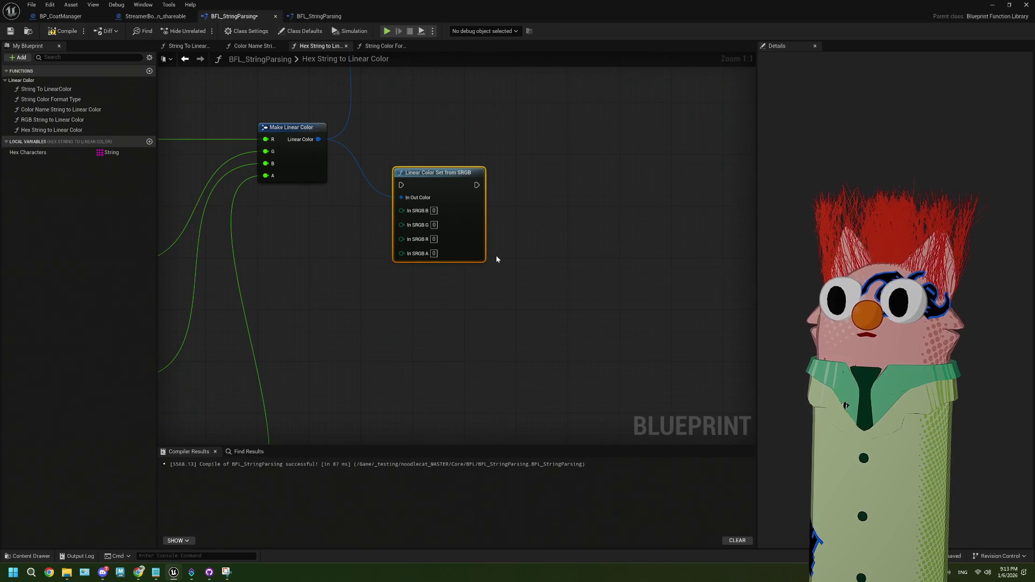
pyautogui.click(428, 297)
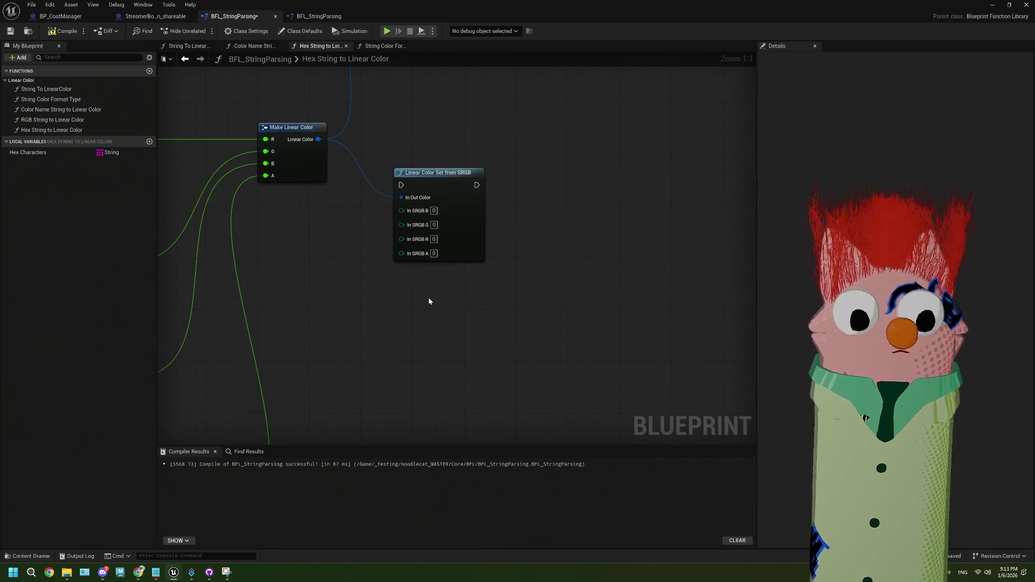
pyautogui.rightClick(429, 300)
pyautogui.write('srgb')
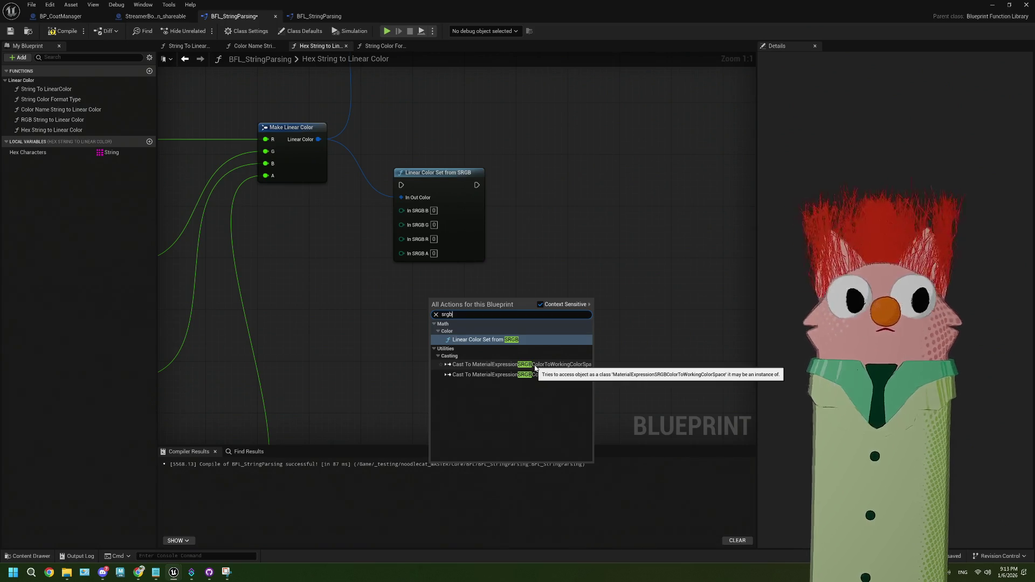
pyautogui.click(385, 313)
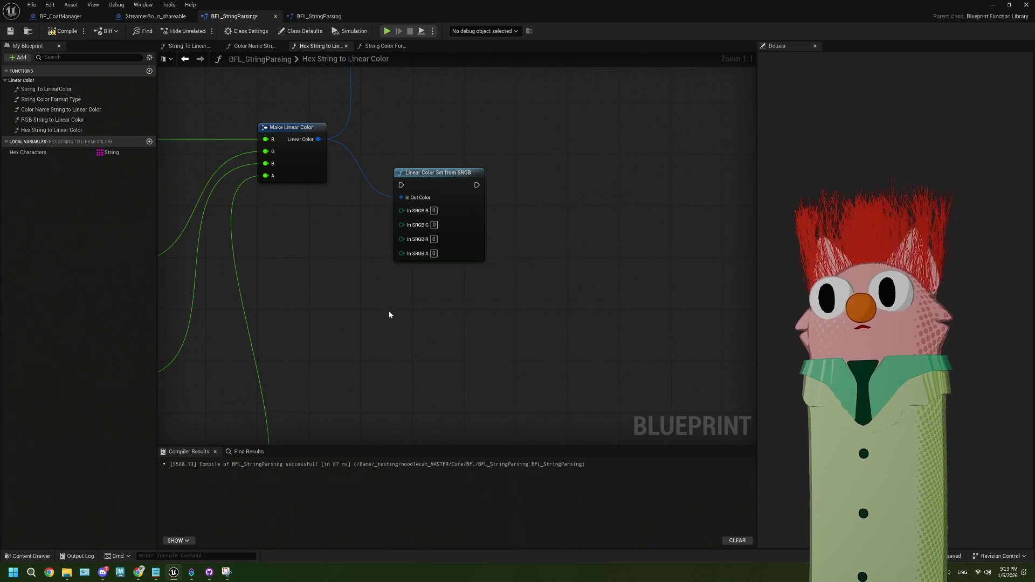
pyautogui.moveTo(368, 317); pyautogui.dragTo(371, 333)
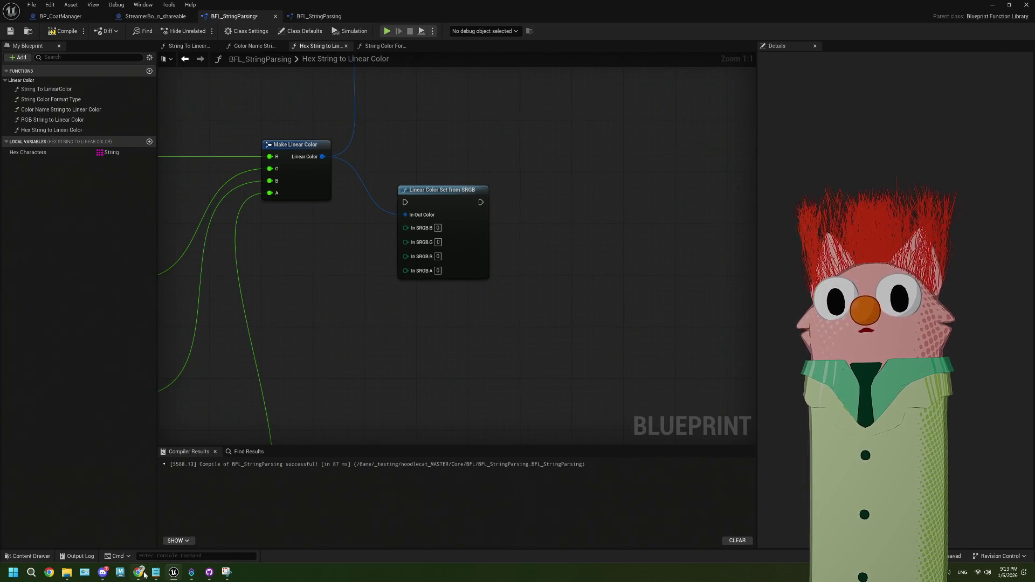
pyautogui.moveTo(144, 574)
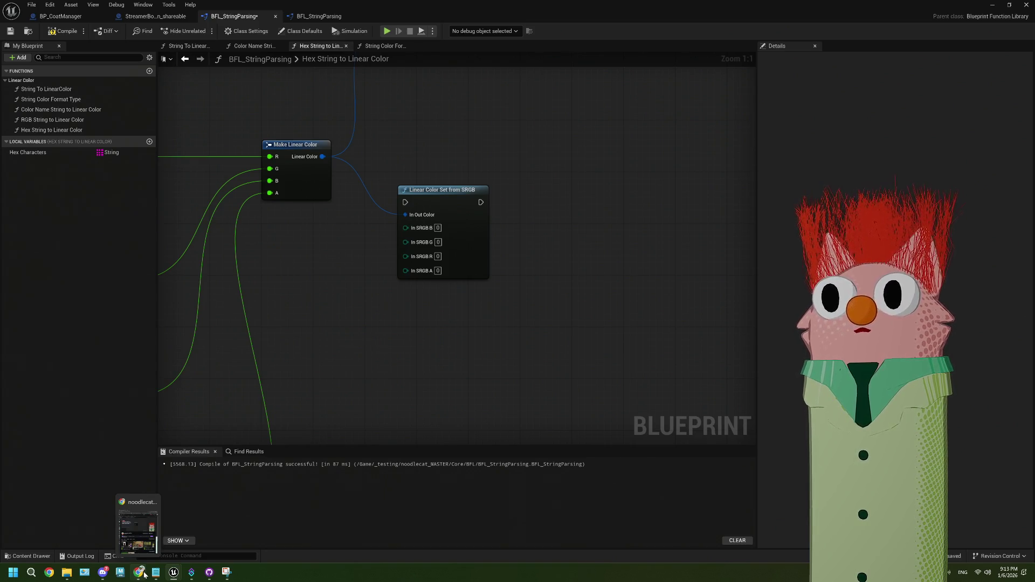
pyautogui.click(145, 575)
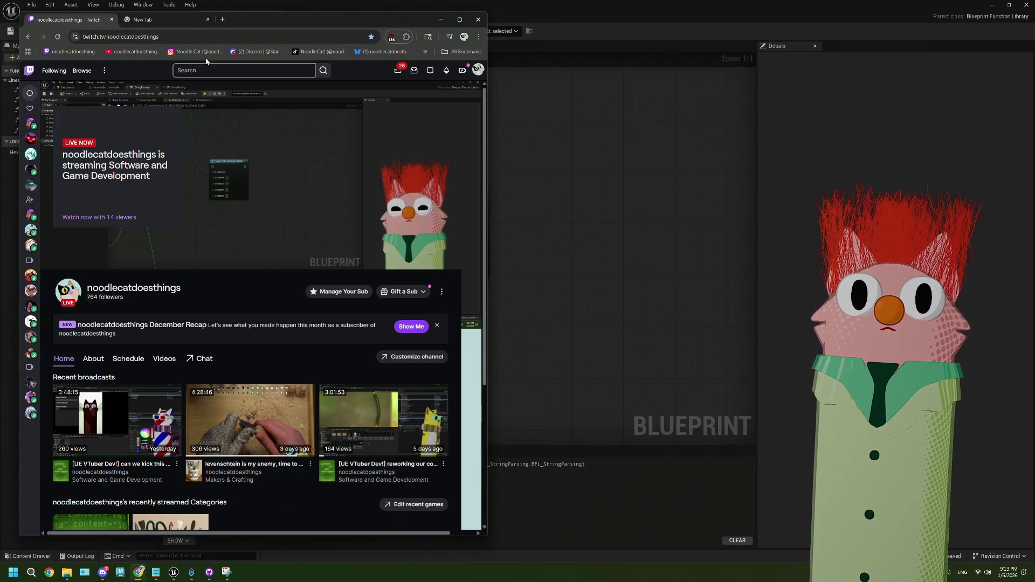
# - Google 'linear color set from srgb ue5' in Chrome's new tab and scan the results
pyautogui.click(156, 20)
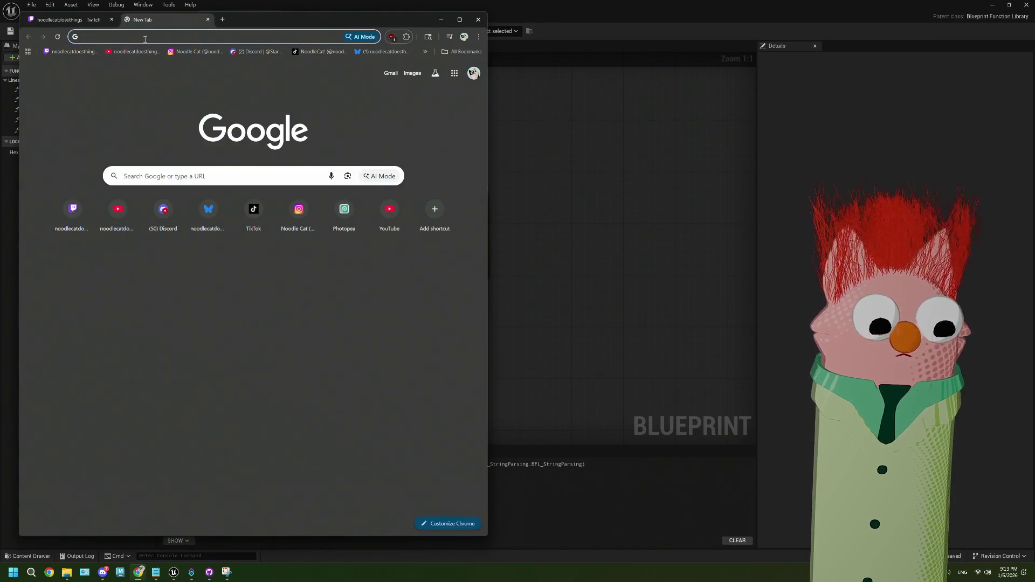
pyautogui.write('linear color set')
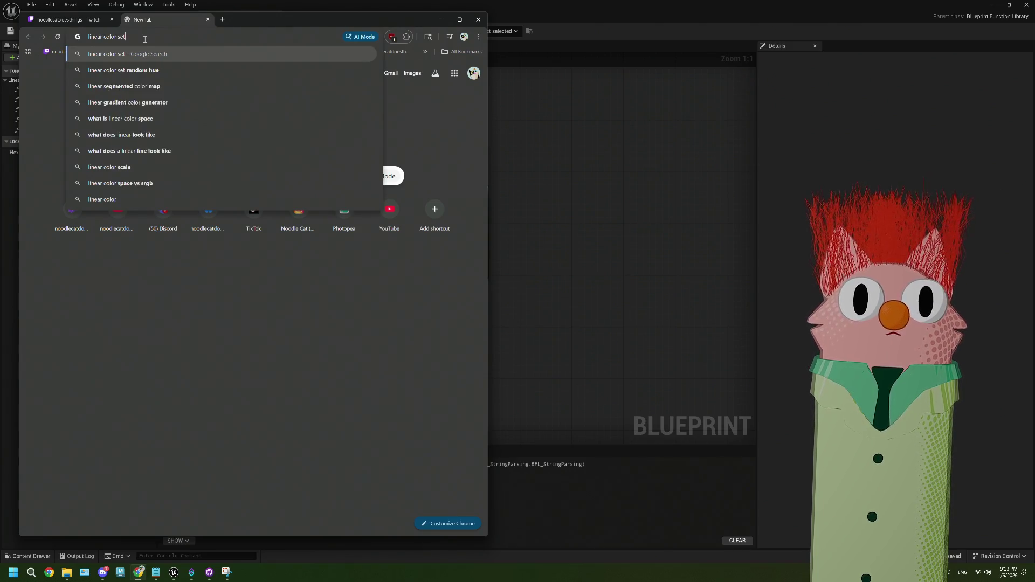
pyautogui.write(' from sr')
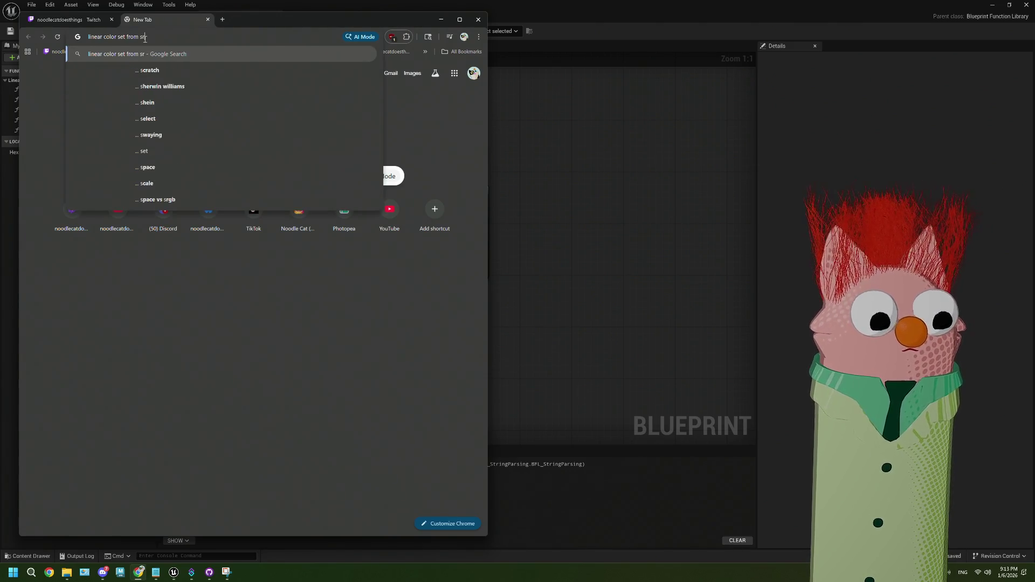
pyautogui.write('gb')
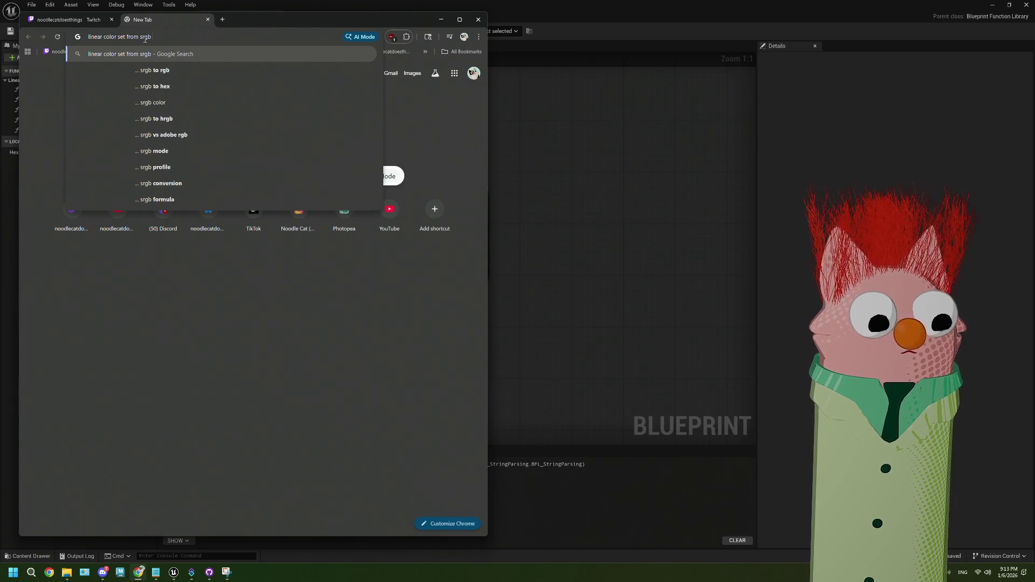
pyautogui.write(' ue5')
pyautogui.press('Return')
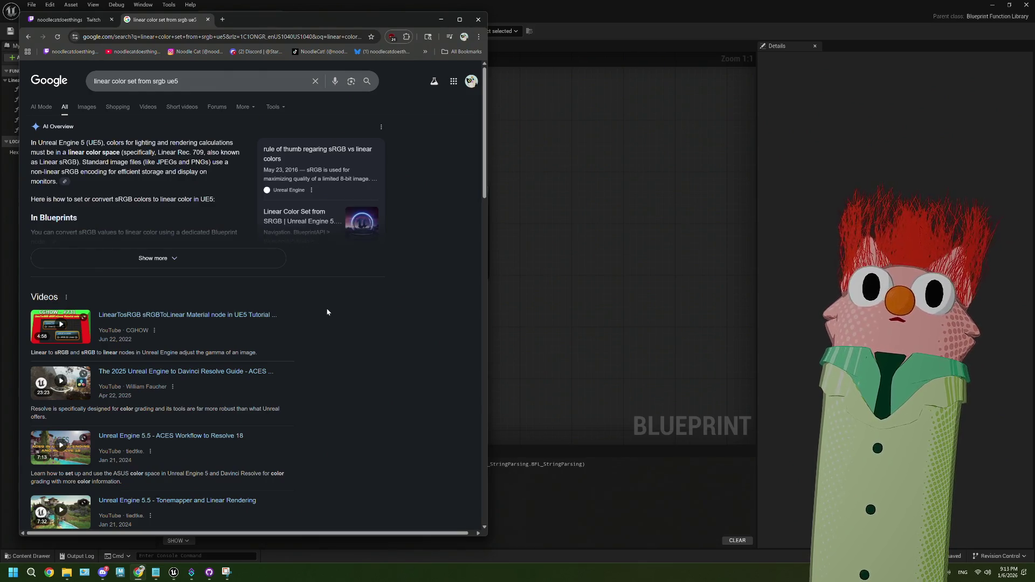
pyautogui.scroll(-6, 327, 312)
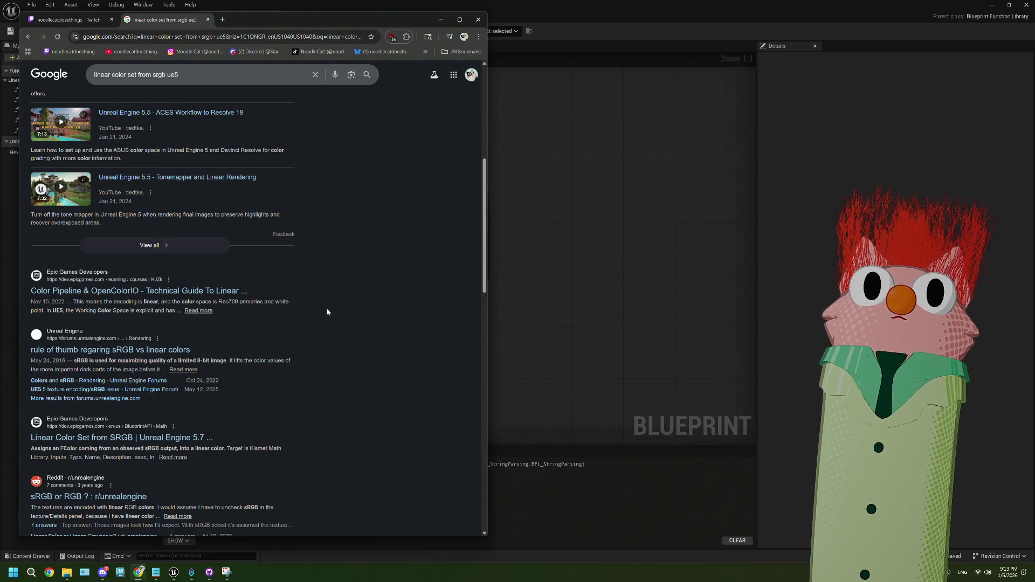
# - Read the forum thread on sRGB vs linear colours, then return to the search results
pyautogui.click(121, 356)
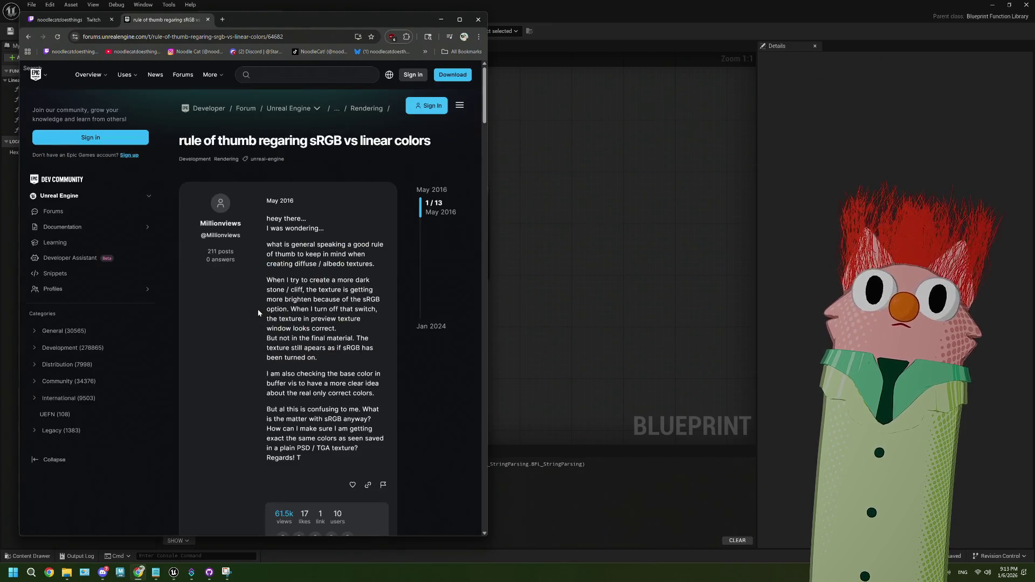
pyautogui.scroll(-7, 258, 312)
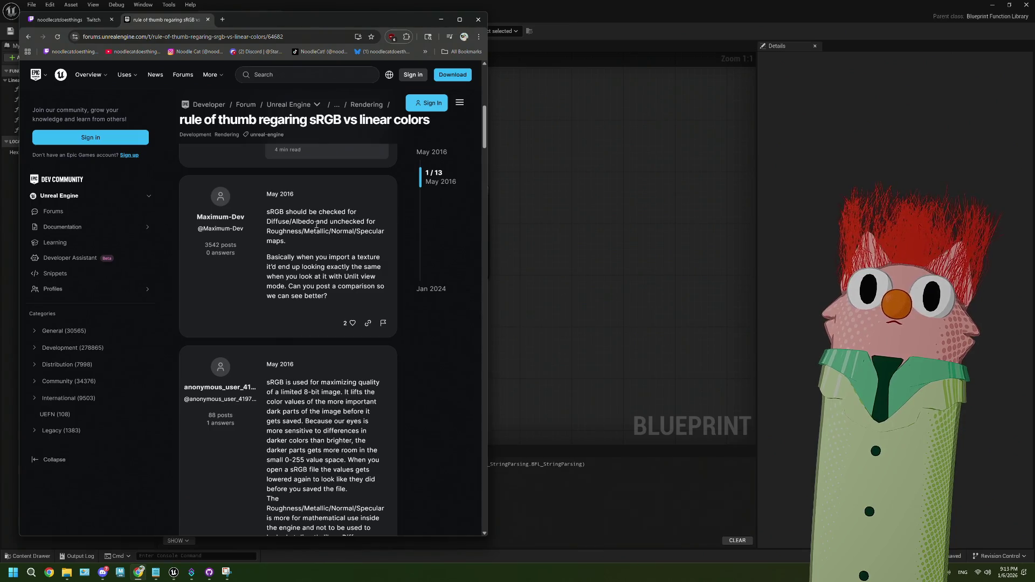
pyautogui.scroll(-1, 316, 225)
pyautogui.scroll(2, 316, 227)
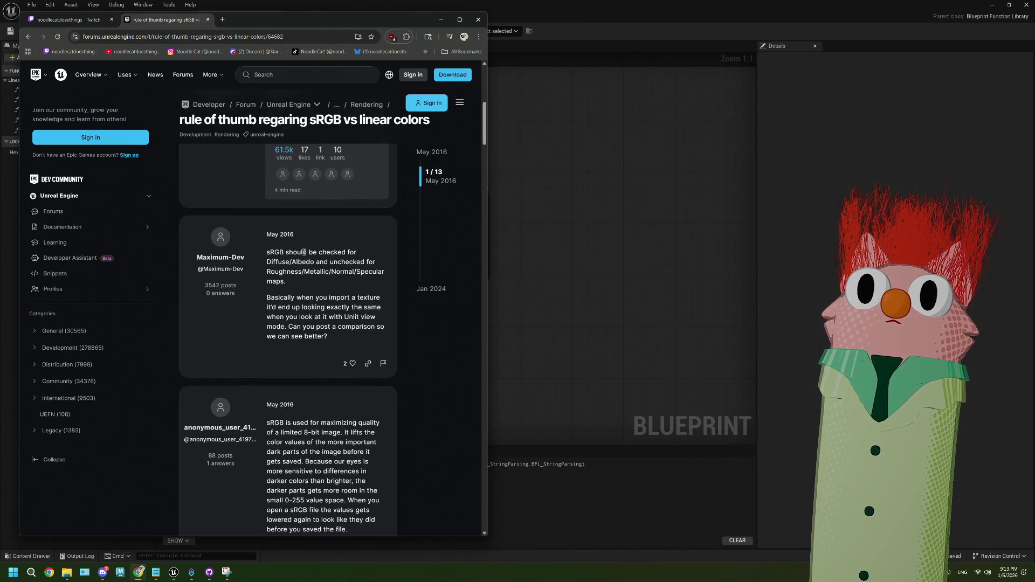
pyautogui.scroll(-5, 311, 262)
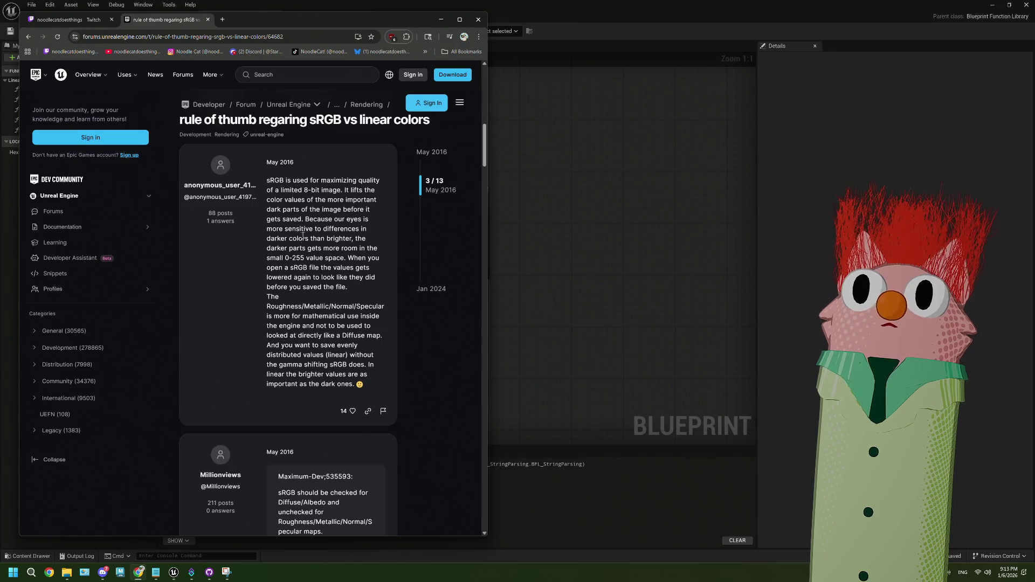
pyautogui.scroll(-6, 302, 231)
pyautogui.hotkey('alt', 'Left')
# - Read the 'Linear Color Set from SRGB | Unreal Engine 5.7' documentation page, then return to Unreal
pyautogui.scroll(-1, 264, 328)
pyautogui.click(208, 358)
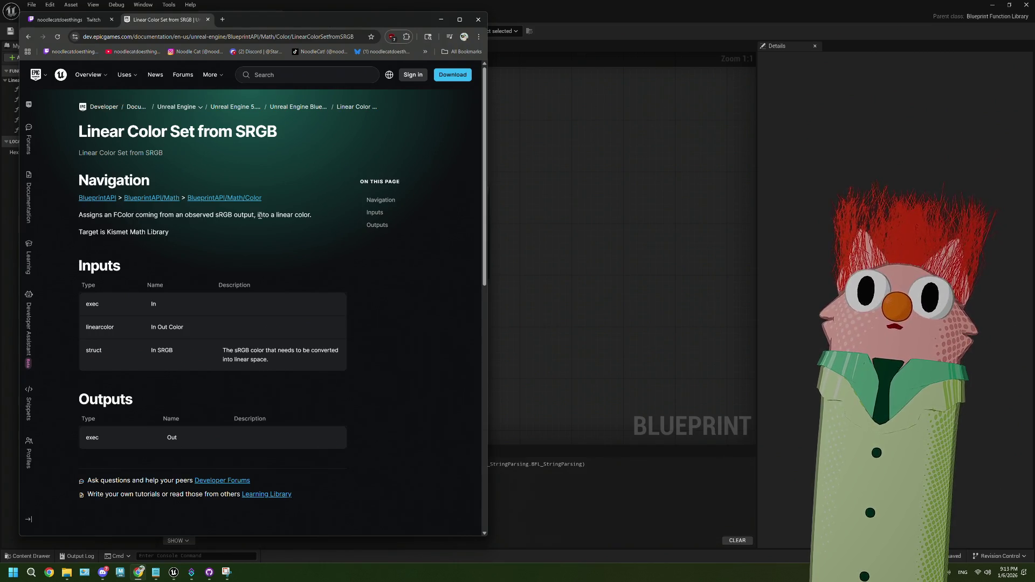
pyautogui.scroll(-2, 84, 243)
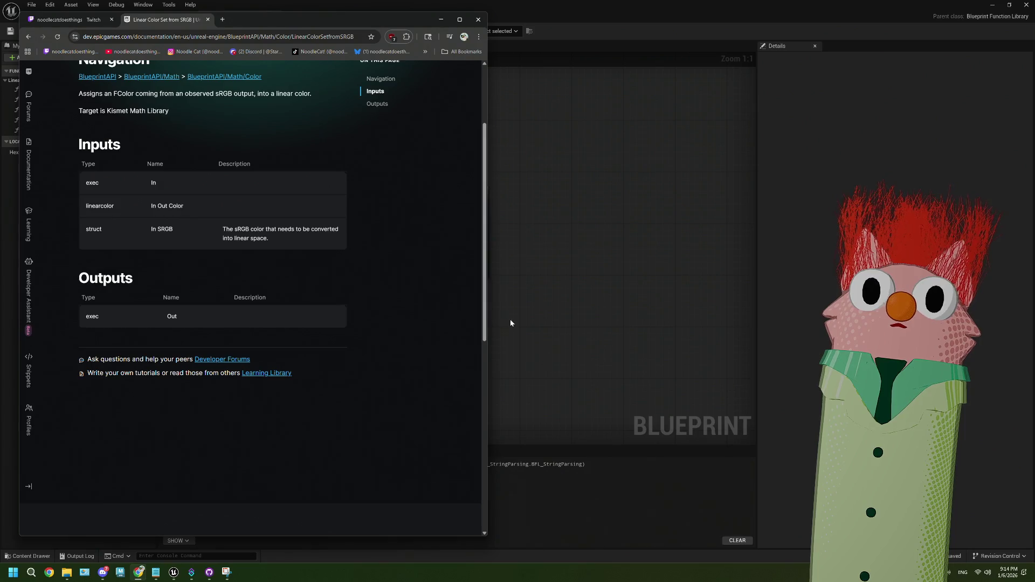
pyautogui.scroll(2, 203, 339)
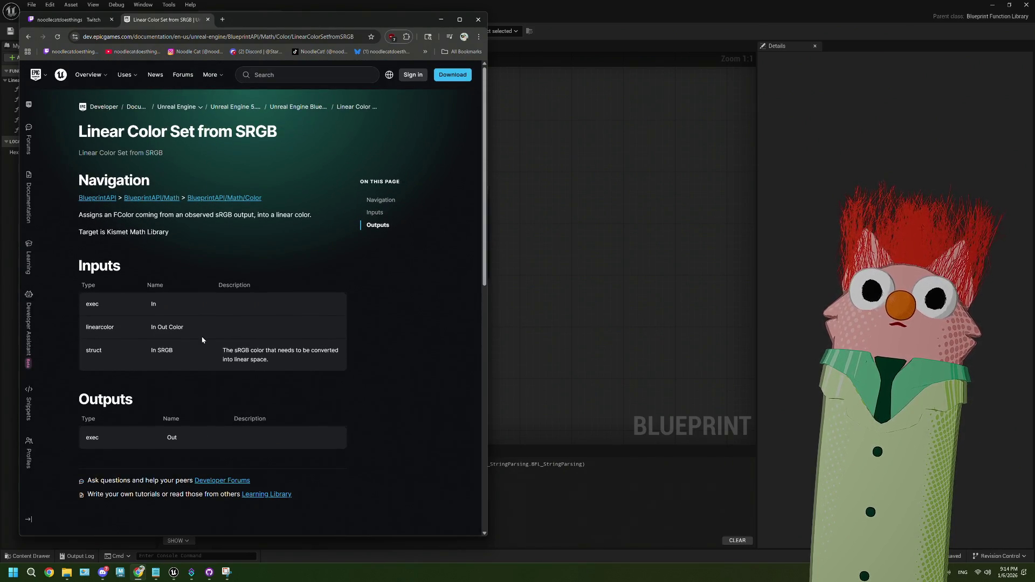
pyautogui.scroll(-1, 203, 340)
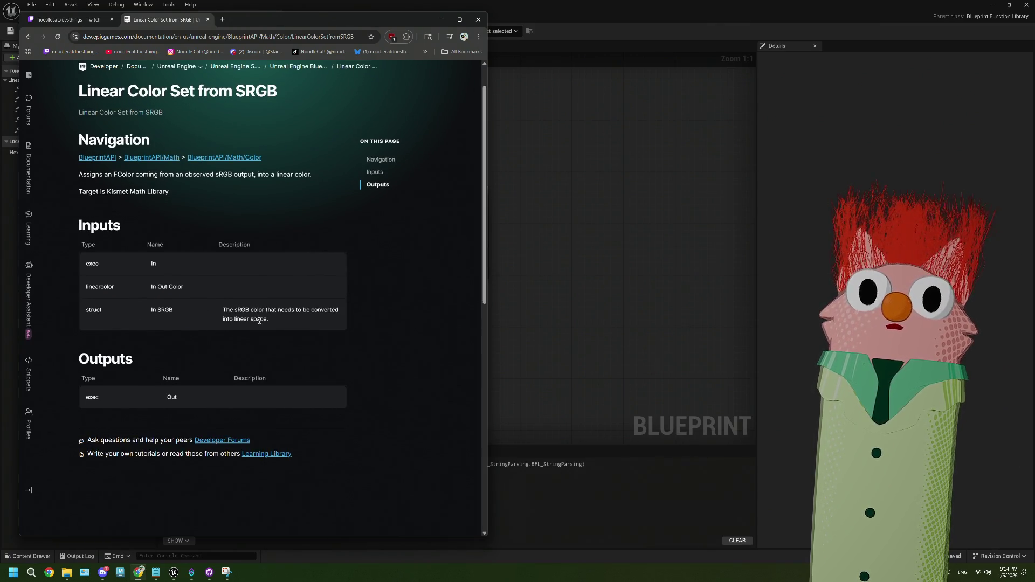
pyautogui.click(545, 291)
# - Pan to the Select Float node and move Linear Color Set from SRGB down and right
pyautogui.moveTo(381, 327); pyautogui.dragTo(441, 330)
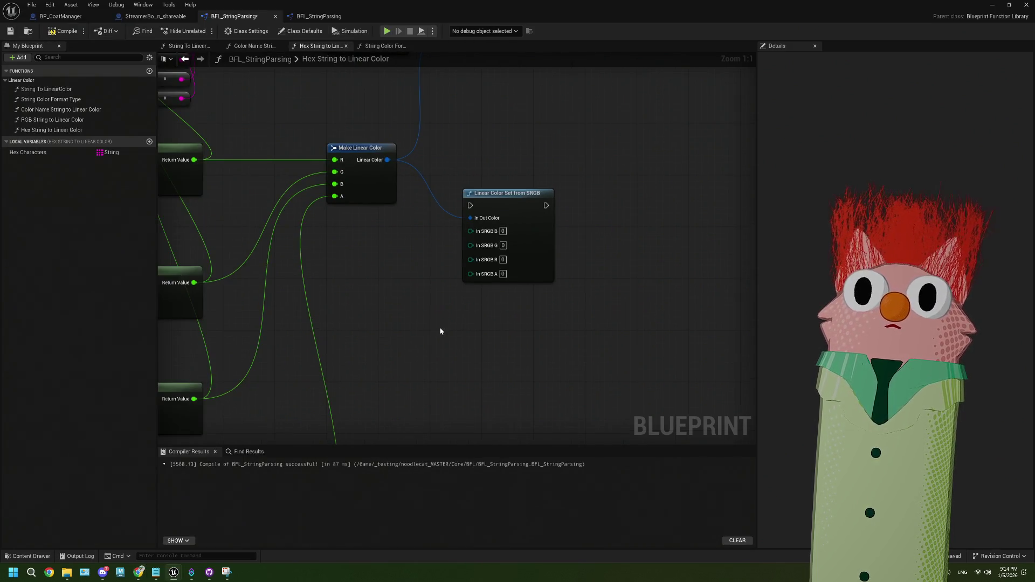
pyautogui.moveTo(392, 300); pyautogui.dragTo(340, 185)
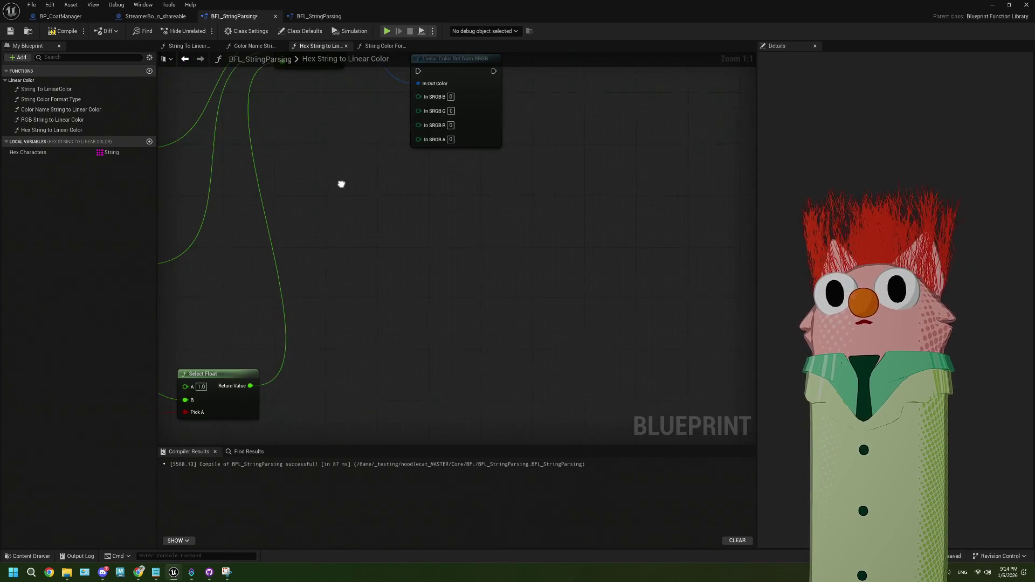
pyautogui.scroll(-2, 321, 365)
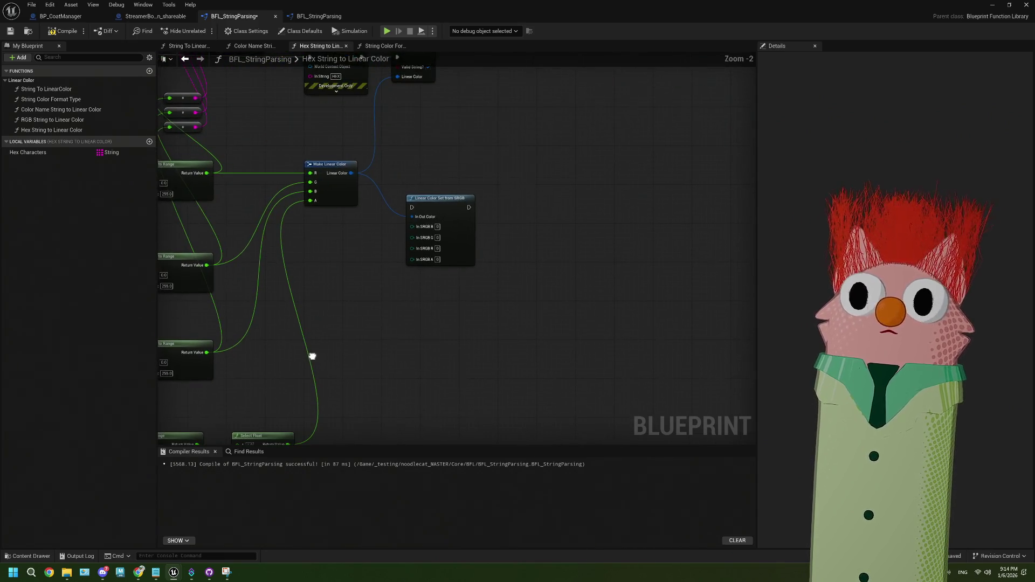
pyautogui.moveTo(296, 429); pyautogui.dragTo(323, 392)
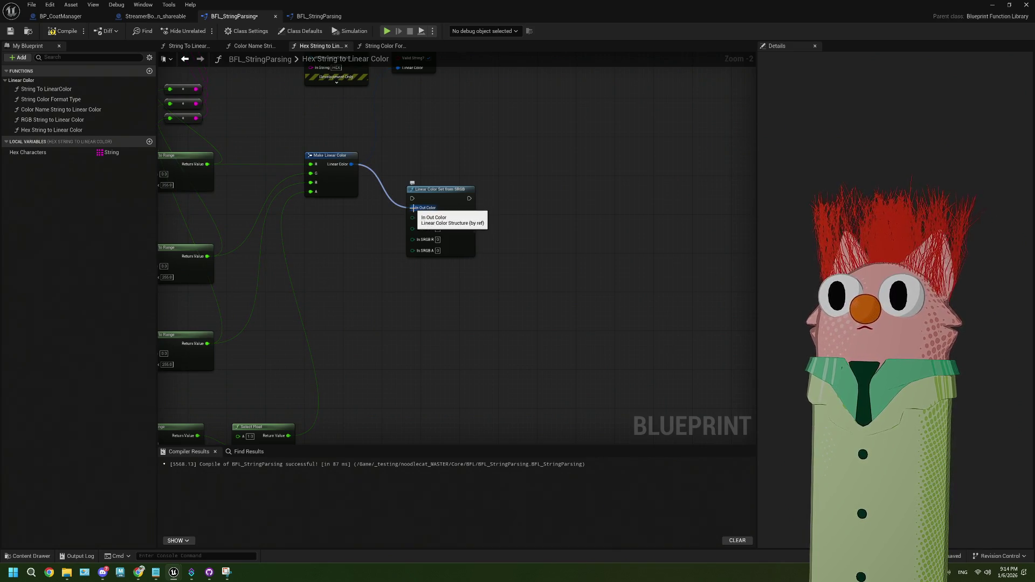
pyautogui.moveTo(440, 200)
pyautogui.mouseDown()
pyautogui.moveTo(502, 191)
pyautogui.moveTo(488, 214)
pyautogui.moveTo(528, 215)
pyautogui.mouseUp()
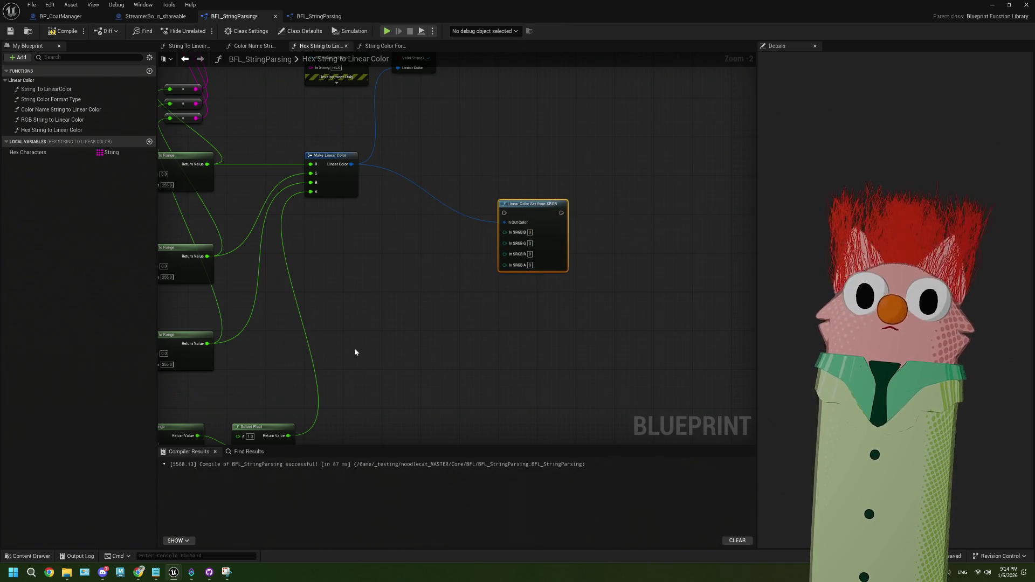
# - Route Select Float's output through a reroute node toward the In SRGB A input
pyautogui.moveTo(284, 417)
pyautogui.mouseDown()
pyautogui.moveTo(312, 347)
pyautogui.moveTo(302, 172)
pyautogui.mouseUp()
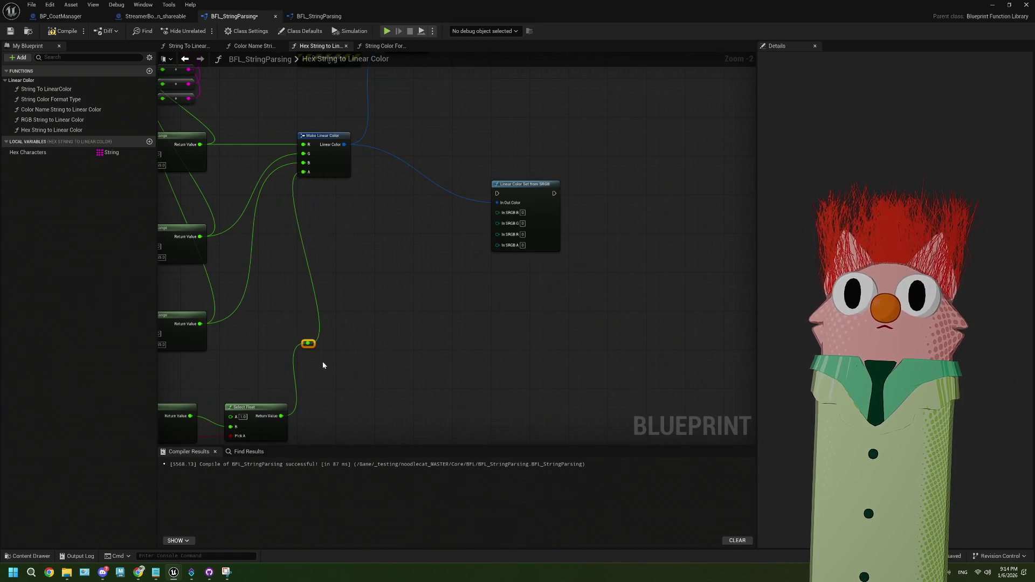
pyautogui.moveTo(307, 343); pyautogui.dragTo(501, 248)
pyautogui.click(481, 278)
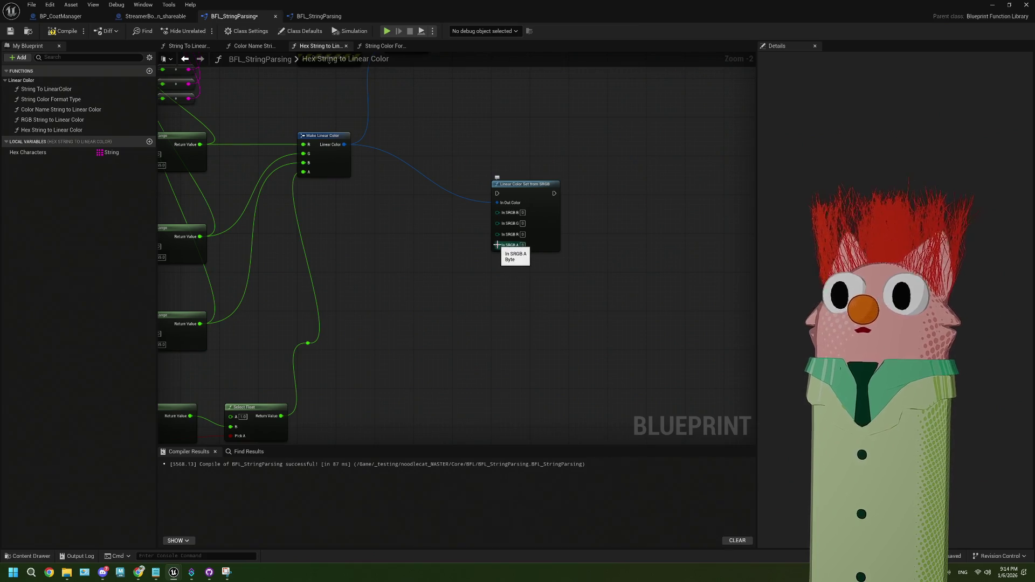
pyautogui.moveTo(498, 245); pyautogui.dragTo(438, 280)
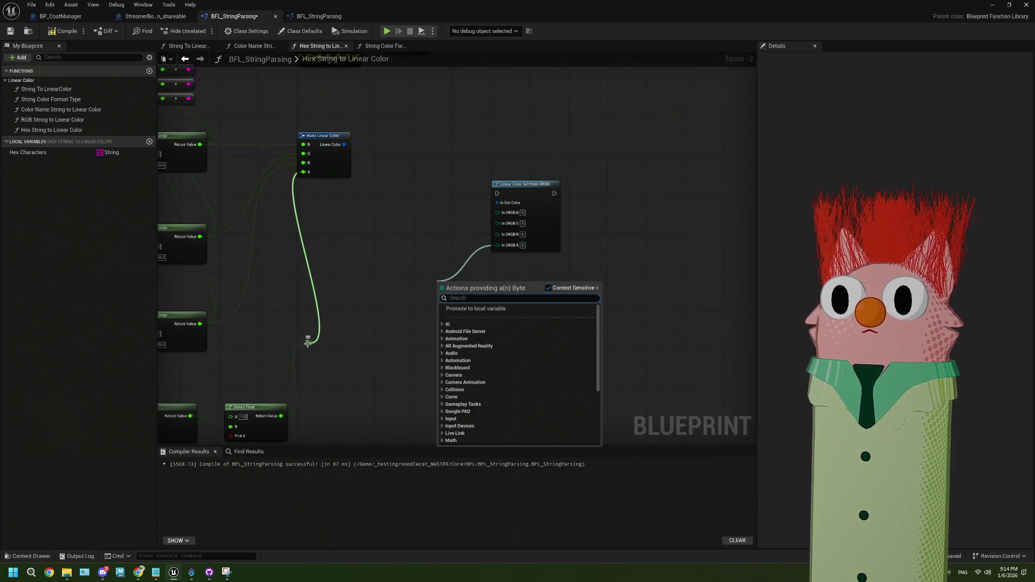
# - Search the reroute's actions for 'integ' and add a Truncate to Integer64 node
pyautogui.moveTo(307, 342)
pyautogui.mouseDown()
pyautogui.moveTo(393, 331)
pyautogui.moveTo(386, 323)
pyautogui.mouseUp()
pyautogui.write('byt')
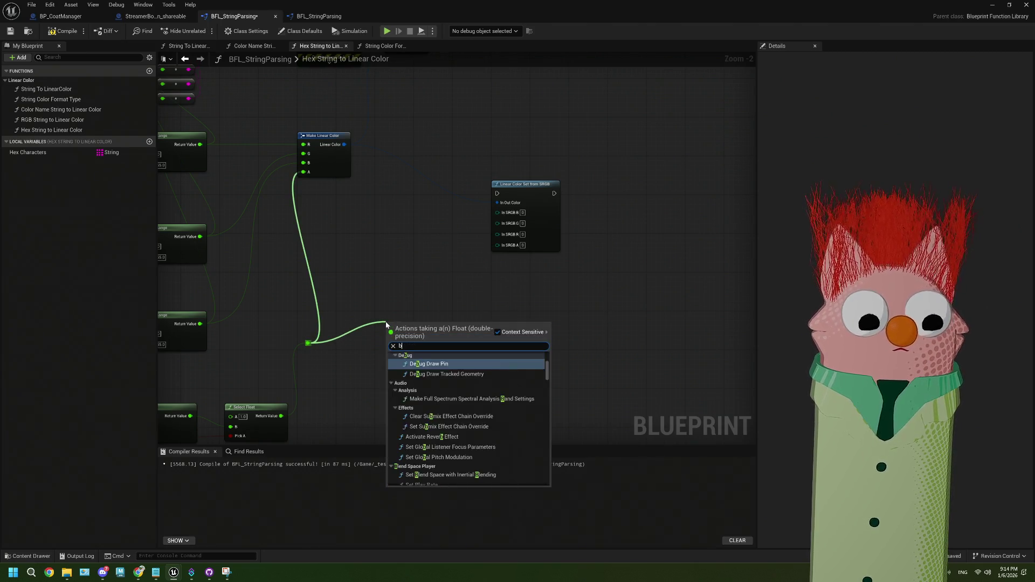
pyautogui.press('BackSpace')
pyautogui.press('BackSpace')
pyautogui.press('BackSpace')
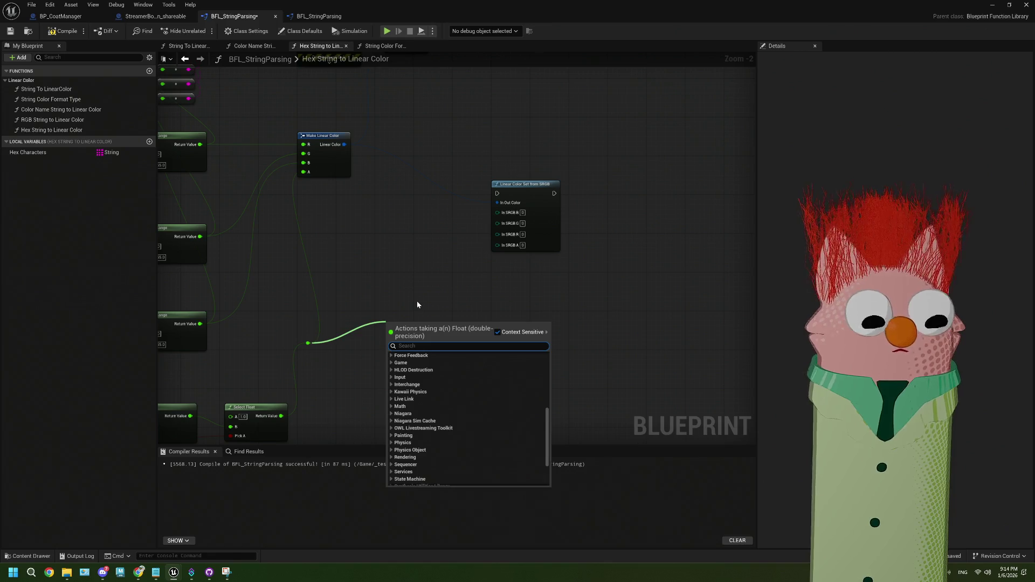
pyautogui.write('inte')
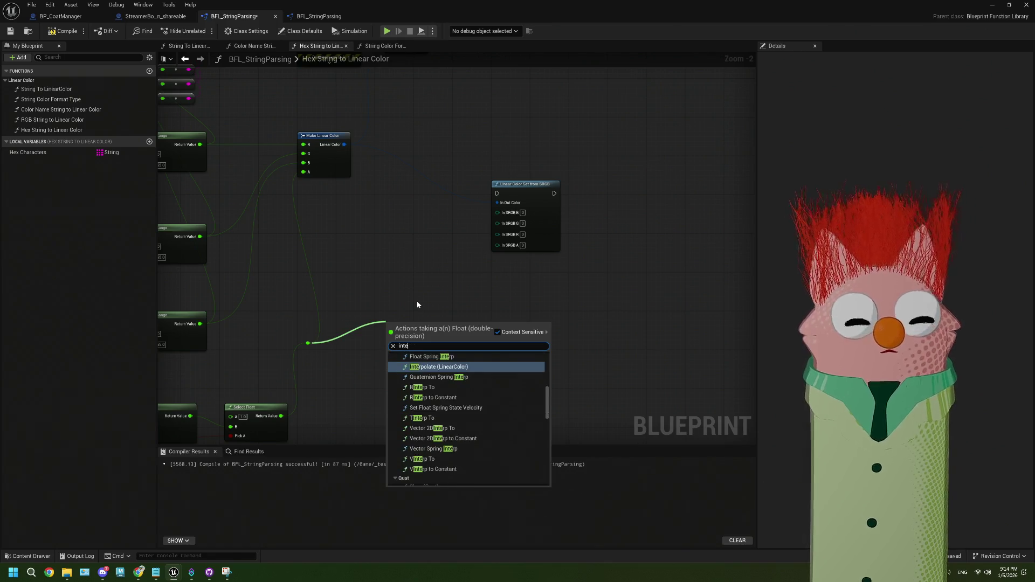
pyautogui.write('g')
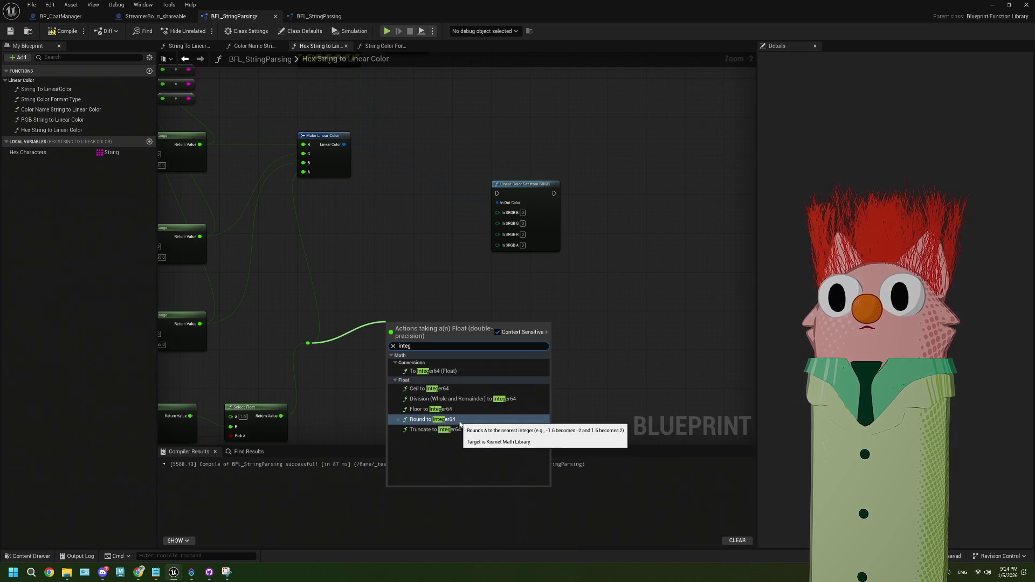
pyautogui.click(456, 429)
# - Wire Truncate to Integer64 into In SRGB A and tidy the conversion nodes
pyautogui.moveTo(436, 334); pyautogui.dragTo(497, 244)
pyautogui.moveTo(435, 324); pyautogui.dragTo(386, 334)
pyautogui.moveTo(458, 249)
pyautogui.mouseDown()
pyautogui.moveTo(456, 323)
pyautogui.moveTo(435, 341)
pyautogui.moveTo(452, 322)
pyautogui.moveTo(439, 300)
pyautogui.moveTo(445, 341)
pyautogui.mouseUp()
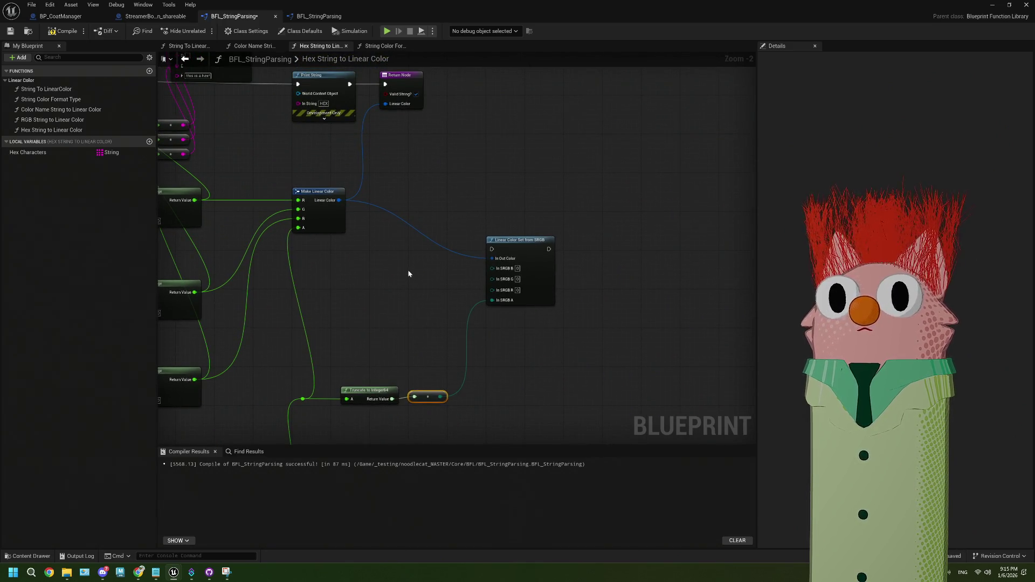
# - Promote In Out Color to a local variable named LinearColorTest and place it in the graph
pyautogui.moveTo(491, 258); pyautogui.dragTo(444, 287)
pyautogui.click(465, 317)
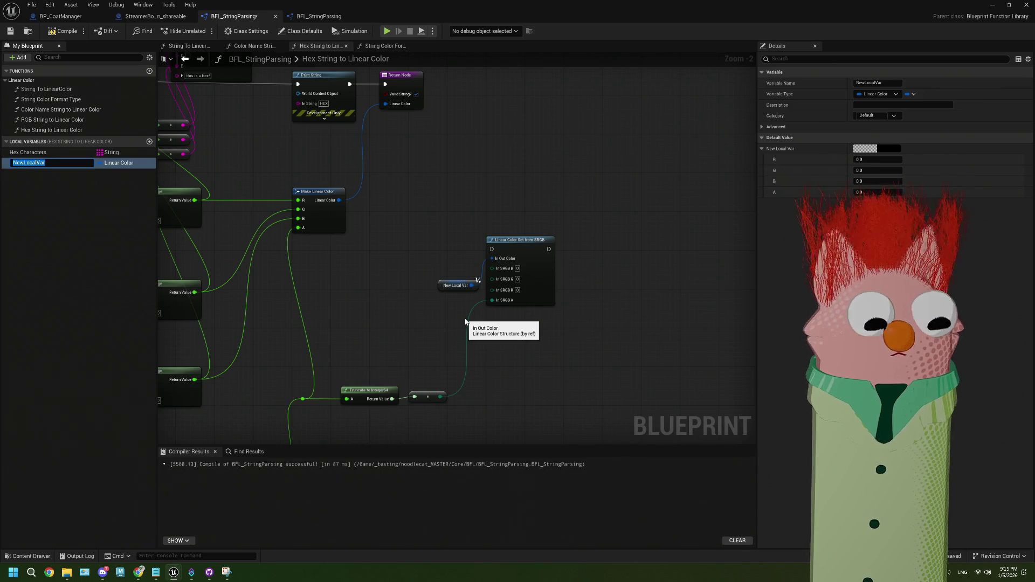
pyautogui.write('LinearColorTest')
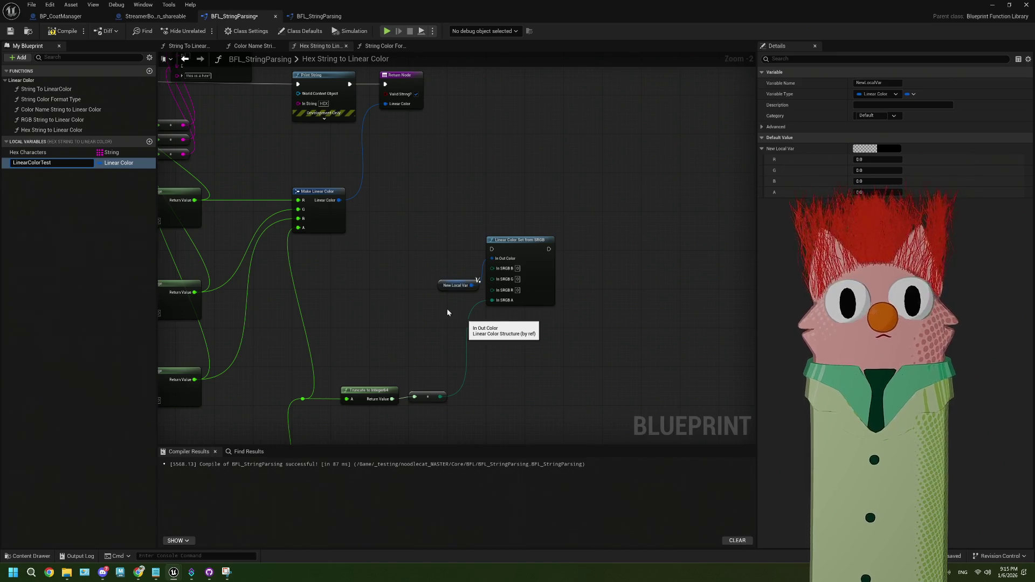
pyautogui.press('Return')
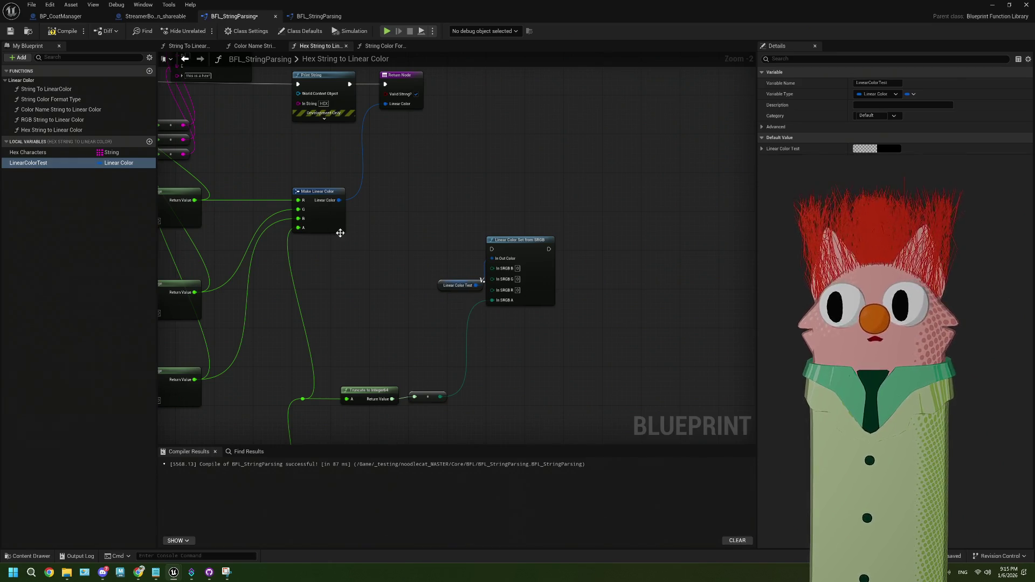
pyautogui.moveTo(80, 164)
pyautogui.mouseDown()
pyautogui.moveTo(380, 197)
pyautogui.moveTo(381, 224)
pyautogui.moveTo(386, 209)
pyautogui.mouseUp()
# - Route the color through a new SET LinearColorTest node, deleting Print String and the Append node
pyautogui.click(404, 220)
pyautogui.click(332, 201)
pyautogui.moveTo(344, 106)
pyautogui.mouseDown()
pyautogui.moveTo(414, 176)
pyautogui.moveTo(439, 259)
pyautogui.moveTo(507, 276)
pyautogui.moveTo(561, 319)
pyautogui.mouseUp()
pyautogui.click(403, 157)
pyautogui.press('Delete')
pyautogui.moveTo(566, 321)
pyautogui.mouseDown()
pyautogui.moveTo(478, 207)
pyautogui.moveTo(456, 154)
pyautogui.mouseUp()
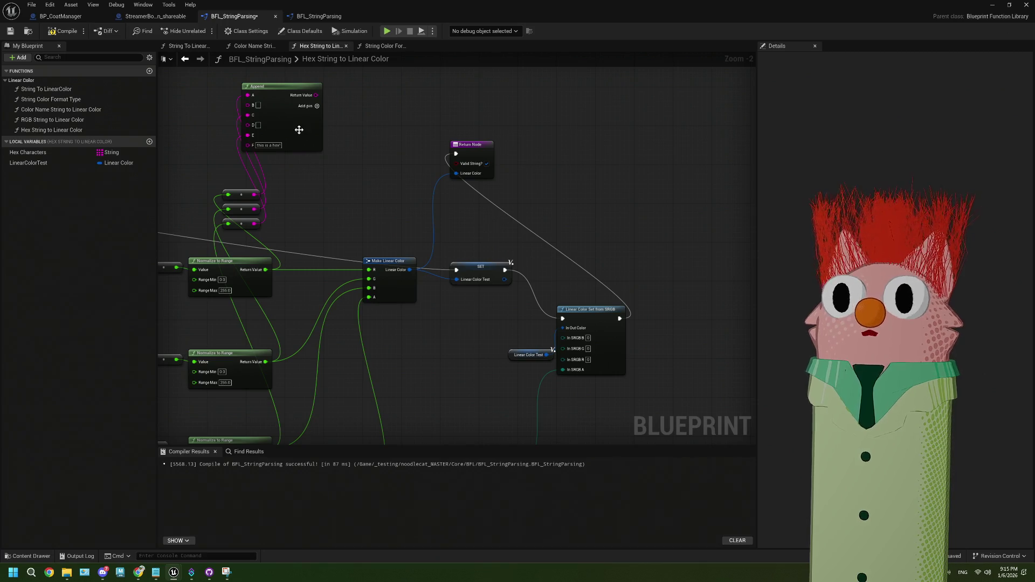
pyautogui.moveTo(219, 120)
pyautogui.mouseDown()
pyautogui.moveTo(307, 227)
pyautogui.moveTo(340, 236)
pyautogui.moveTo(353, 376)
pyautogui.mouseUp()
pyautogui.press('Delete')
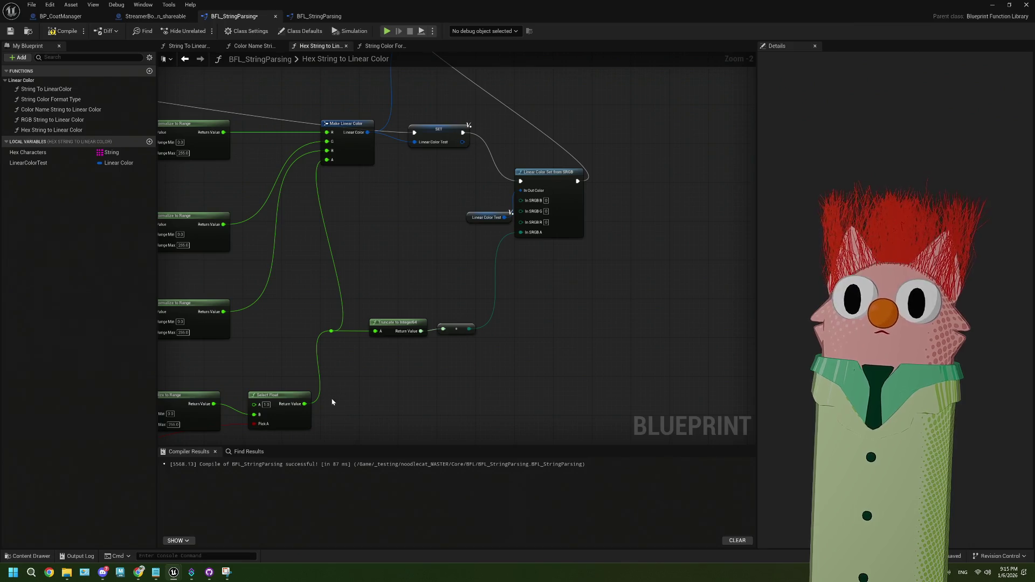
# - Duplicate the Truncate to Integer64 and conversion node pair to make copies for the RGB channels
pyautogui.moveTo(224, 312)
pyautogui.mouseDown()
pyautogui.moveTo(261, 317)
pyautogui.moveTo(525, 232)
pyautogui.moveTo(378, 303)
pyautogui.mouseUp()
pyautogui.press('Escape')
pyautogui.click(384, 322)
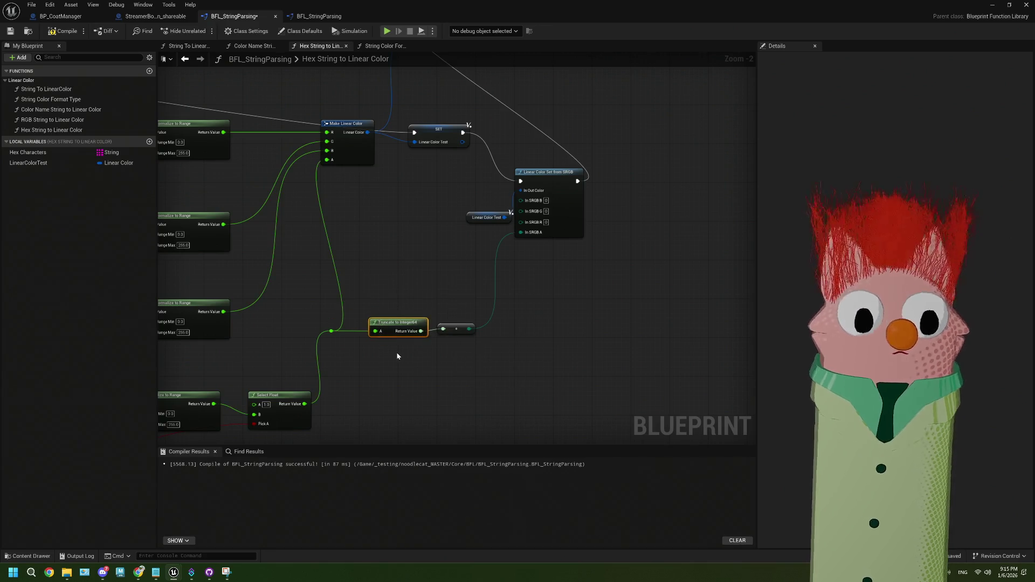
pyautogui.hotkey('ctrl', 'c')
pyautogui.hotkey('ctrl', 'v')
pyautogui.moveTo(391, 279)
pyautogui.mouseDown()
pyautogui.moveTo(415, 330)
pyautogui.moveTo(421, 316)
pyautogui.moveTo(455, 370)
pyautogui.mouseUp()
pyautogui.press('Delete')
pyautogui.hotkey('ctrl', 'c')
pyautogui.hotkey('ctrl', 'v')
pyautogui.hotkey('ctrl', 'v')
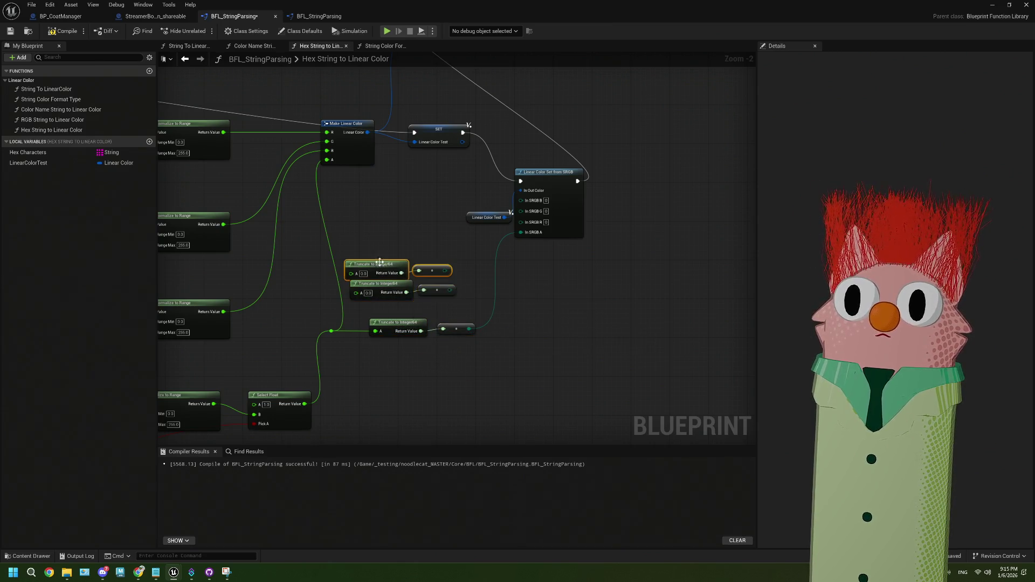
pyautogui.hotkey('ctrl', 'v')
# - Wire each Normalize to Range through its Truncate node into the Linear Color Set from SRGB inputs
pyautogui.moveTo(223, 132); pyautogui.dragTo(347, 249)
pyautogui.moveTo(223, 224); pyautogui.dragTo(351, 273)
pyautogui.moveTo(223, 312); pyautogui.dragTo(356, 292)
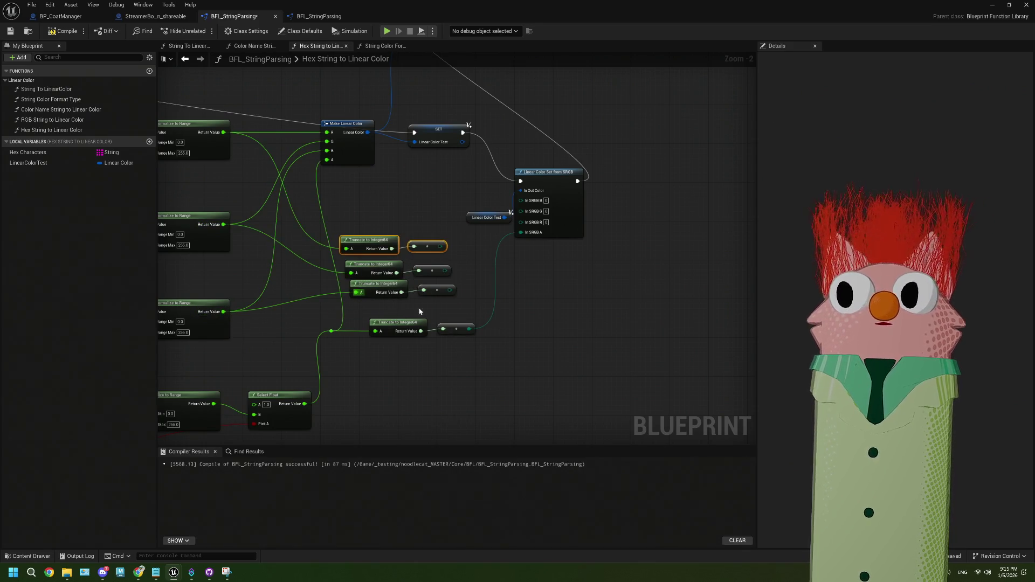
pyautogui.moveTo(440, 246); pyautogui.dragTo(520, 205)
pyautogui.moveTo(445, 270); pyautogui.dragTo(517, 237)
pyautogui.moveTo(450, 290); pyautogui.dragTo(520, 218)
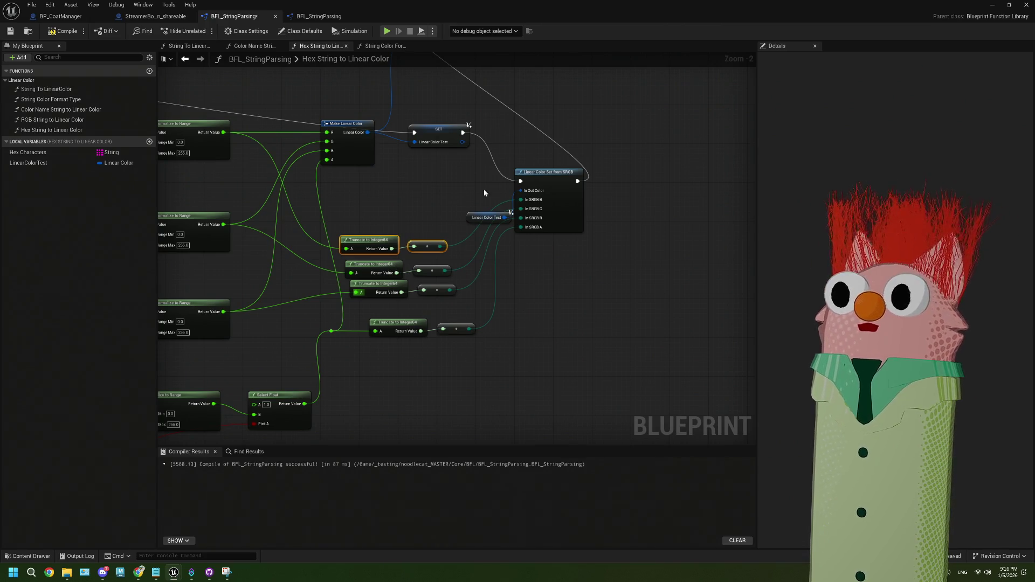
# - Compile and save BFL_StringParsing, then minimize the Blueprint editor to show the level
pyautogui.moveTo(470, 221); pyautogui.dragTo(451, 201)
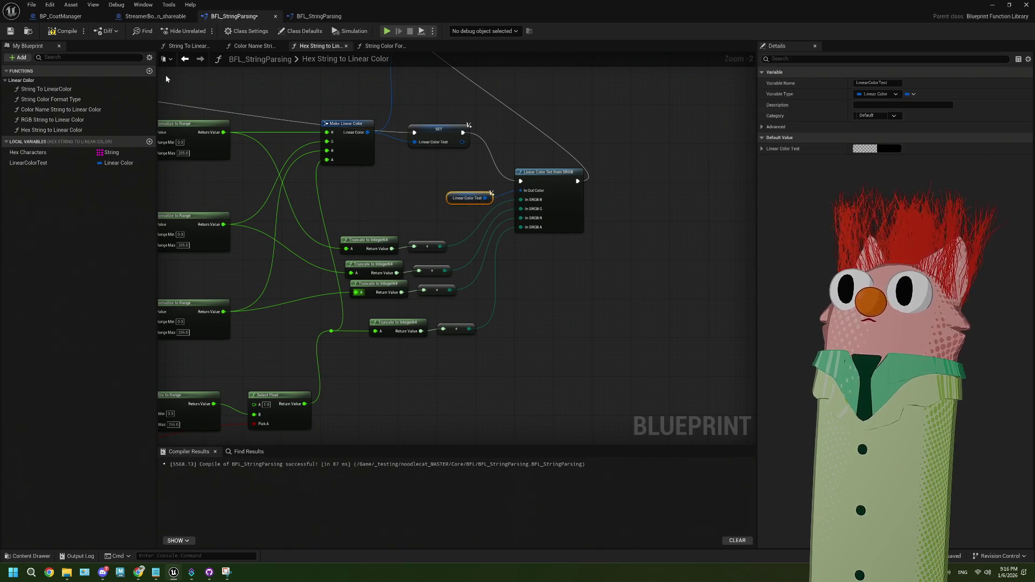
pyautogui.press('F7')
pyautogui.hotkey('ctrl', 's')
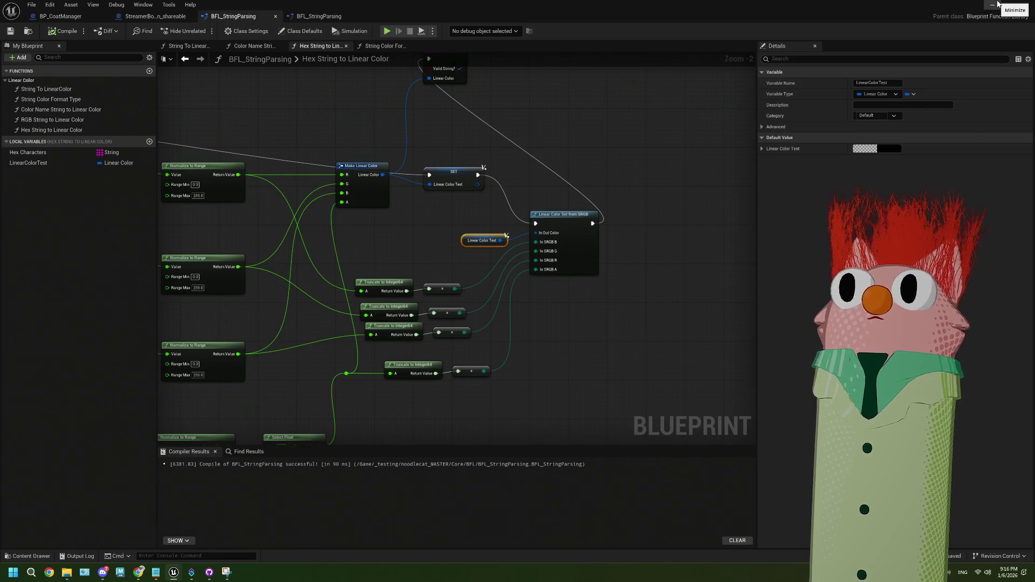
pyautogui.scroll(-4, 450, 194)
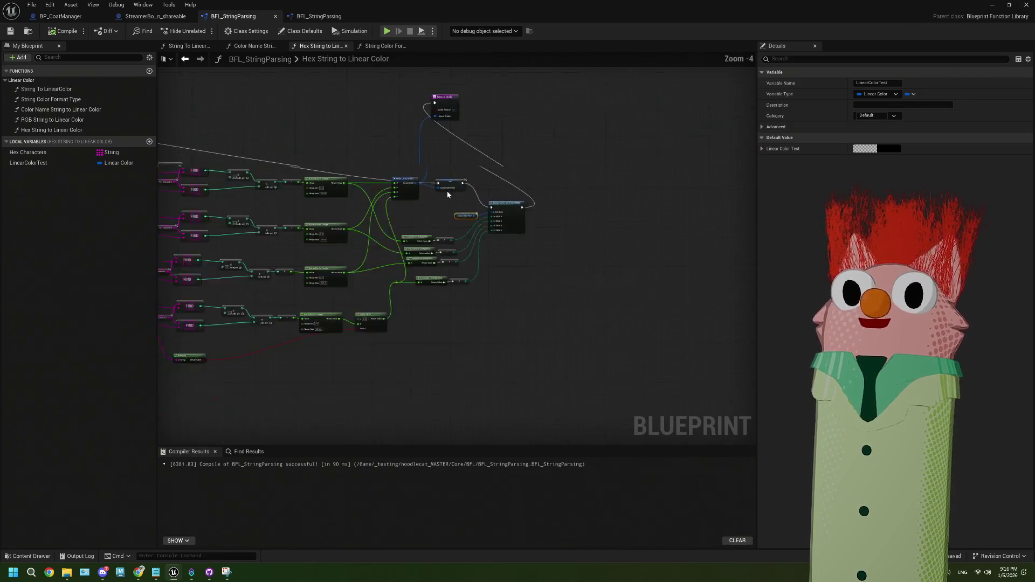
pyautogui.scroll(7, 426, 249)
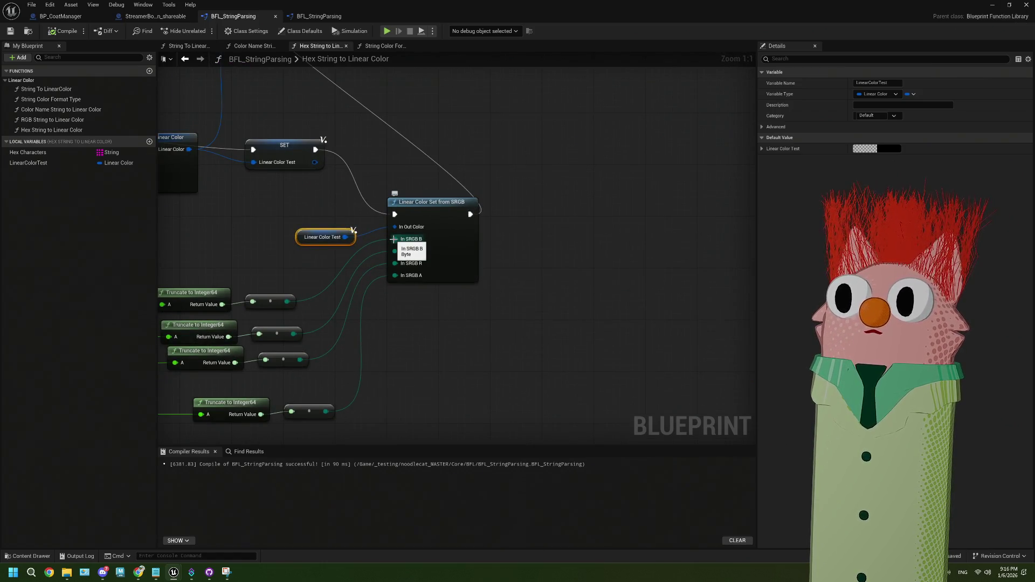
pyautogui.click(992, 5)
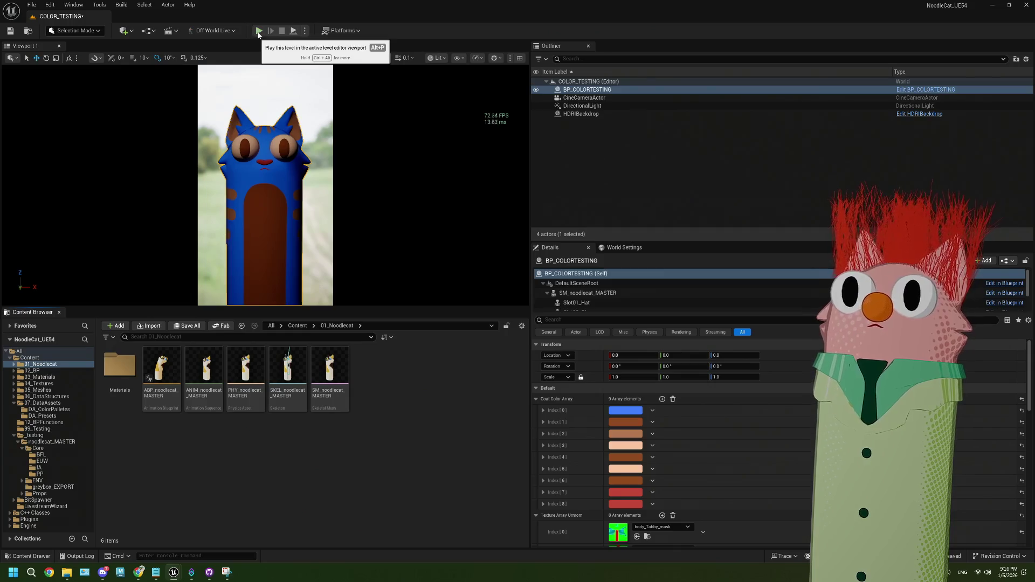
# - Open the Noodlecat_Env level from the Content folder without saving COLOR_TESTING
pyautogui.click(30, 358)
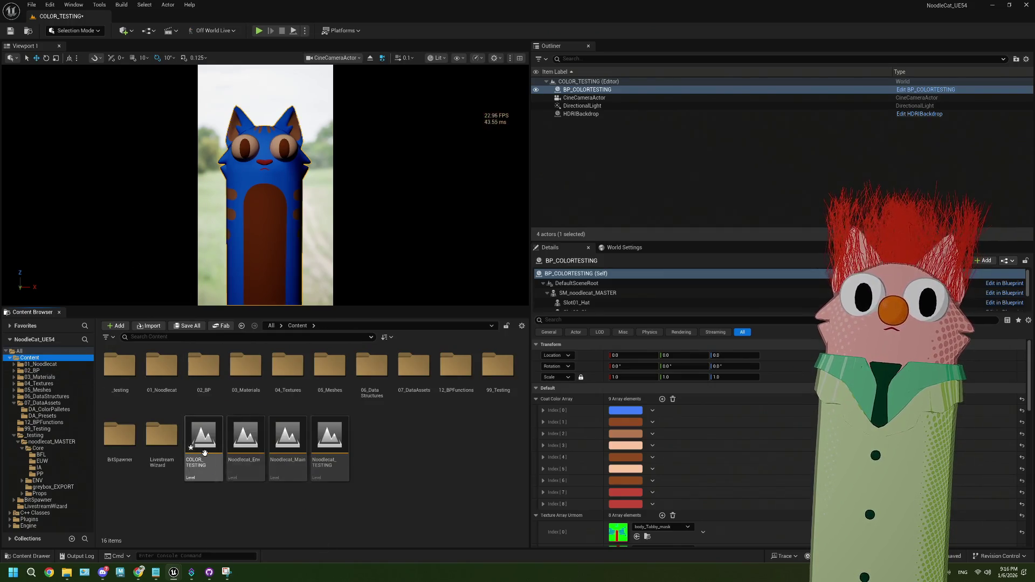
pyautogui.doubleClick(249, 445)
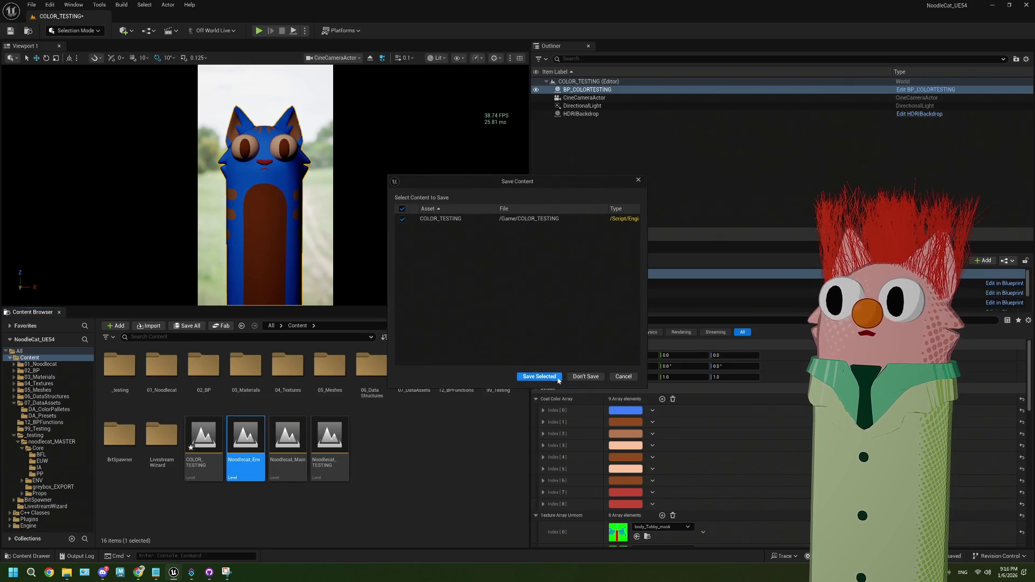
pyautogui.click(585, 377)
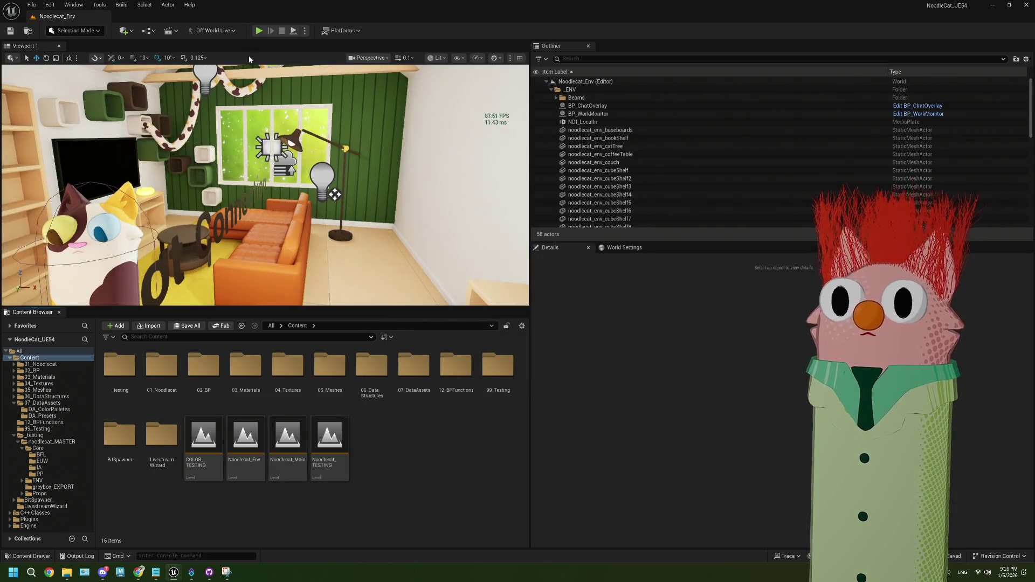
# - Play Noodlecat_Env in the editor and enlarge the game view taller and wider
pyautogui.click(256, 32)
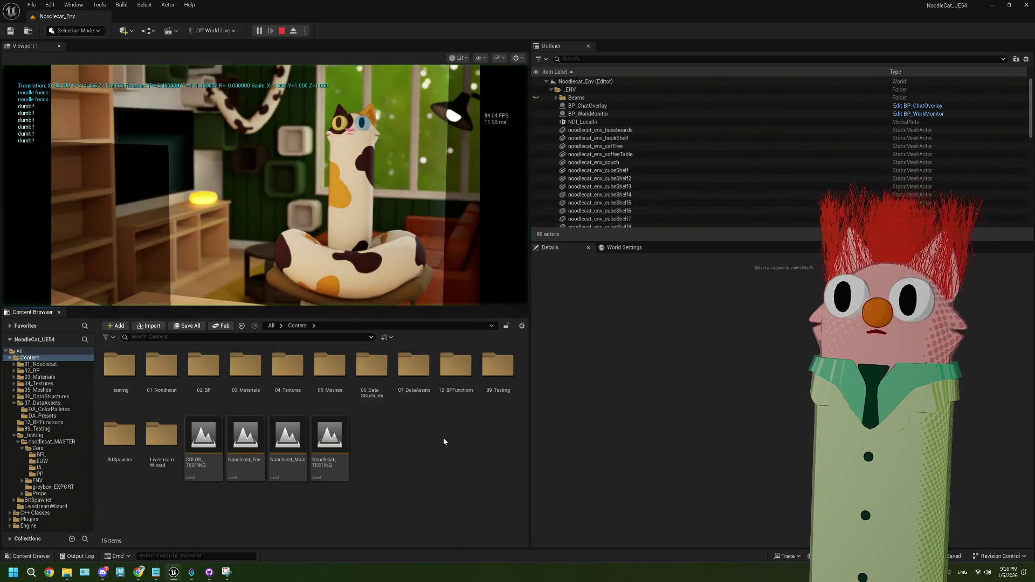
pyautogui.moveTo(433, 307); pyautogui.dragTo(434, 396)
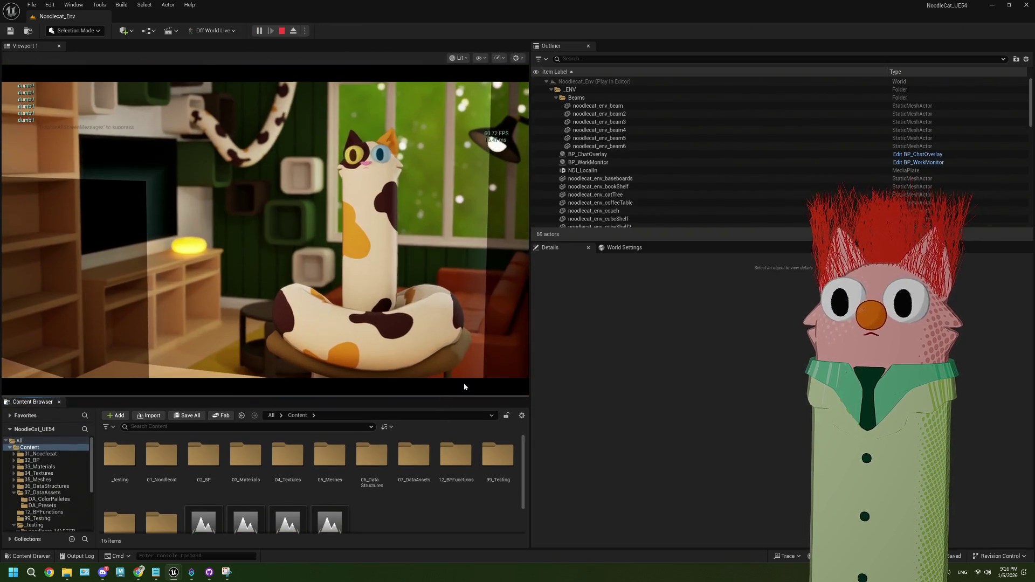
pyautogui.moveTo(530, 329); pyautogui.dragTo(615, 328)
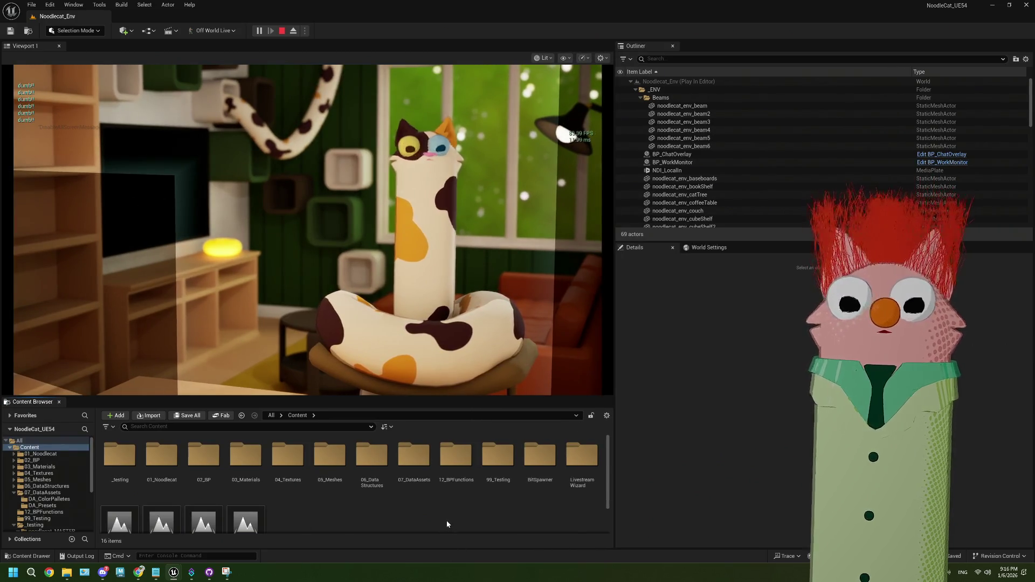